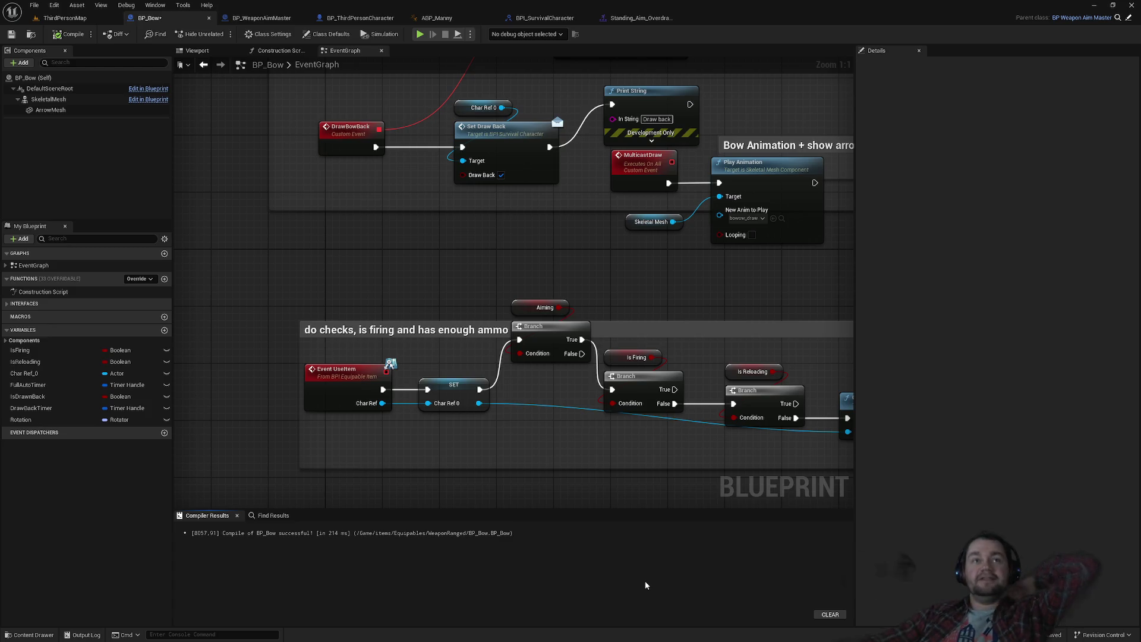
Switch from BP_Bow to the ThirdPersonMap level and start the game in full-screen play with F11.
{"action": "left_click", "coordinate": [62, 17]}
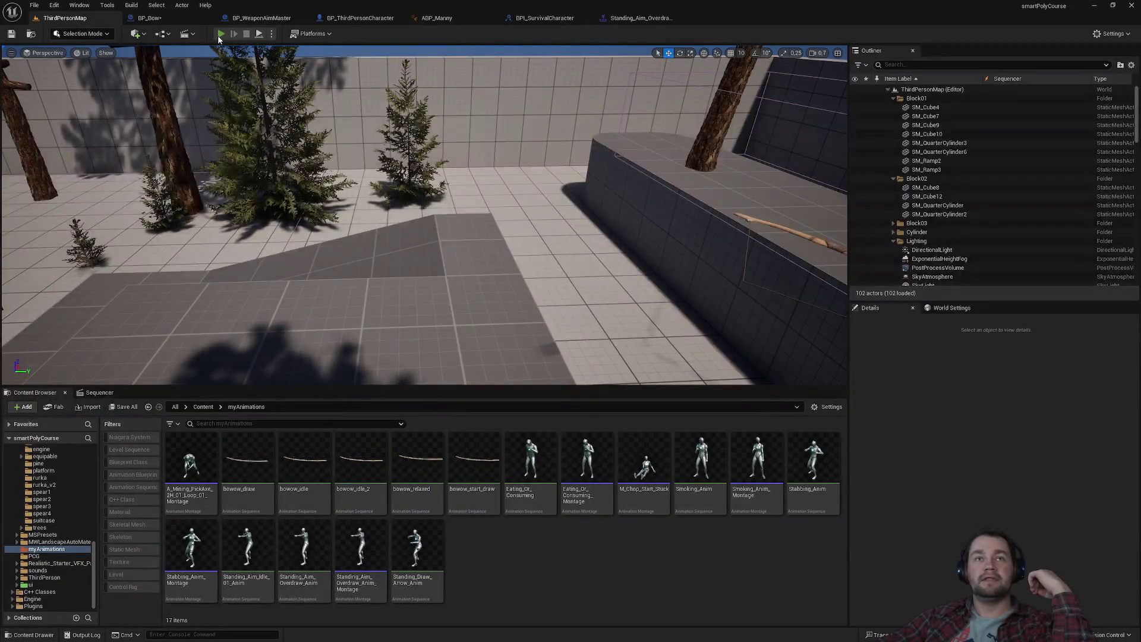
{"action": "key", "text": "F11"}
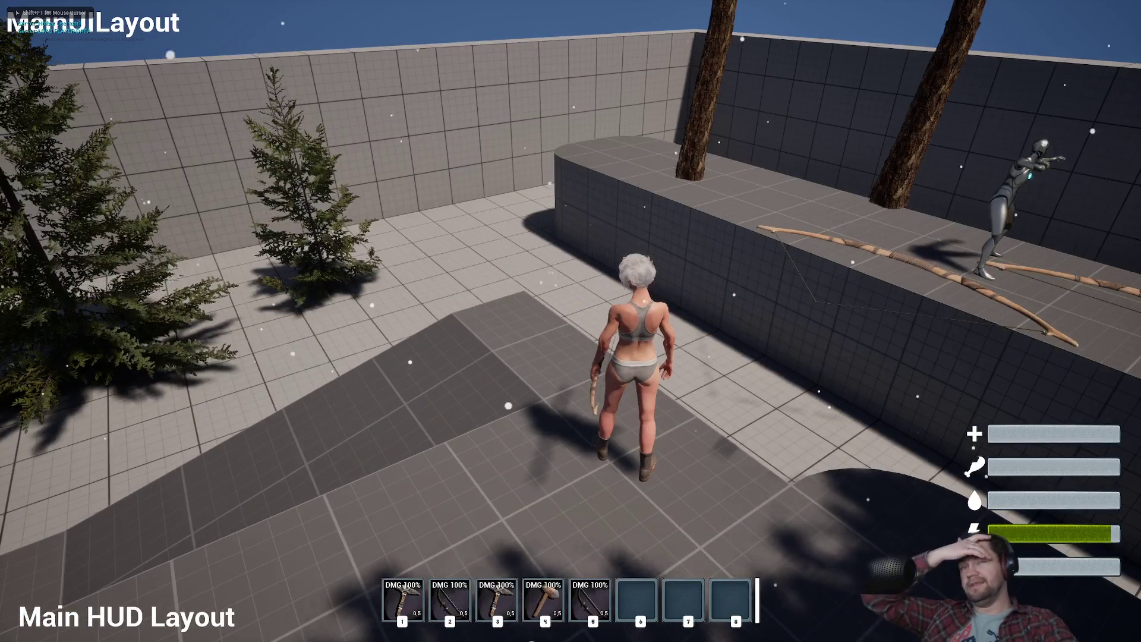
Walk the character, draw and release the bow, and briefly toggle the inventory.
{"action": "key", "text": "w"}
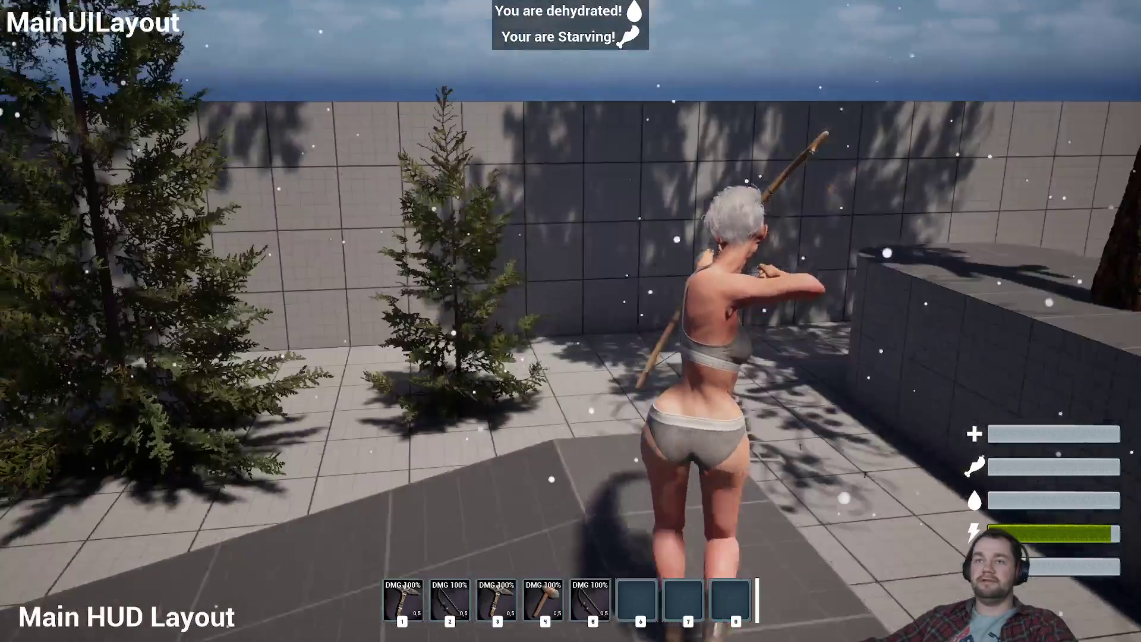
{"action": "left_click", "coordinate": [571, 321]}
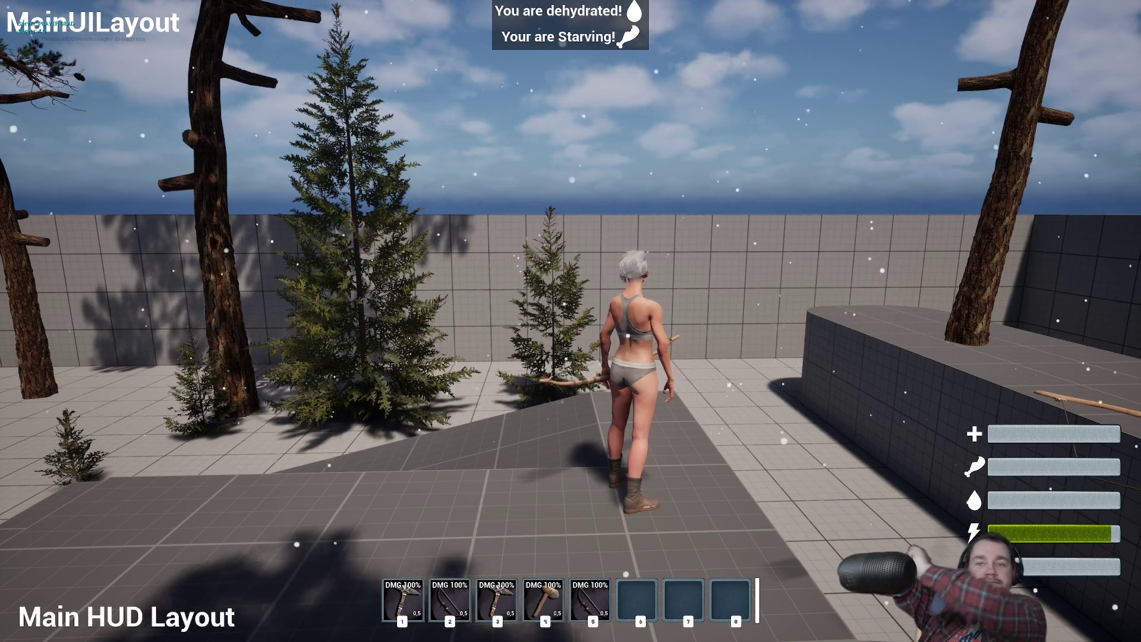
{"action": "key", "text": "i"}
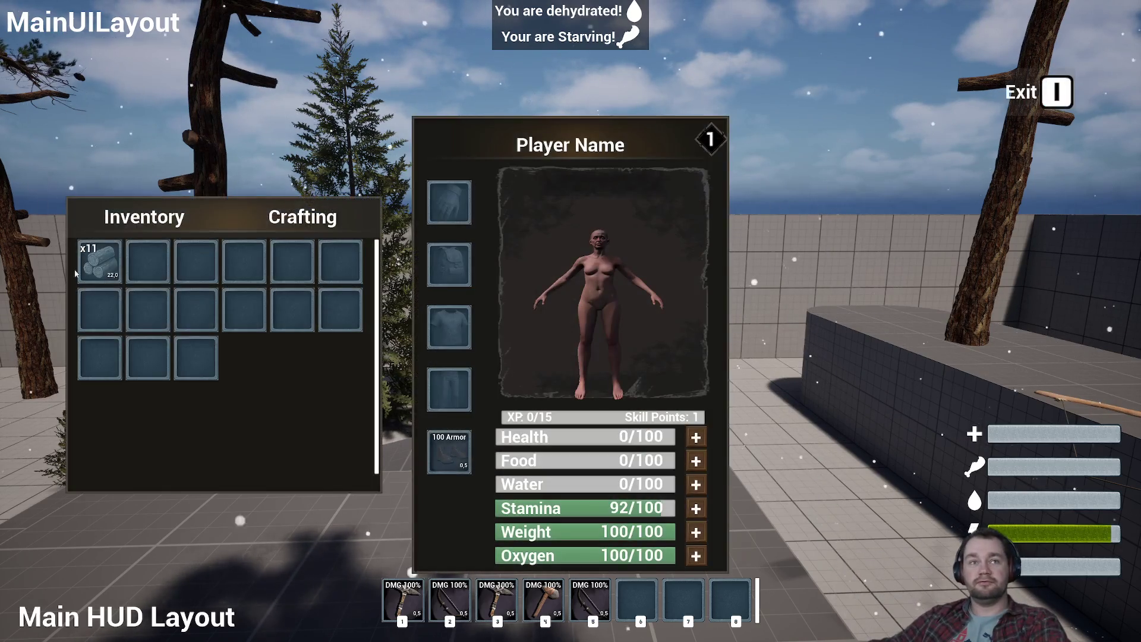
{"action": "key", "text": "i"}
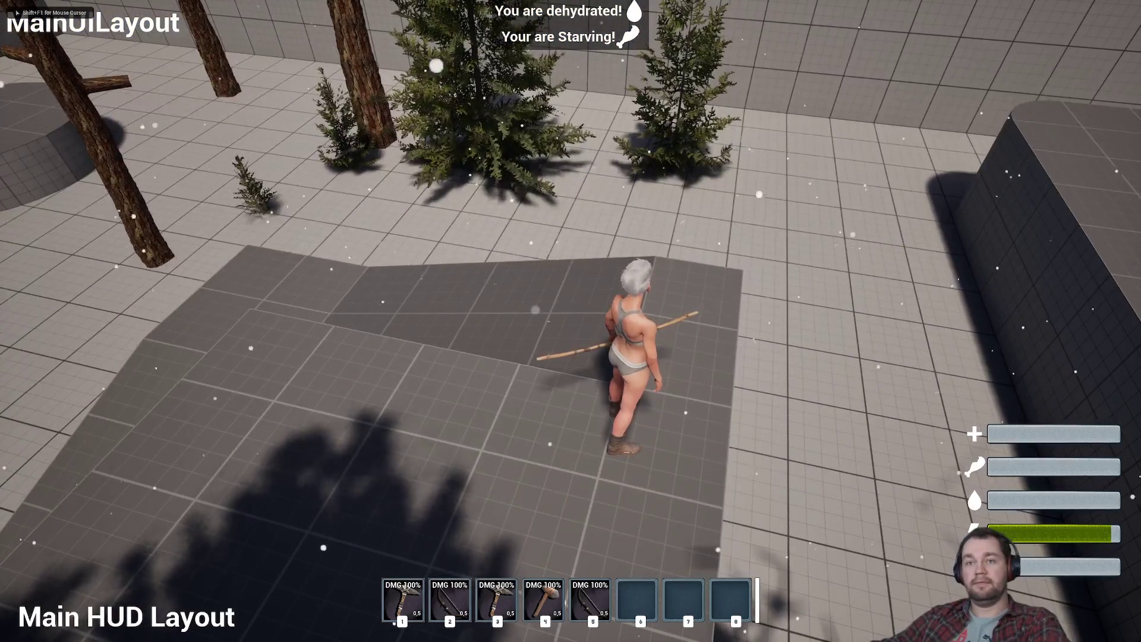
Equip the boots, shirt and pants into the feet, chest and legs slots, then exit full-screen play.
{"action": "key", "text": "i"}
{"action": "mouse_move", "coordinate": [244, 261]}
{"action": "left_mouse_down"}
{"action": "mouse_move", "coordinate": [447, 453]}
{"action": "mouse_move", "coordinate": [267, 303]}
{"action": "mouse_move", "coordinate": [244, 309]}
{"action": "left_mouse_up"}
{"action": "left_click_drag", "start_coordinate": [196, 262], "coordinate": [447, 332]}
{"action": "mouse_move", "coordinate": [147, 261]}
{"action": "left_mouse_down"}
{"action": "mouse_move", "coordinate": [509, 421]}
{"action": "mouse_move", "coordinate": [449, 390]}
{"action": "left_mouse_up"}
{"action": "key", "text": "i"}
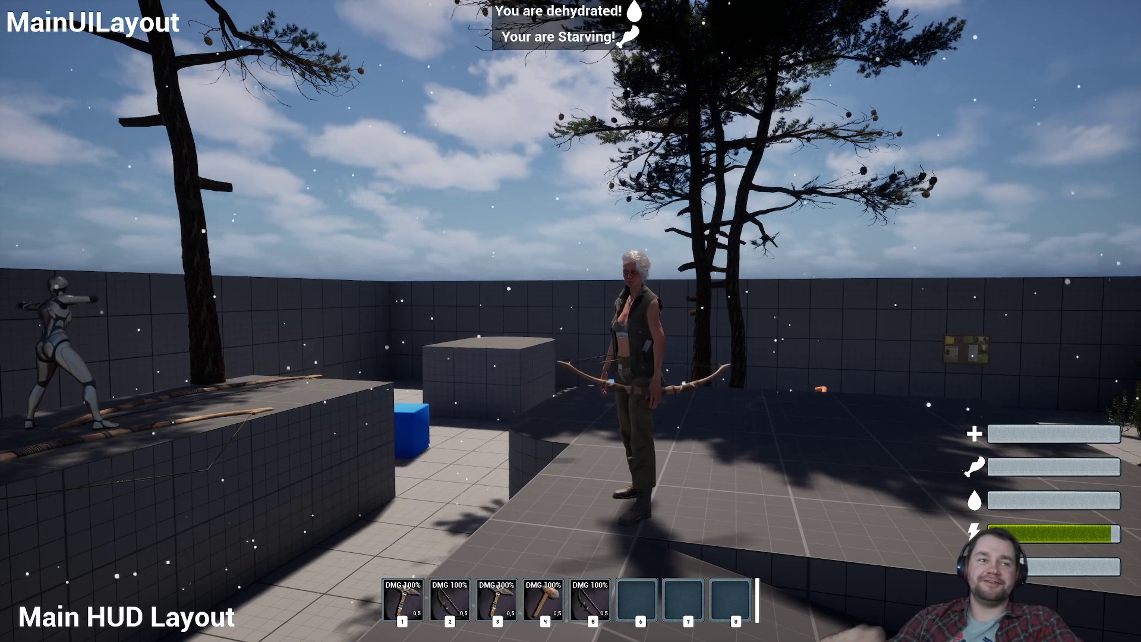
{"action": "key", "text": "F11"}
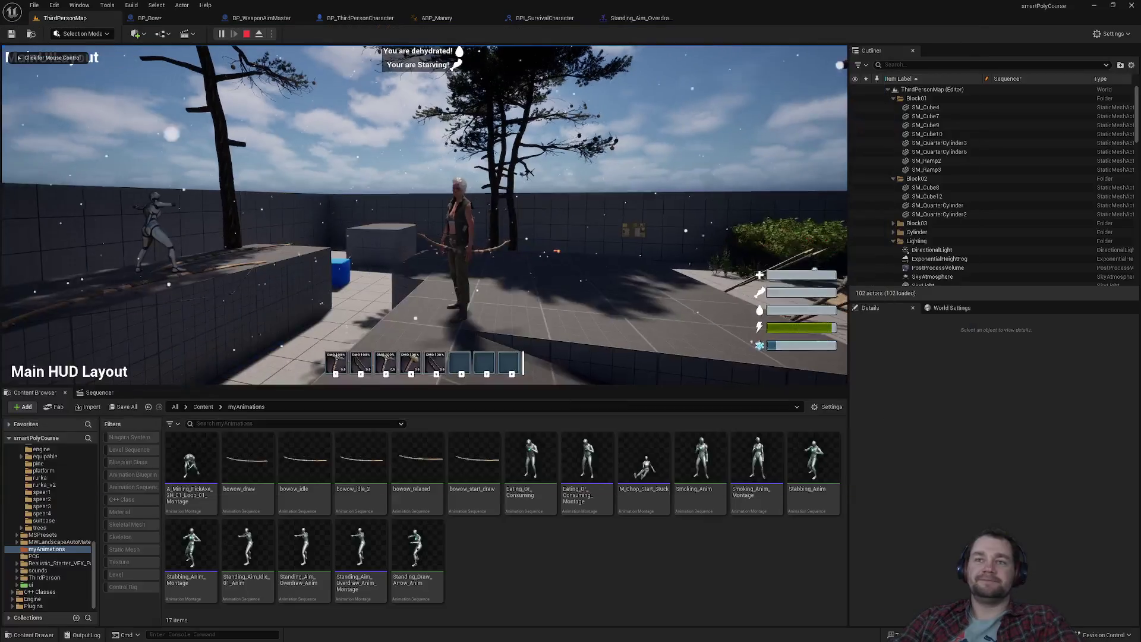
Give control back to the game view and walk the character around the level.
{"action": "key", "text": "super"}
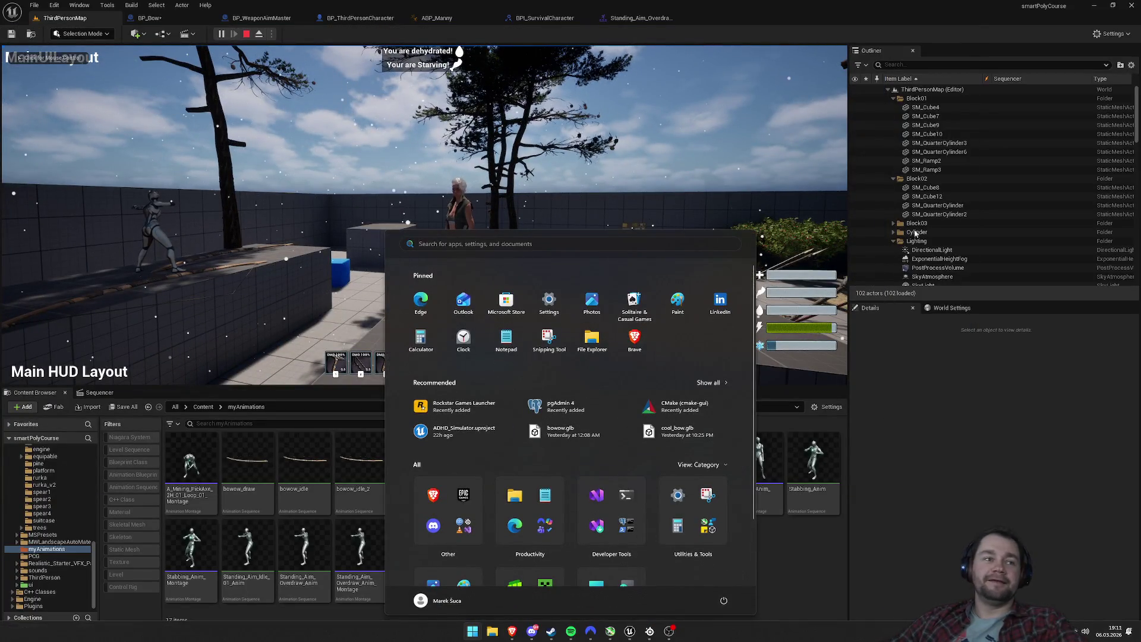
{"action": "left_click", "coordinate": [452, 214]}
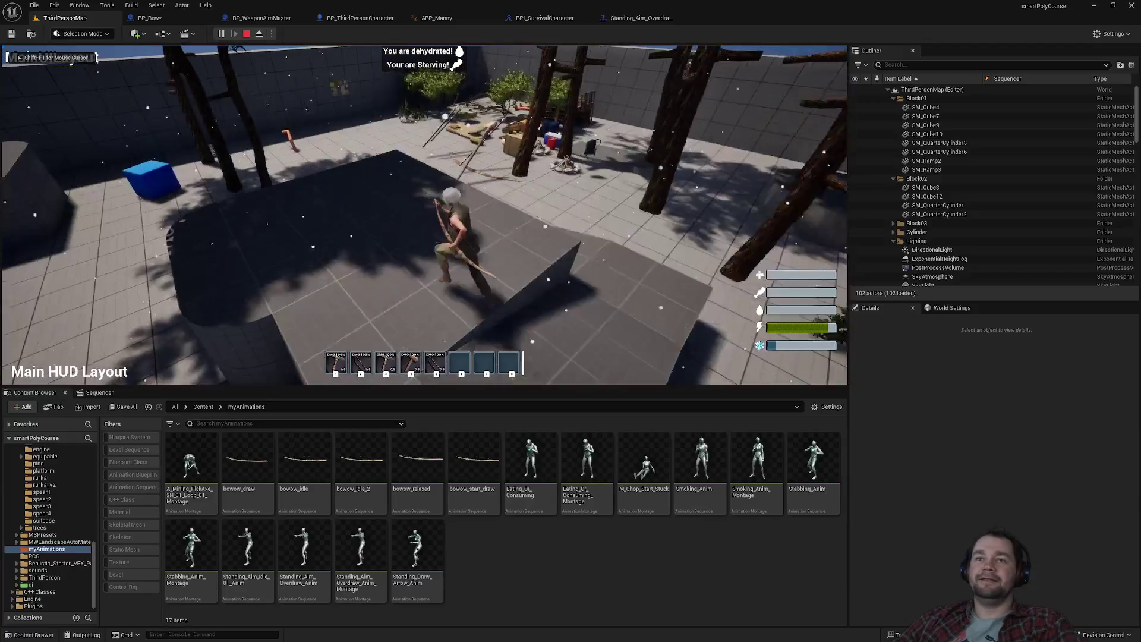
{"action": "key", "text": "w"}
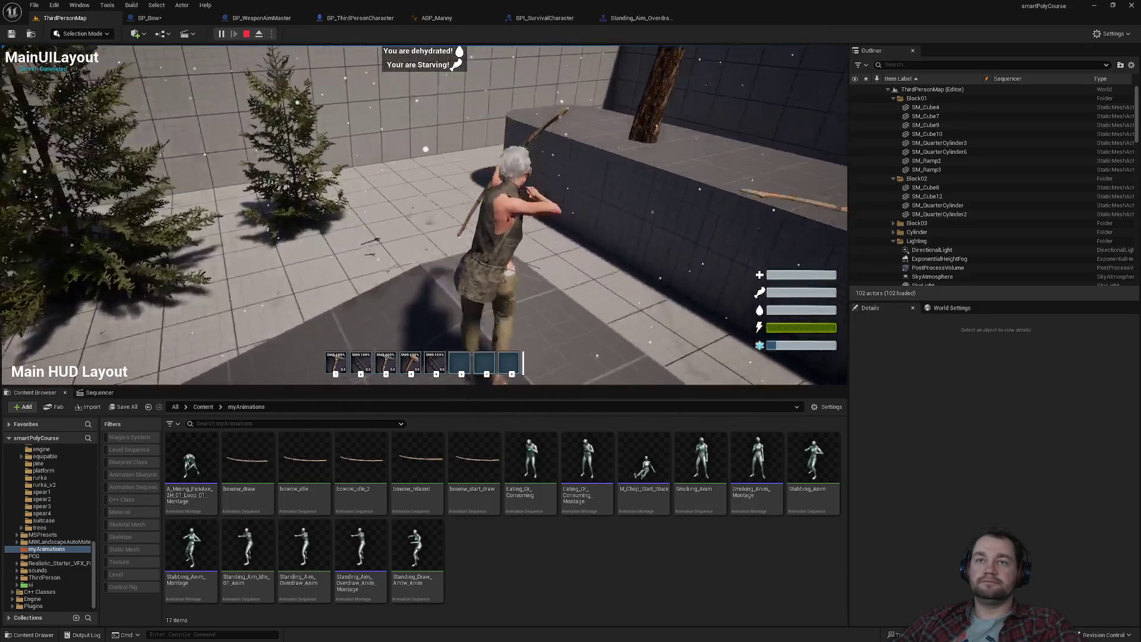
Stop the play session, dismiss the error log, and return to the BP_Bow Event Graph.
{"action": "key", "text": "Escape"}
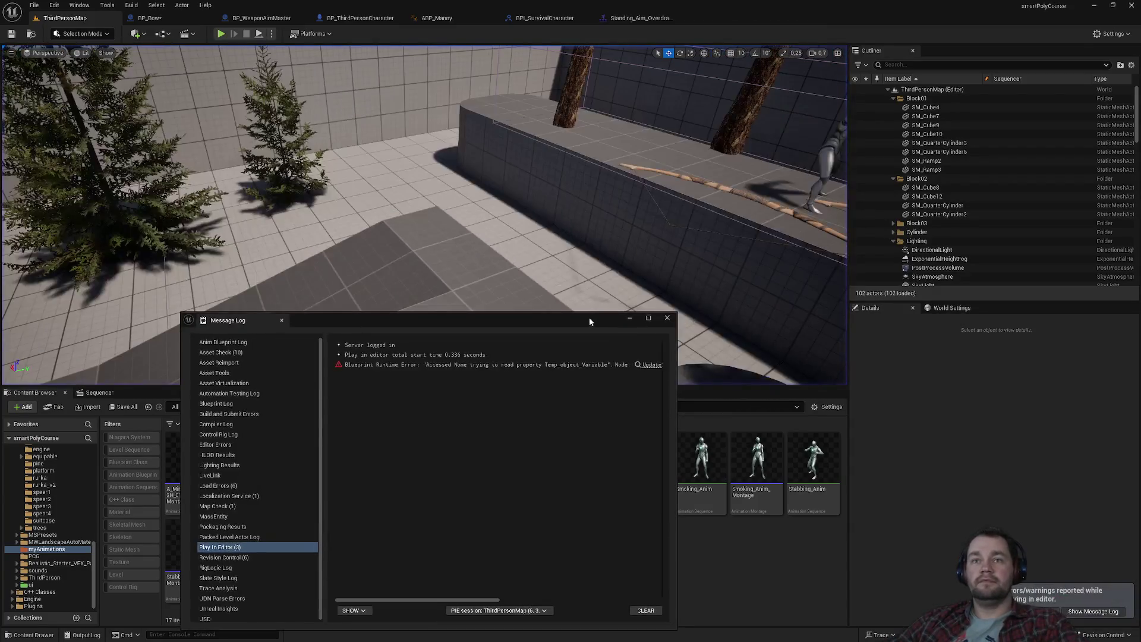
{"action": "left_click", "coordinate": [669, 320]}
{"action": "left_click", "coordinate": [149, 17]}
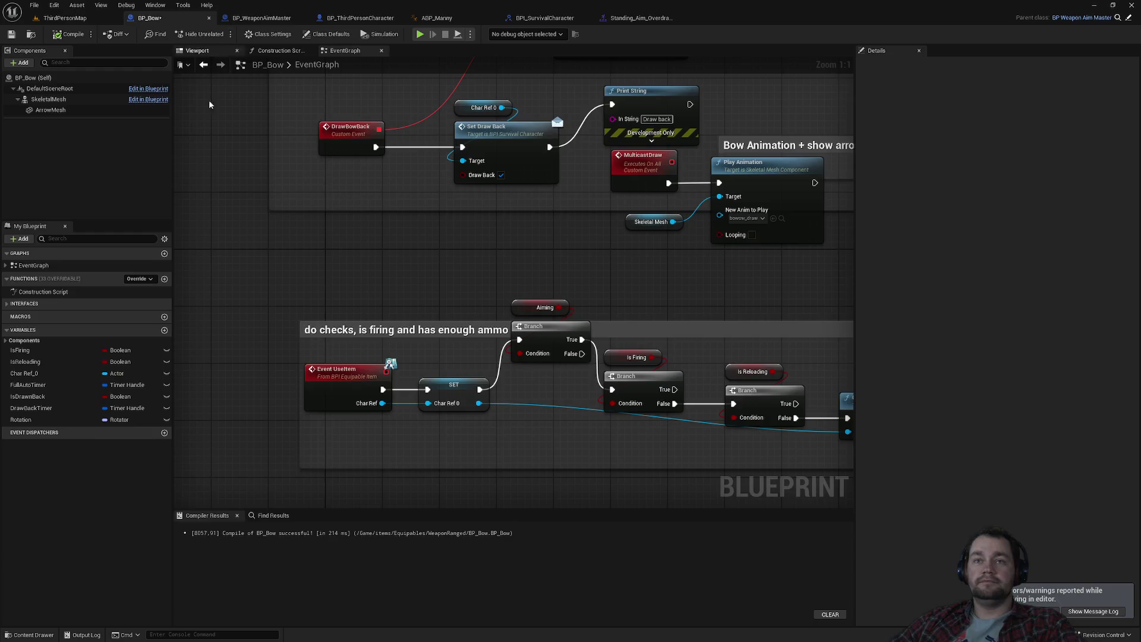
Pan through BP_Bow's ammo-check and draw-back nodes, then select the MulticastDraw event to see its replication.
{"action": "left_click_drag", "start_coordinate": [360, 235], "coordinate": [292, 204]}
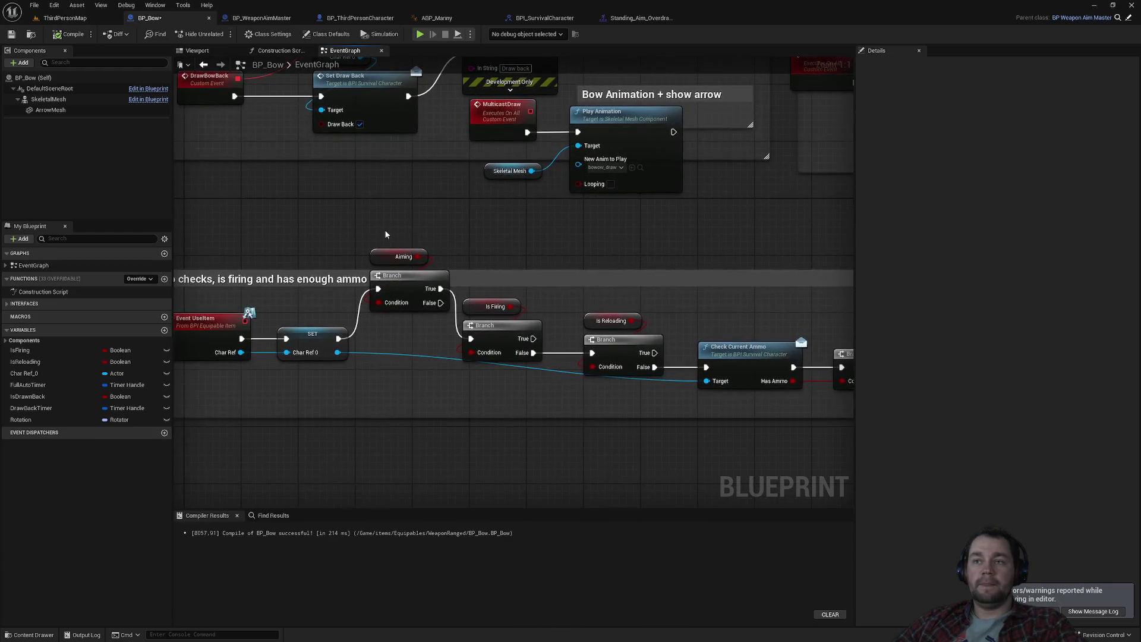
{"action": "mouse_move", "coordinate": [580, 254]}
{"action": "left_mouse_down"}
{"action": "mouse_move", "coordinate": [387, 216]}
{"action": "mouse_move", "coordinate": [342, 228]}
{"action": "mouse_move", "coordinate": [550, 255]}
{"action": "mouse_move", "coordinate": [356, 258]}
{"action": "mouse_move", "coordinate": [376, 337]}
{"action": "mouse_move", "coordinate": [565, 454]}
{"action": "left_mouse_up"}
{"action": "scroll", "coordinate": [341, 228], "scroll_direction": "down", "scroll_amount": 1}
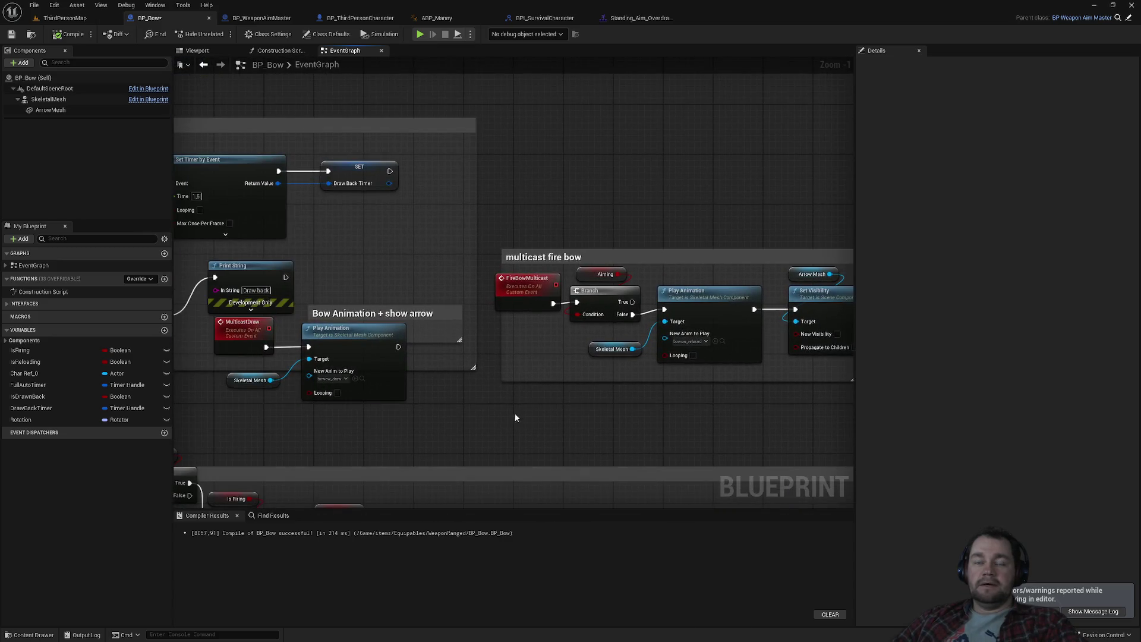
{"action": "mouse_move", "coordinate": [480, 418]}
{"action": "left_mouse_down"}
{"action": "mouse_move", "coordinate": [632, 425]}
{"action": "mouse_move", "coordinate": [689, 407]}
{"action": "left_mouse_up"}
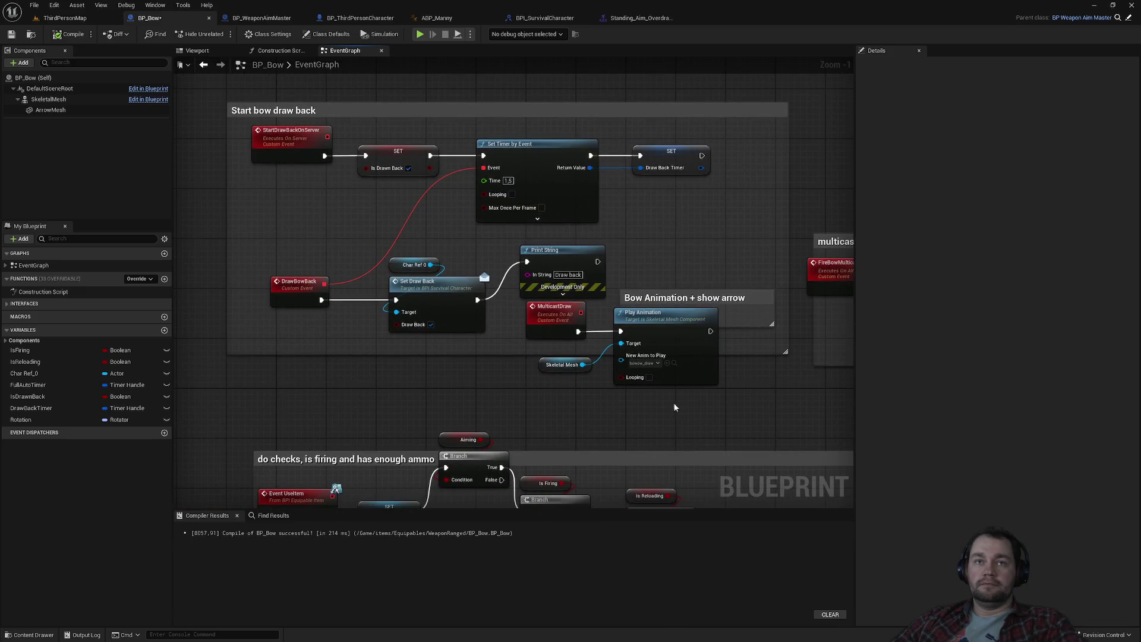
{"action": "mouse_move", "coordinate": [398, 205]}
{"action": "left_mouse_down"}
{"action": "mouse_move", "coordinate": [446, 283]}
{"action": "mouse_move", "coordinate": [377, 418]}
{"action": "left_mouse_up"}
{"action": "scroll", "coordinate": [421, 365], "scroll_direction": "down", "scroll_amount": 2}
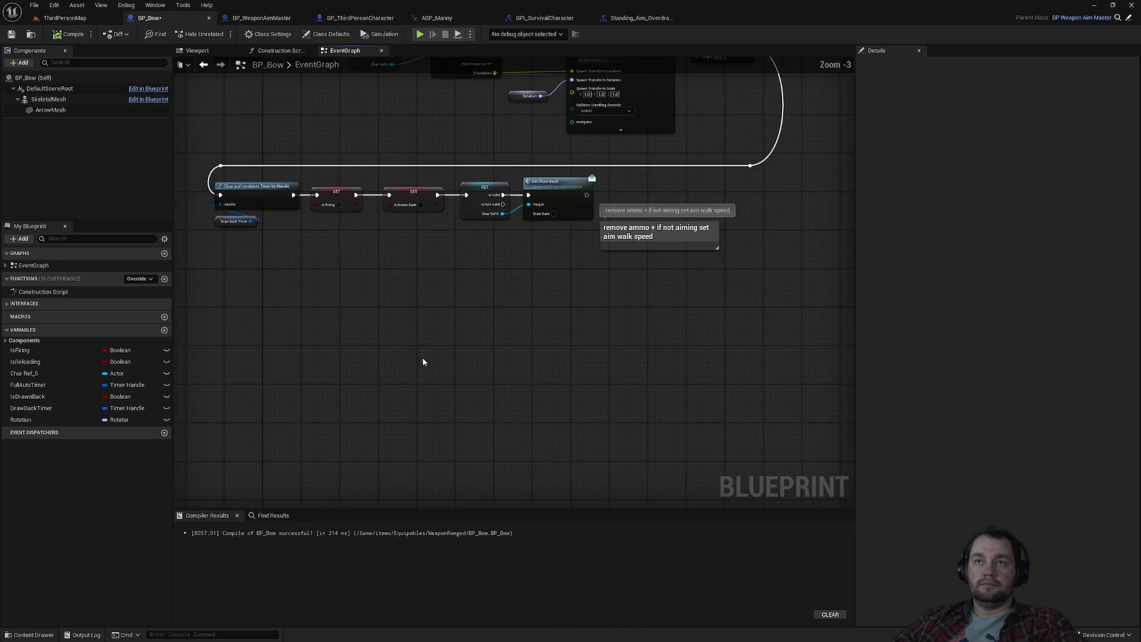
{"action": "scroll", "coordinate": [476, 383], "scroll_direction": "up", "scroll_amount": 3}
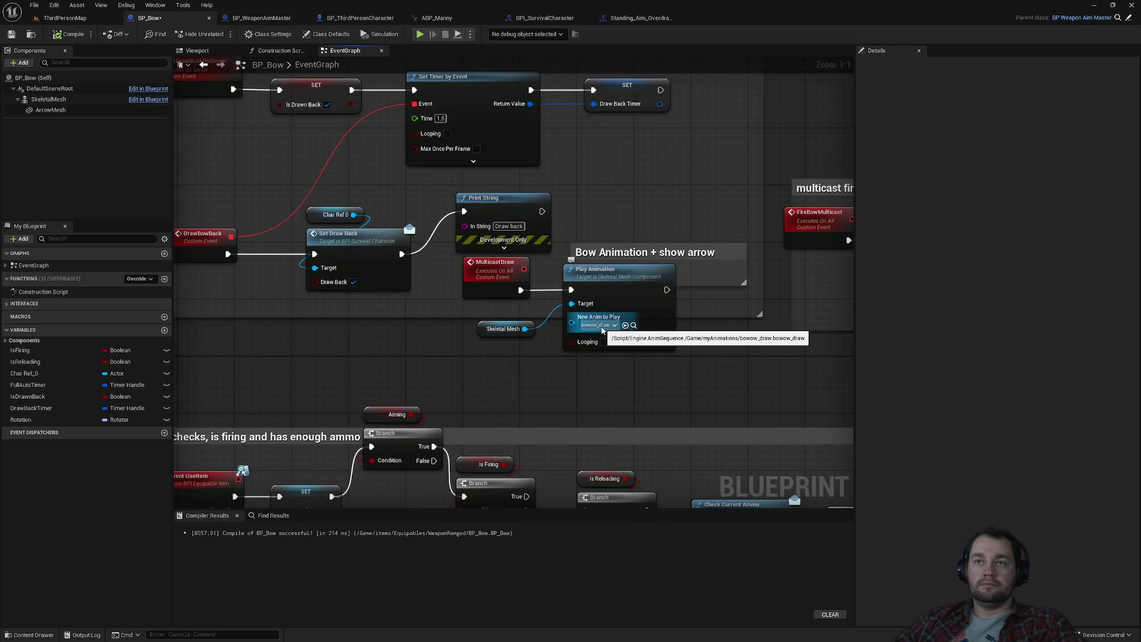
{"action": "left_click", "coordinate": [502, 279]}
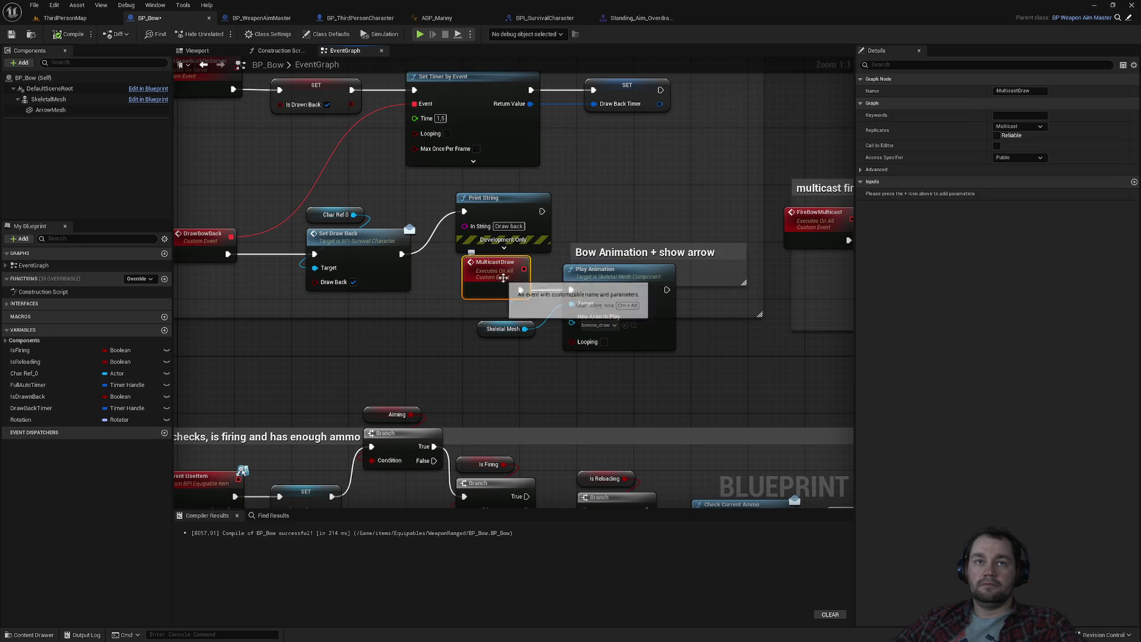
Find all references to MulticastDraw and jump between its event node and Multicast Draw call.
{"action": "right_click", "coordinate": [598, 352]}
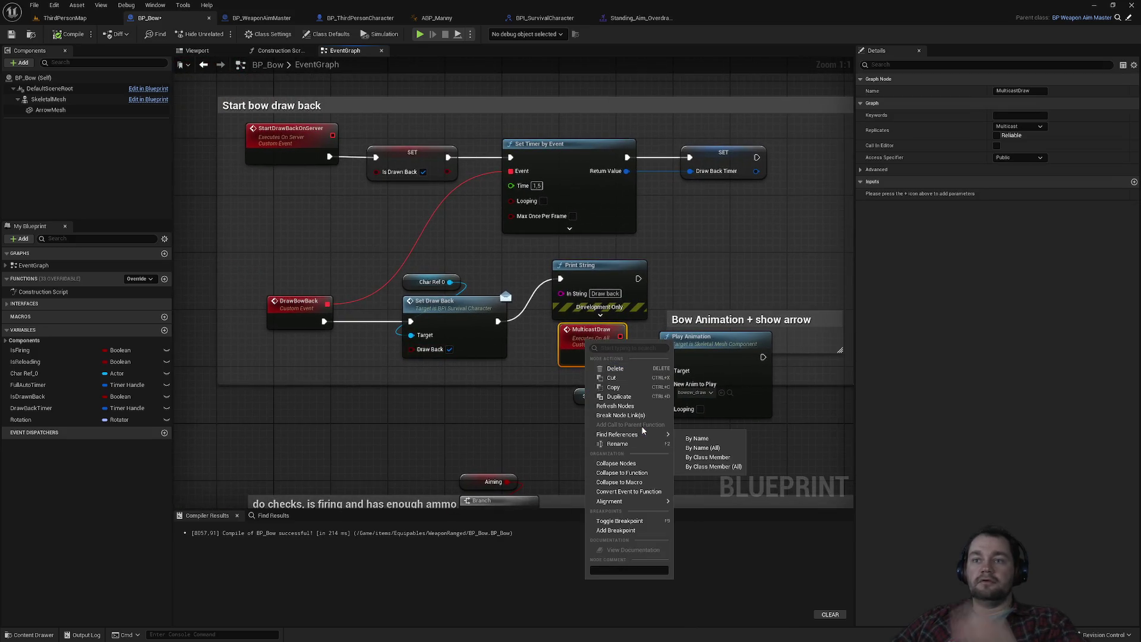
{"action": "mouse_move", "coordinate": [630, 435]}
{"action": "left_click", "coordinate": [785, 446]}
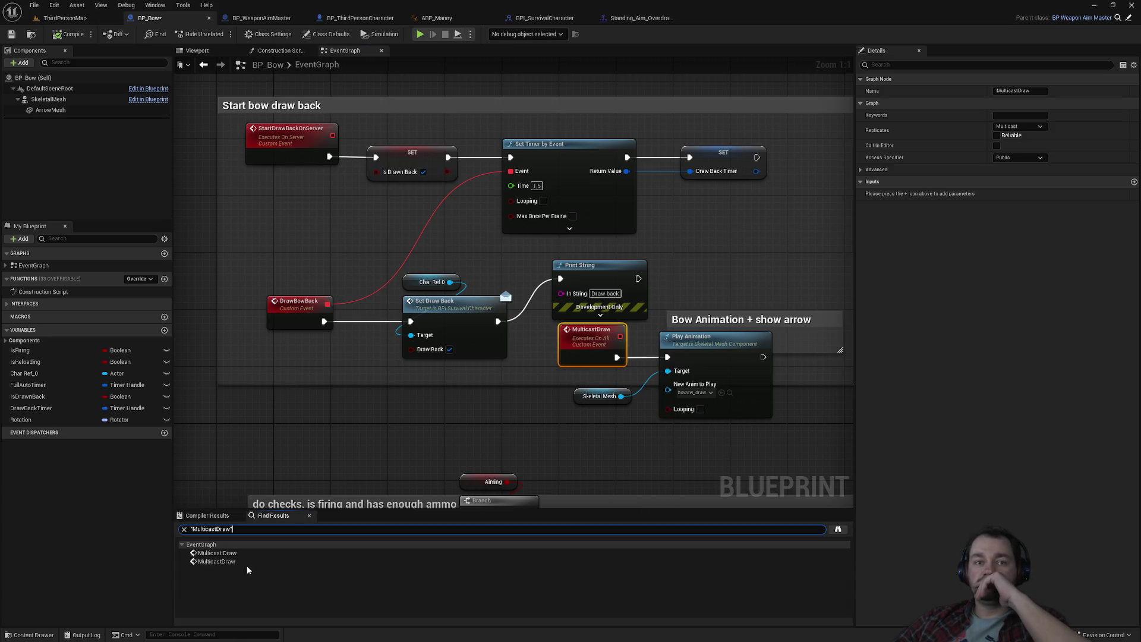
{"action": "double_click", "coordinate": [248, 562]}
{"action": "left_click", "coordinate": [243, 553]}
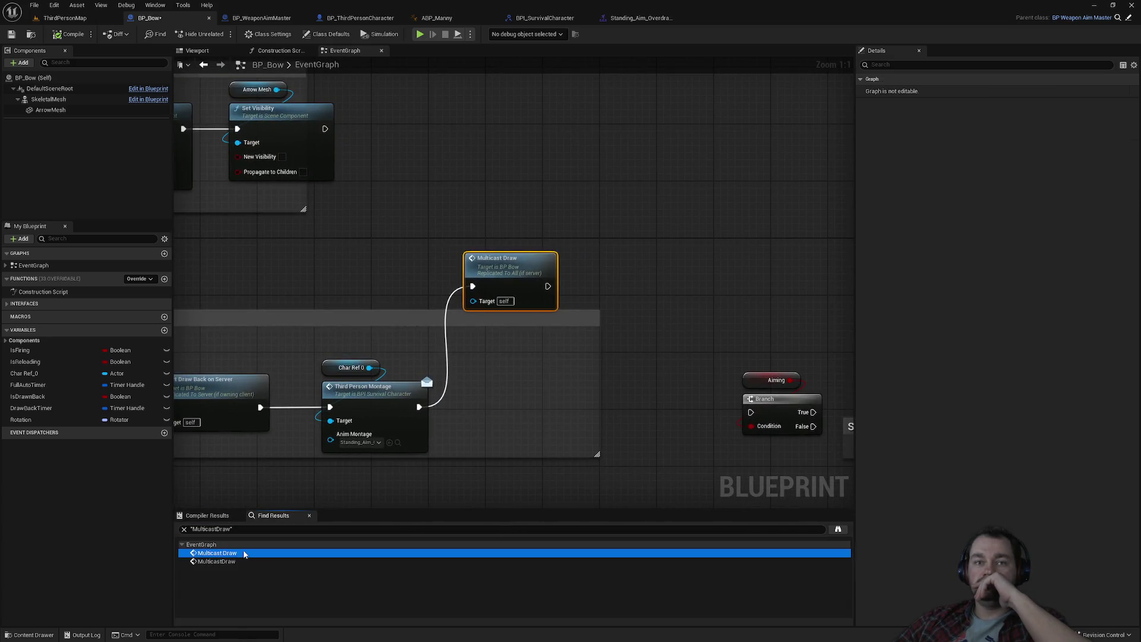
{"action": "left_click", "coordinate": [242, 562]}
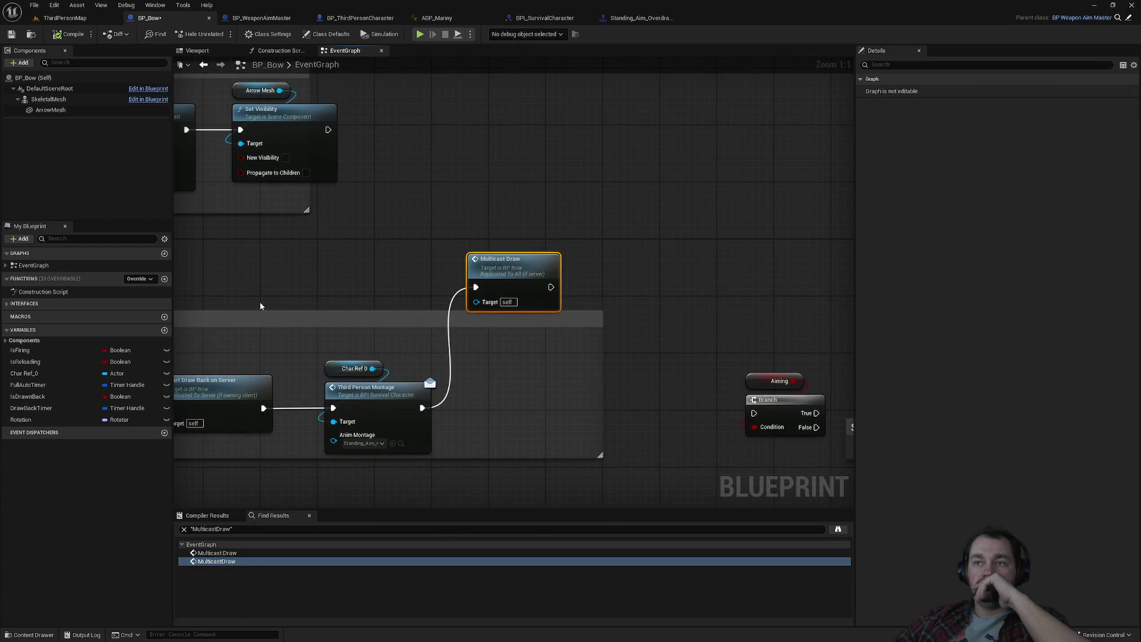
Pan past the fire bow and FireBowOnServer groups to centre the Third Person Montage Stop node.
{"action": "mouse_move", "coordinate": [279, 309]}
{"action": "left_mouse_down"}
{"action": "mouse_move", "coordinate": [430, 402]}
{"action": "mouse_move", "coordinate": [612, 428]}
{"action": "left_mouse_up"}
{"action": "left_click_drag", "start_coordinate": [302, 370], "coordinate": [600, 410]}
{"action": "left_click_drag", "start_coordinate": [387, 252], "coordinate": [782, 252]}
{"action": "left_click_drag", "start_coordinate": [305, 254], "coordinate": [413, 383]}
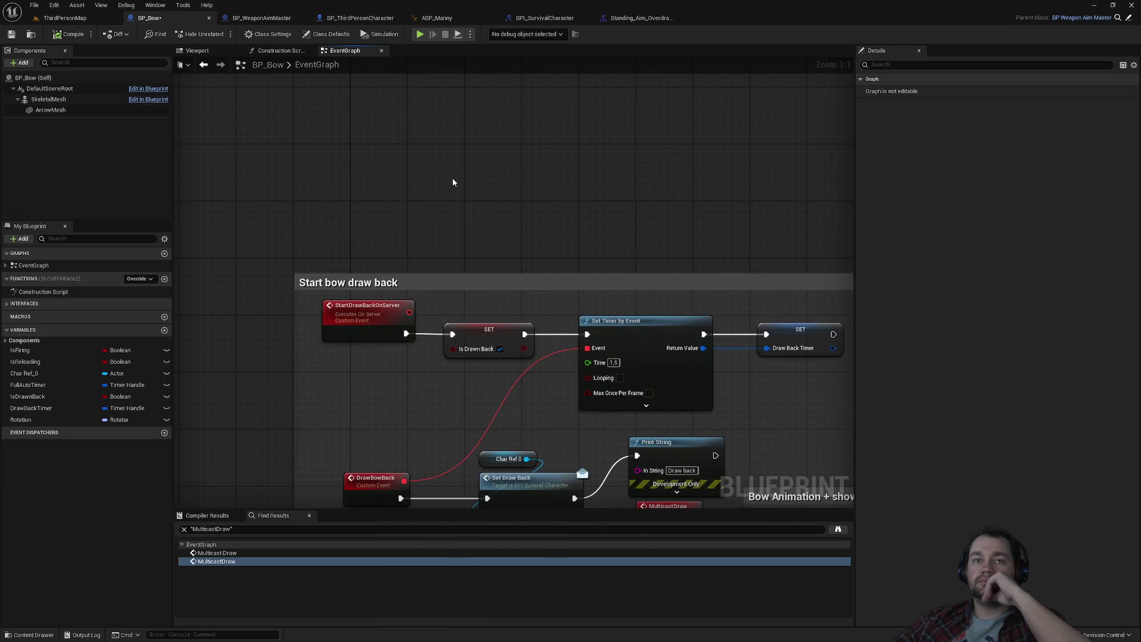
{"action": "mouse_move", "coordinate": [416, 446]}
{"action": "left_mouse_down"}
{"action": "mouse_move", "coordinate": [395, 209]}
{"action": "mouse_move", "coordinate": [449, 504]}
{"action": "left_mouse_up"}
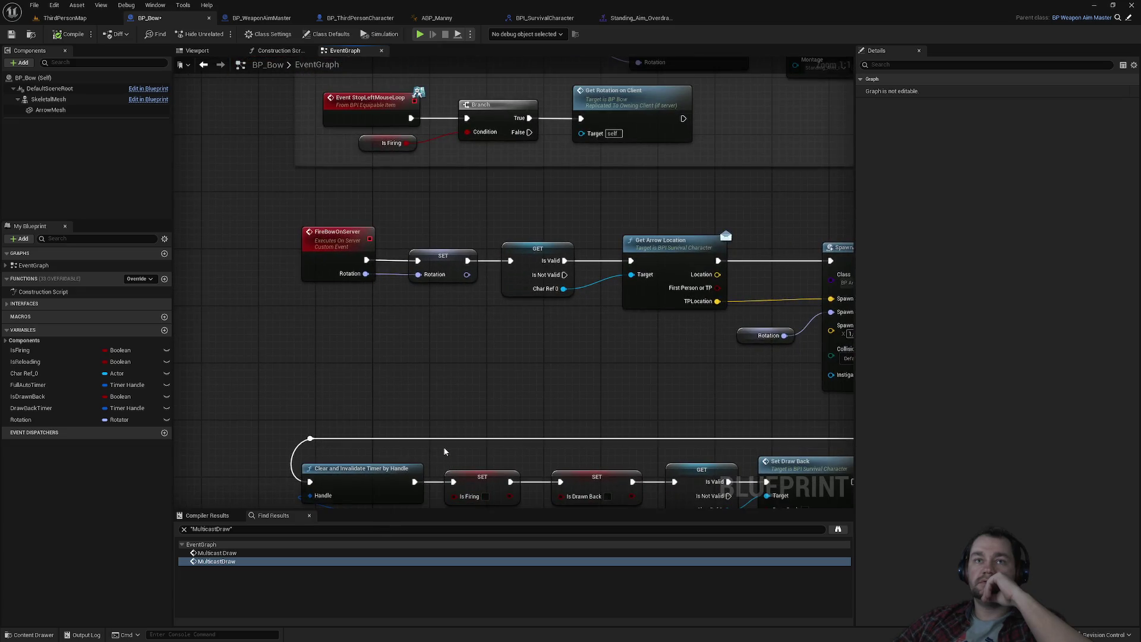
{"action": "left_click_drag", "start_coordinate": [412, 209], "coordinate": [386, 429]}
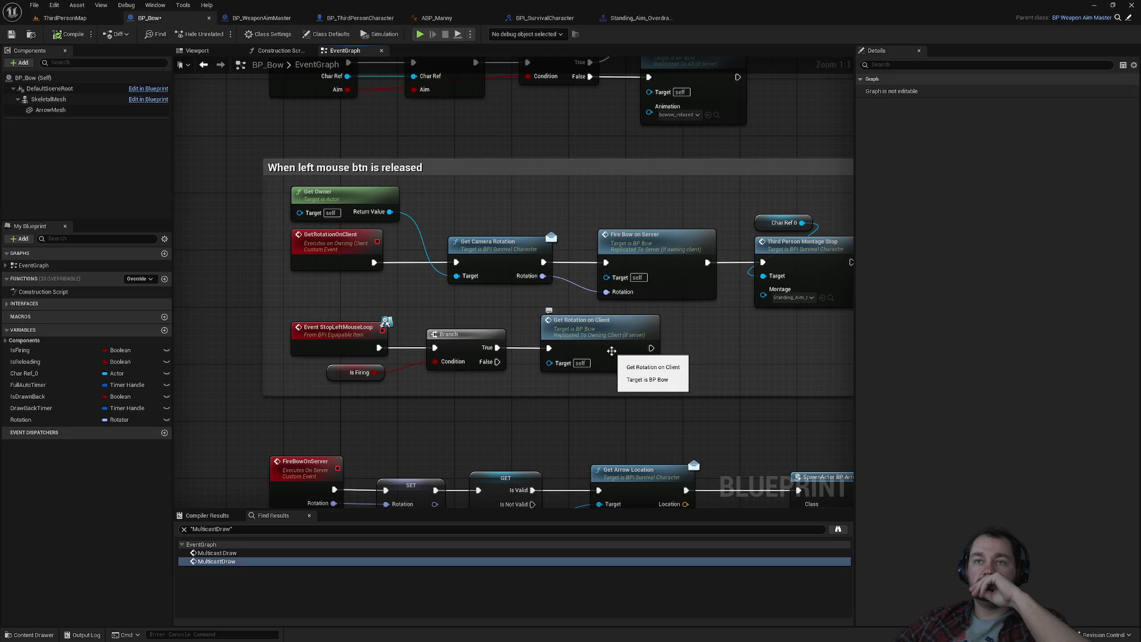
{"action": "left_click_drag", "start_coordinate": [668, 328], "coordinate": [508, 299]}
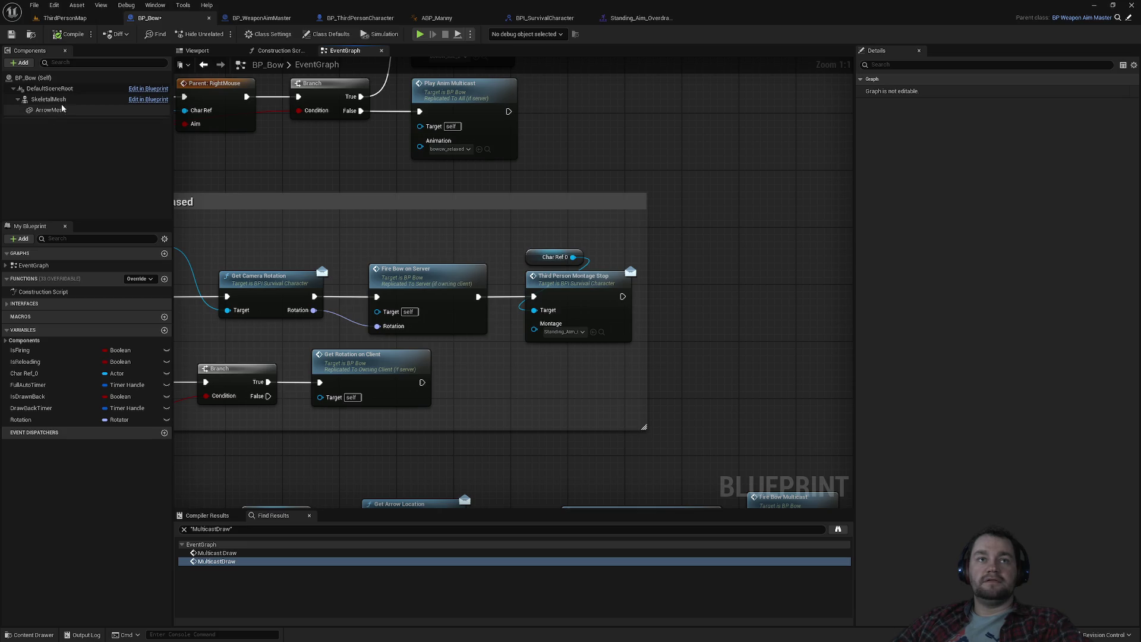
Navigate around the bow animation and arrow spawn nodes to frame the left-mouse-release logic.
{"action": "scroll", "coordinate": [530, 168], "scroll_direction": "down", "scroll_amount": 3}
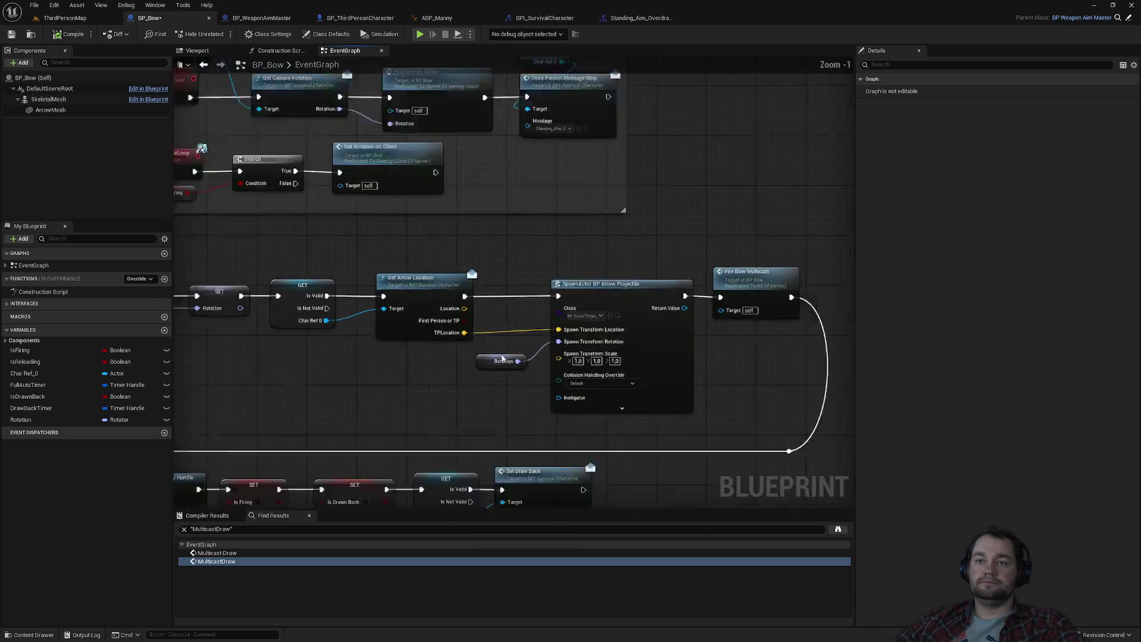
{"action": "scroll", "coordinate": [530, 168], "scroll_direction": "up", "scroll_amount": 3}
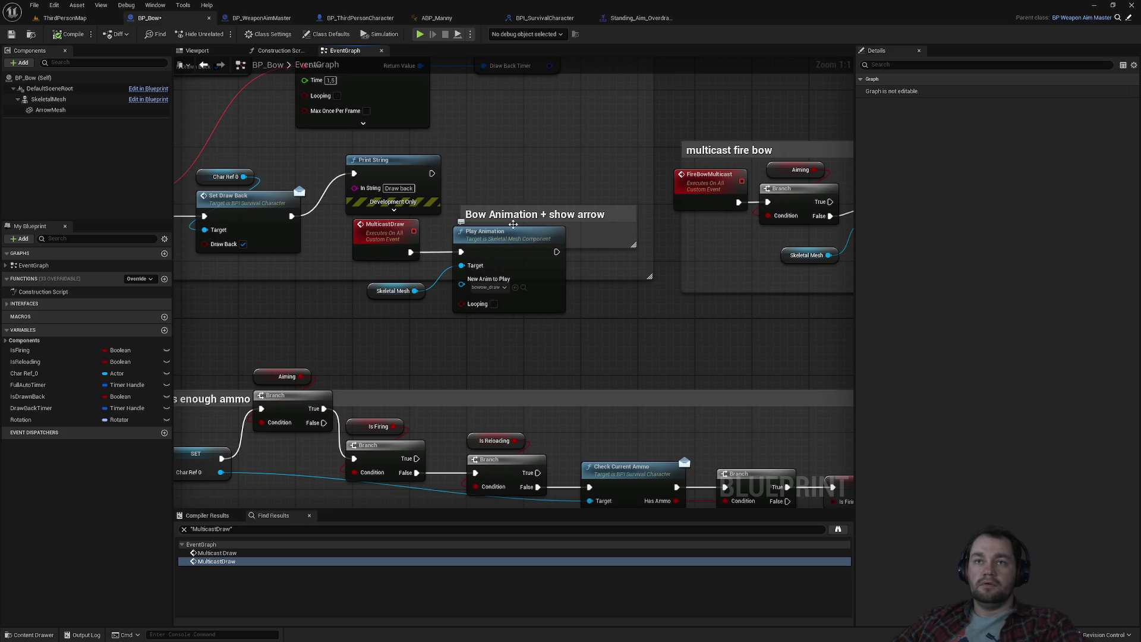
{"action": "left_click_drag", "start_coordinate": [531, 167], "coordinate": [633, 232]}
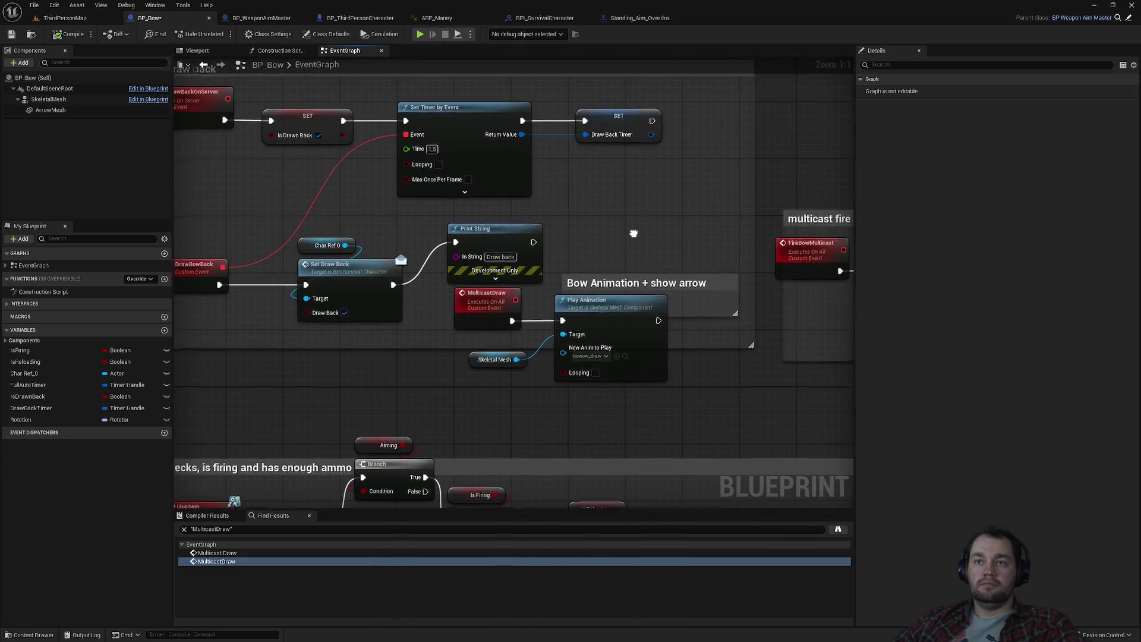
{"action": "scroll", "coordinate": [632, 232], "scroll_direction": "down", "scroll_amount": 4}
{"action": "scroll", "coordinate": [394, 326], "scroll_direction": "up", "scroll_amount": 2}
{"action": "left_click_drag", "start_coordinate": [394, 325], "coordinate": [476, 499]}
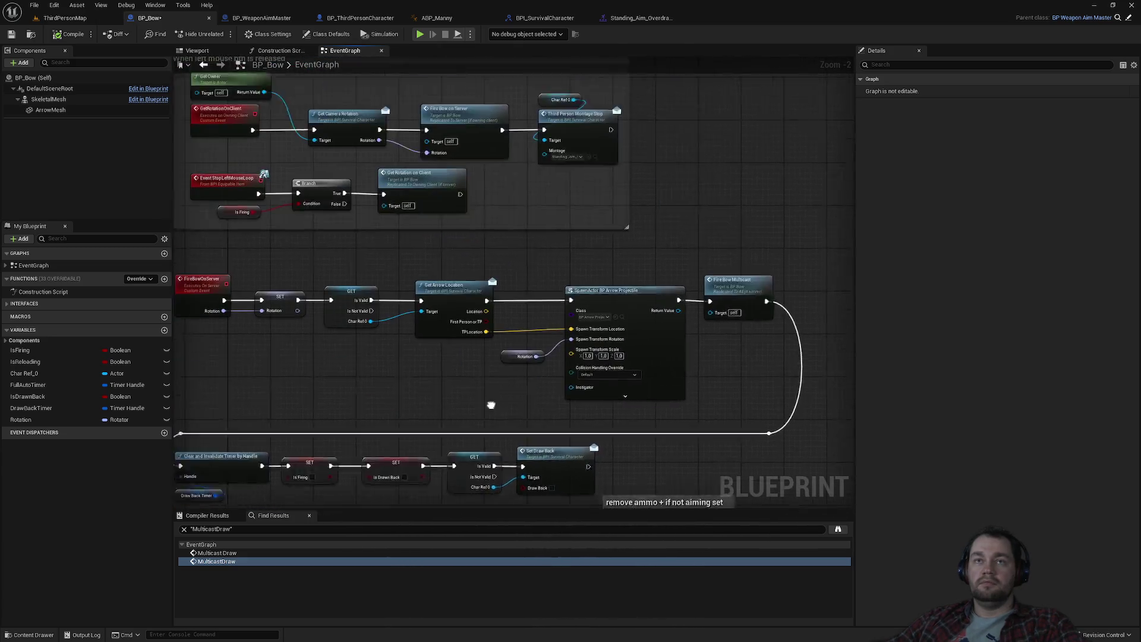
{"action": "left_click_drag", "start_coordinate": [428, 249], "coordinate": [452, 309]}
{"action": "mouse_move", "coordinate": [373, 195]}
{"action": "left_mouse_down"}
{"action": "mouse_move", "coordinate": [455, 349]}
{"action": "mouse_move", "coordinate": [490, 446]}
{"action": "mouse_move", "coordinate": [491, 351]}
{"action": "left_mouse_up"}
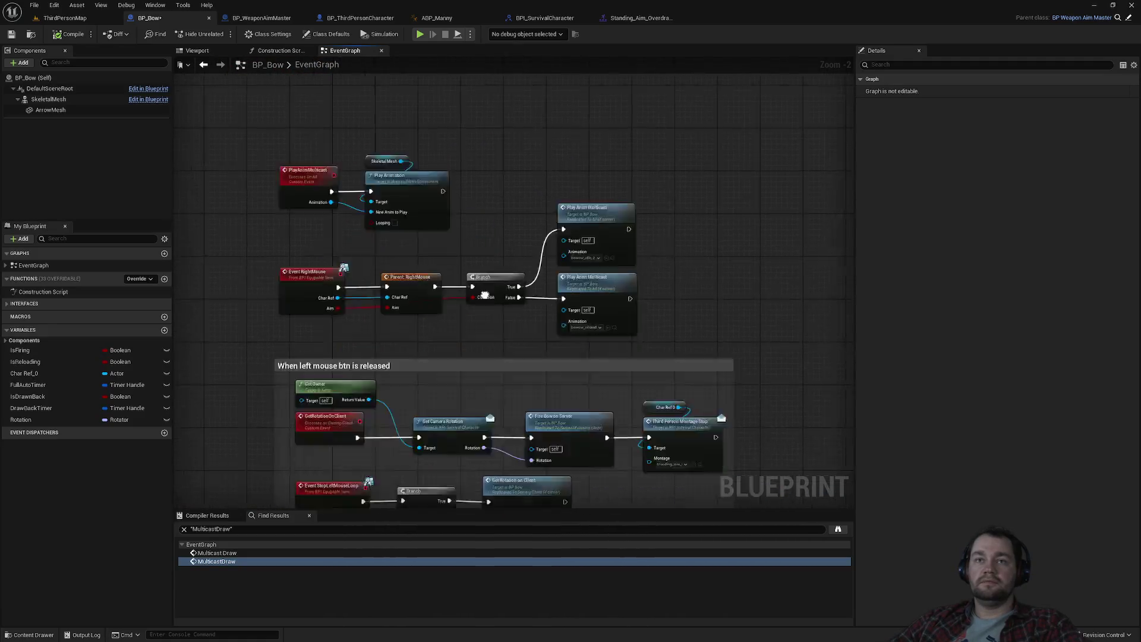
{"action": "scroll", "coordinate": [490, 351], "scroll_direction": "up", "scroll_amount": 2}
{"action": "left_click_drag", "start_coordinate": [534, 476], "coordinate": [500, 337]}
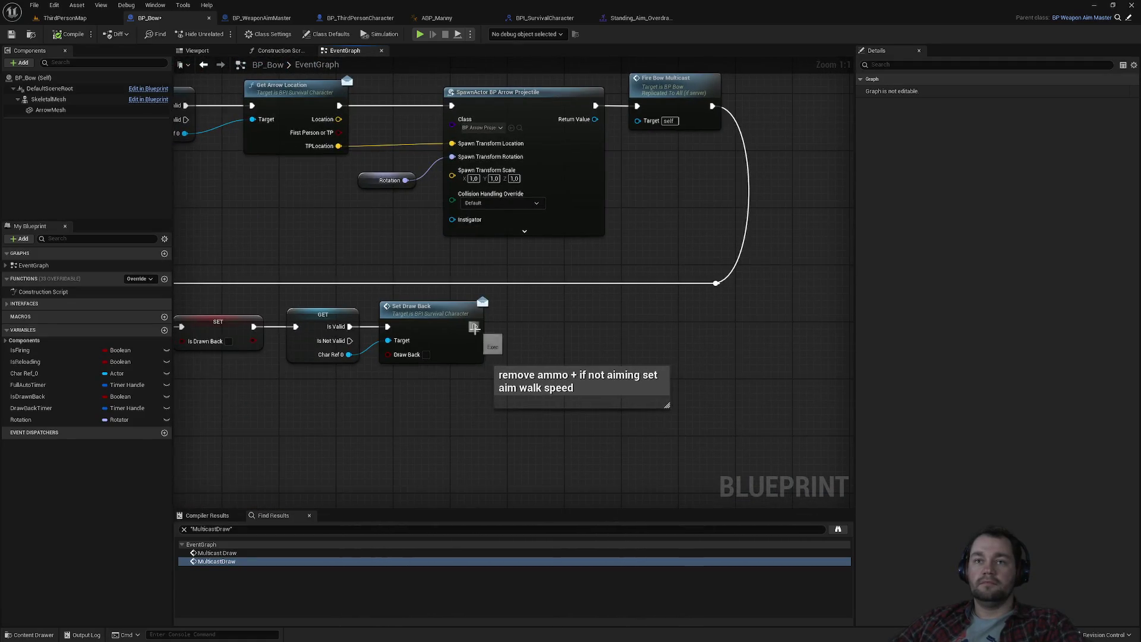
{"action": "mouse_move", "coordinate": [492, 268]}
{"action": "left_mouse_down"}
{"action": "mouse_move", "coordinate": [720, 425]}
{"action": "mouse_move", "coordinate": [496, 441]}
{"action": "left_mouse_up"}
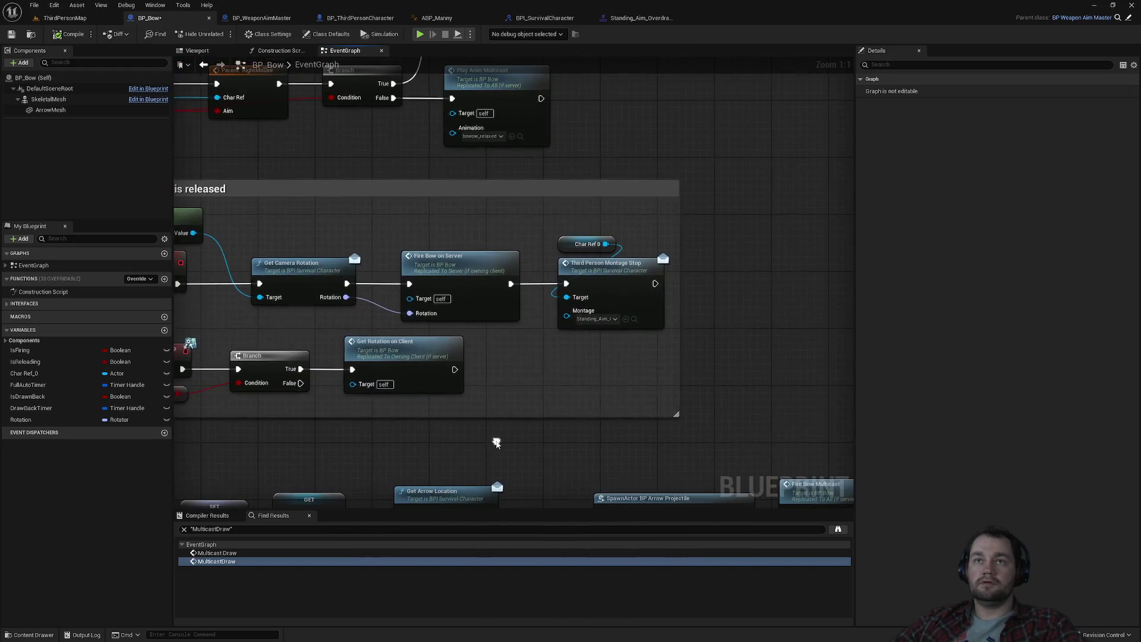
Add a Play Anim Multicast node wired after Third Person Montage Stop.
{"action": "left_click_drag", "start_coordinate": [459, 369], "coordinate": [304, 429]}
{"action": "mouse_move", "coordinate": [499, 341]}
{"action": "left_mouse_down"}
{"action": "mouse_move", "coordinate": [586, 357]}
{"action": "mouse_move", "coordinate": [573, 346]}
{"action": "left_mouse_up"}
{"action": "type", "text": "multicast"}
{"action": "key", "text": "Up"}
{"action": "key", "text": "Down"}
{"action": "key", "text": "Down"}
{"action": "key", "text": "Return"}
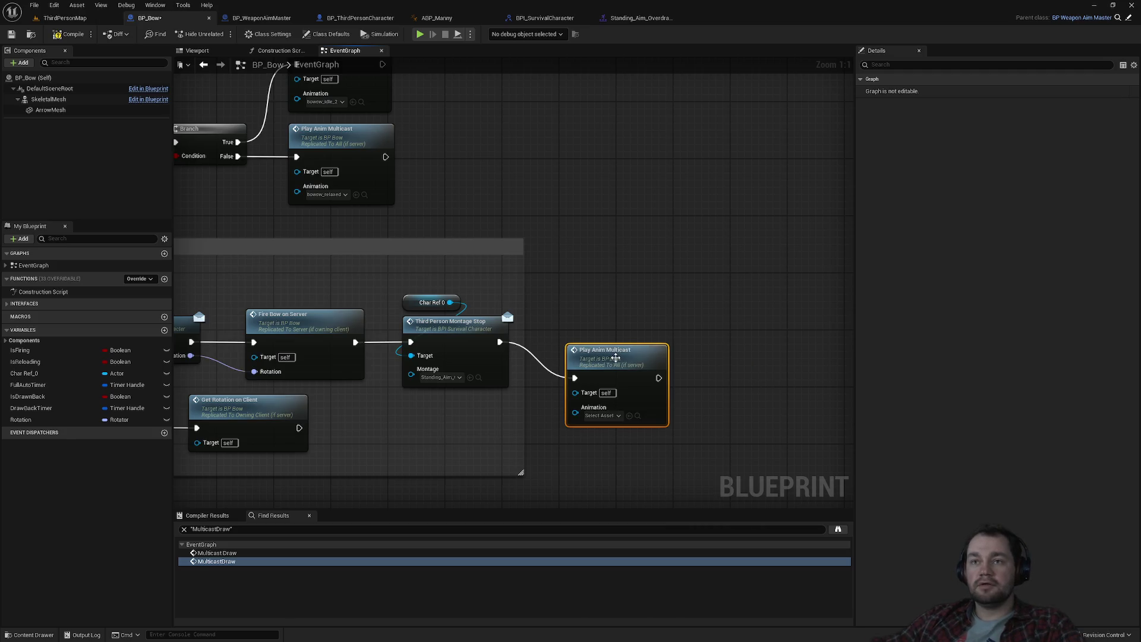
Set the node's Animation to bowow_draw and preview that asset.
{"action": "double_click", "coordinate": [618, 357]}
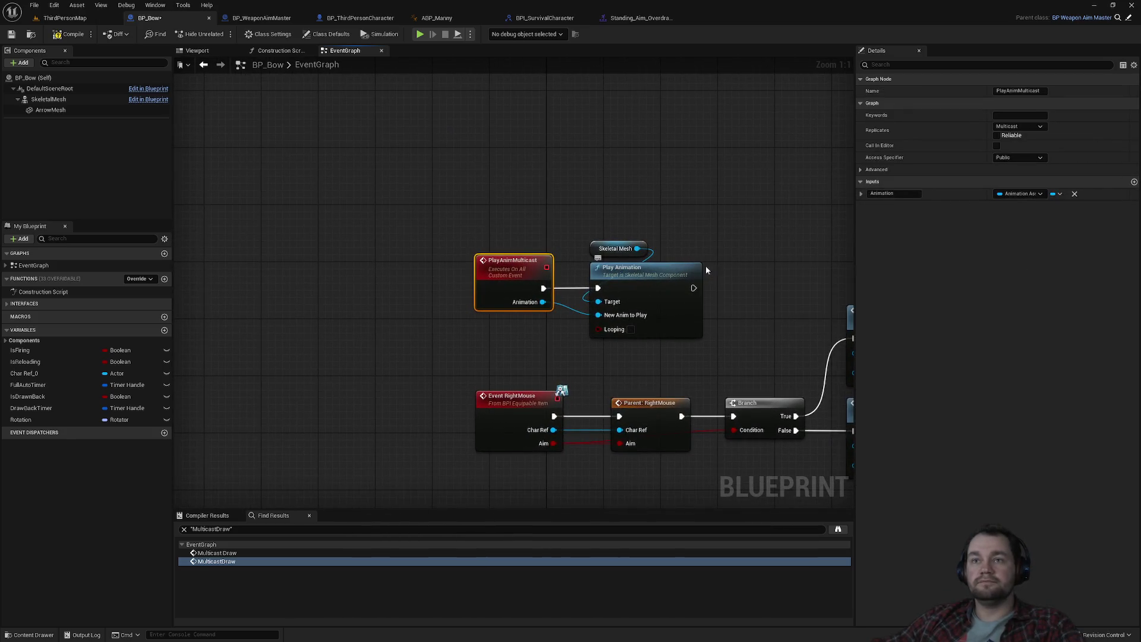
{"action": "left_click_drag", "start_coordinate": [539, 165], "coordinate": [570, 255]}
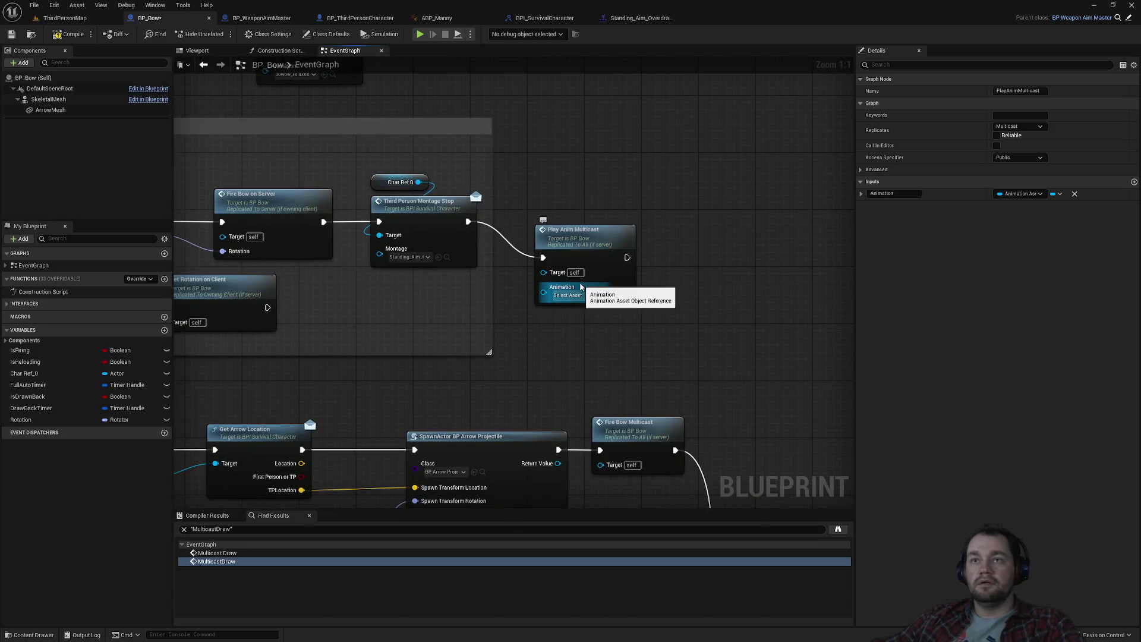
{"action": "left_click", "coordinate": [581, 296]}
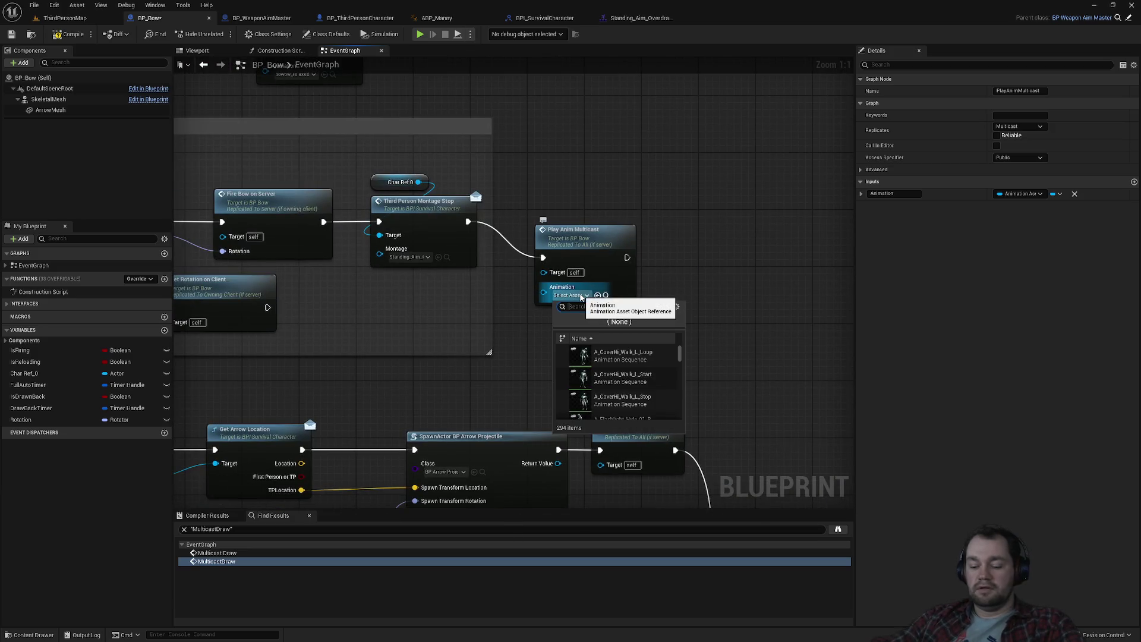
{"action": "type", "text": "draw"}
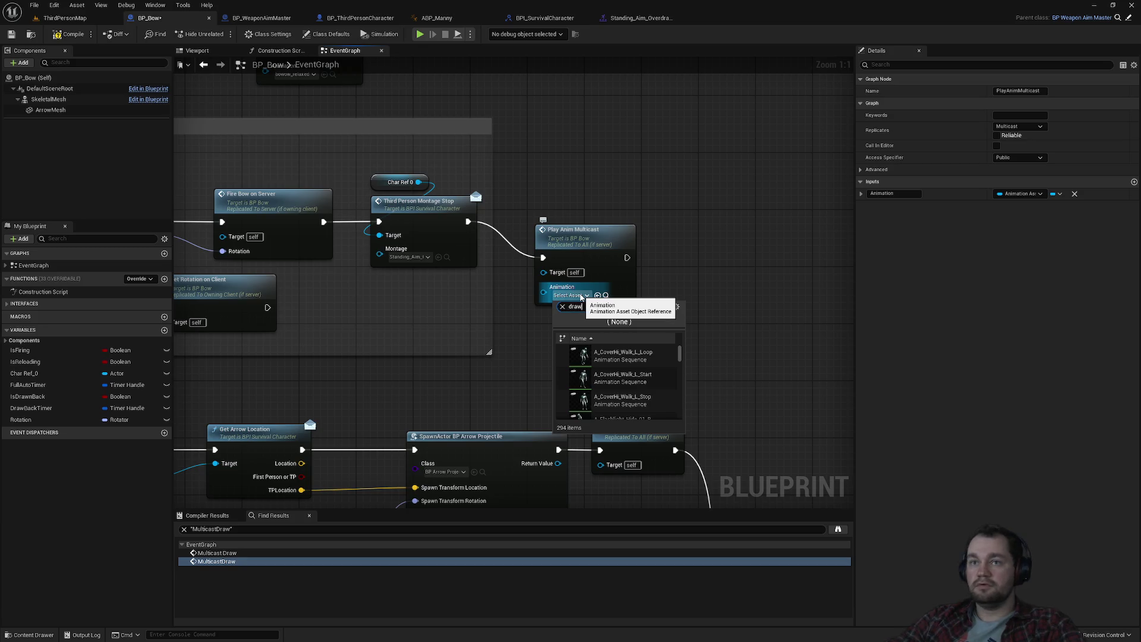
{"action": "left_click", "coordinate": [609, 354]}
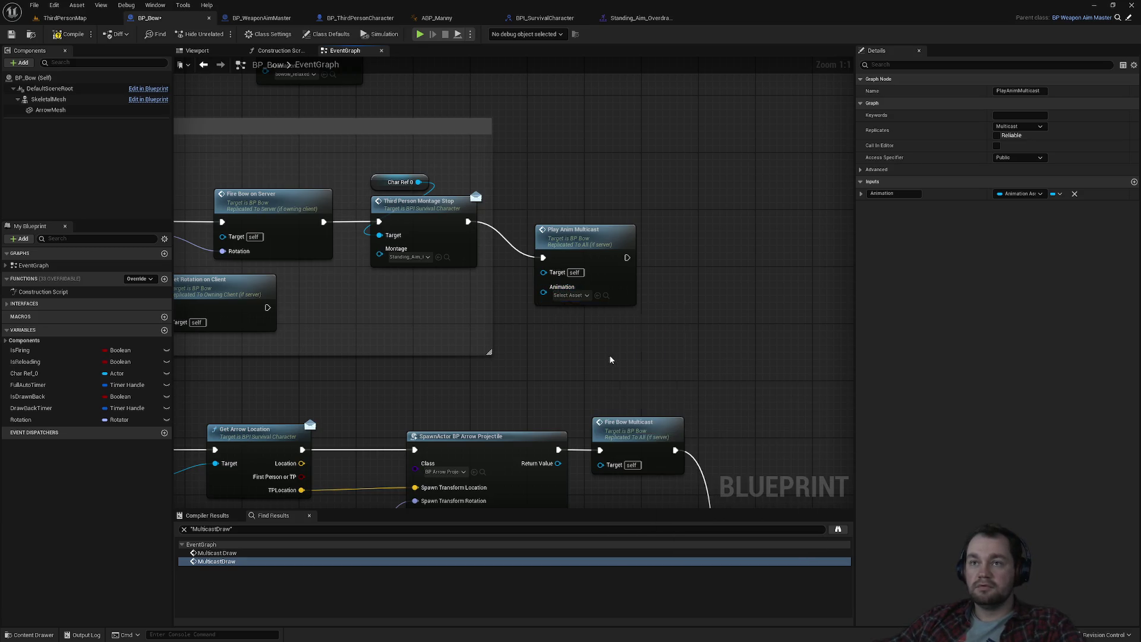
{"action": "left_click", "coordinate": [605, 296]}
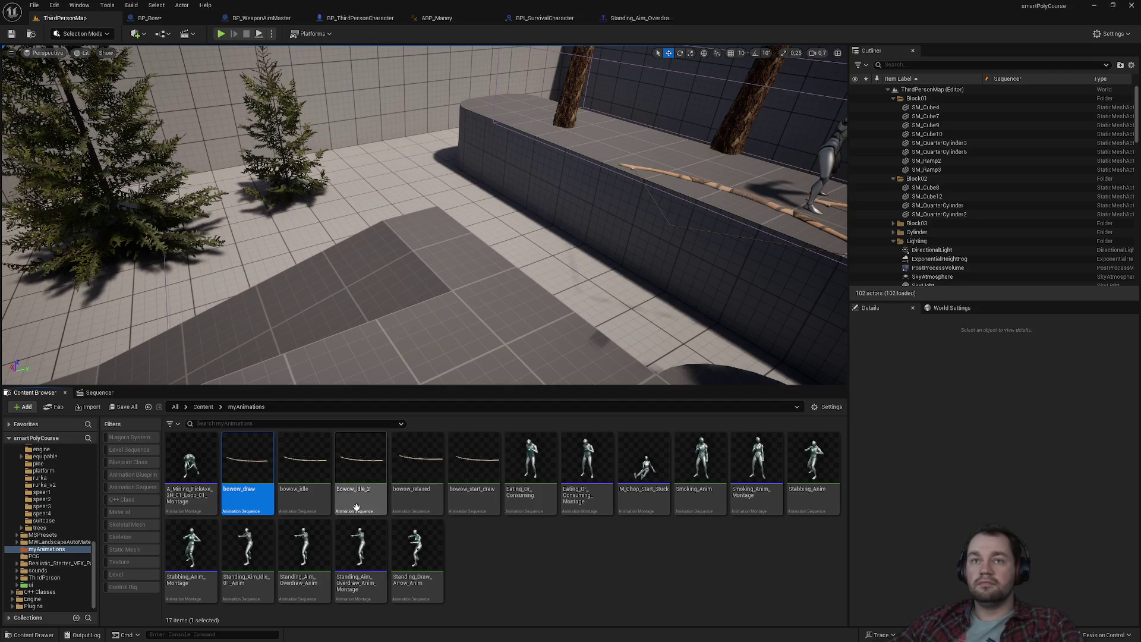
{"action": "double_click", "coordinate": [268, 473]}
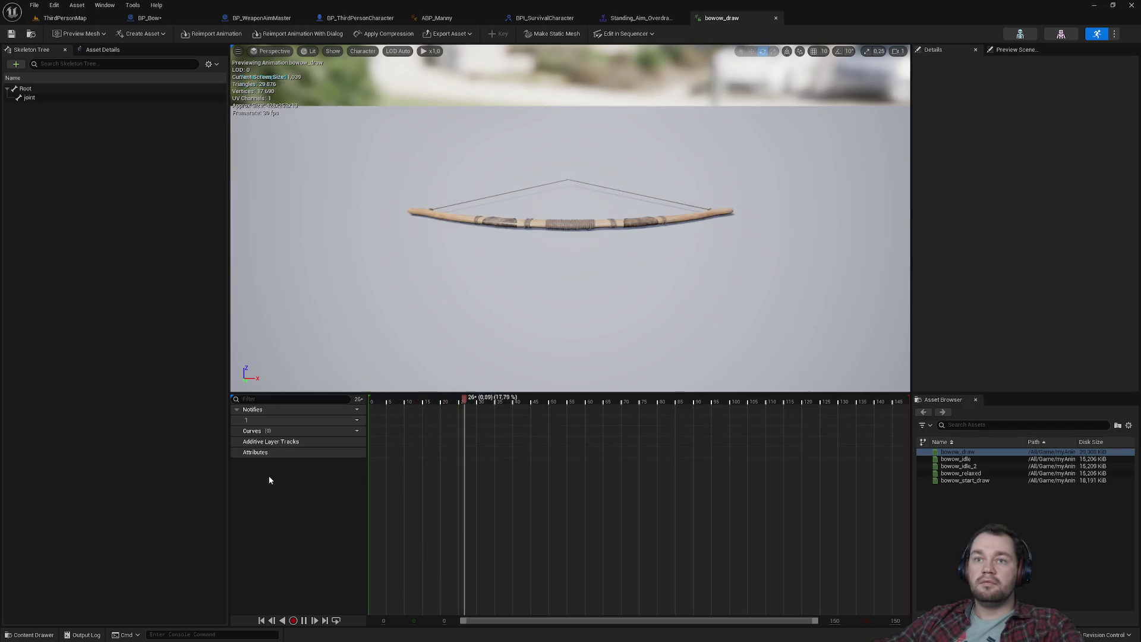
{"action": "left_click", "coordinate": [63, 17]}
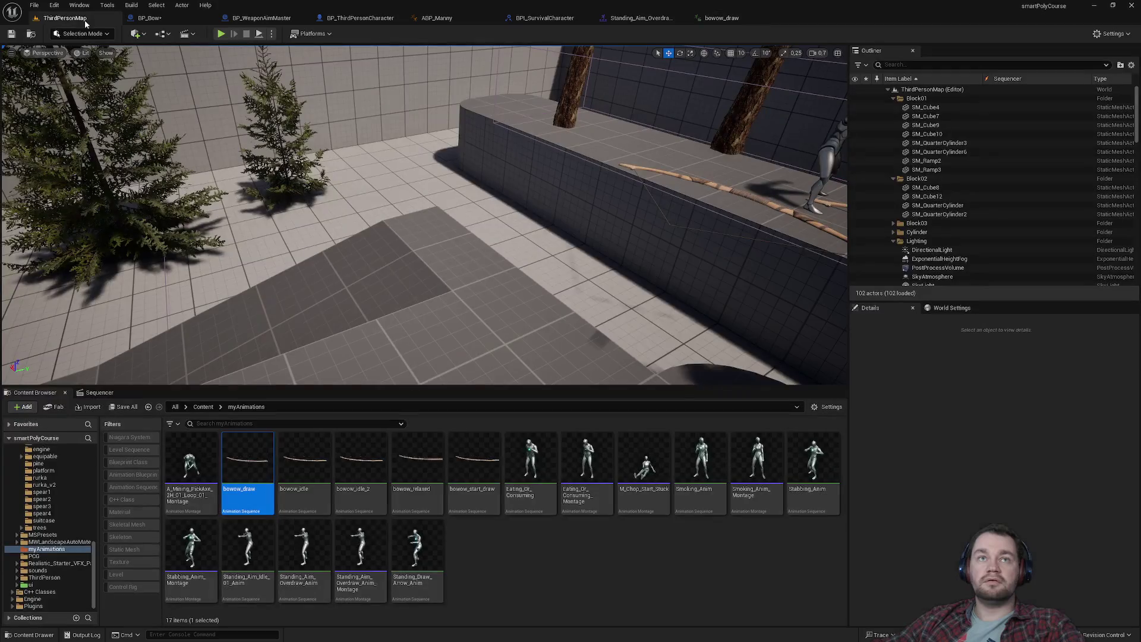
{"action": "left_click", "coordinate": [149, 18]}
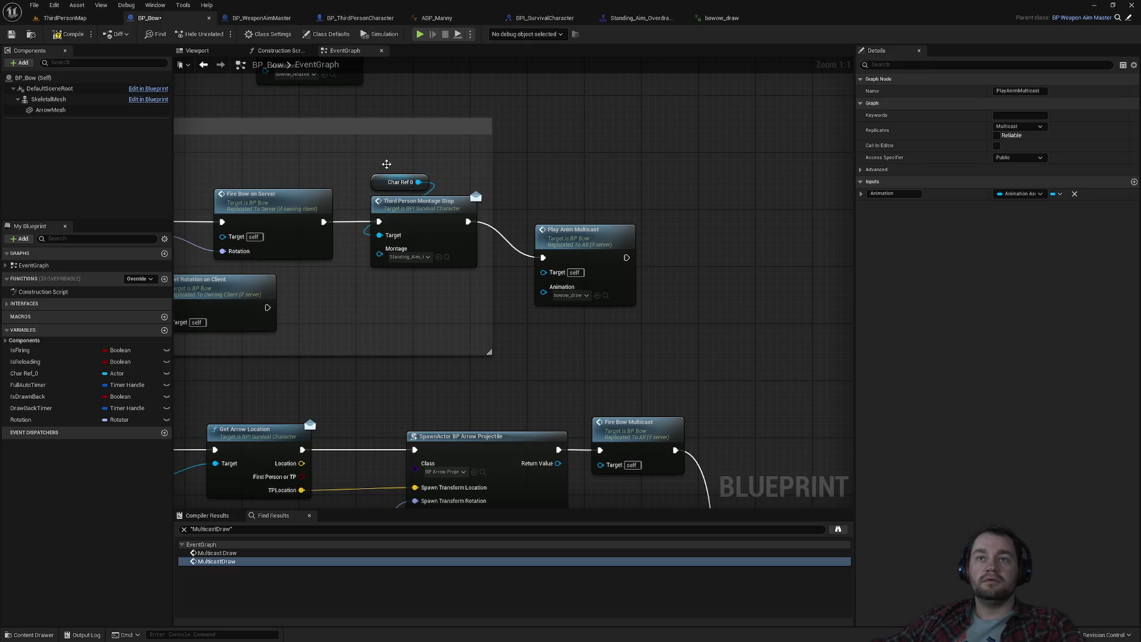
Change the Animation to bowow_idle_2, preview it, and return to the BP_Bow graph.
{"action": "left_click", "coordinate": [570, 295]}
{"action": "type", "text": "idle"}
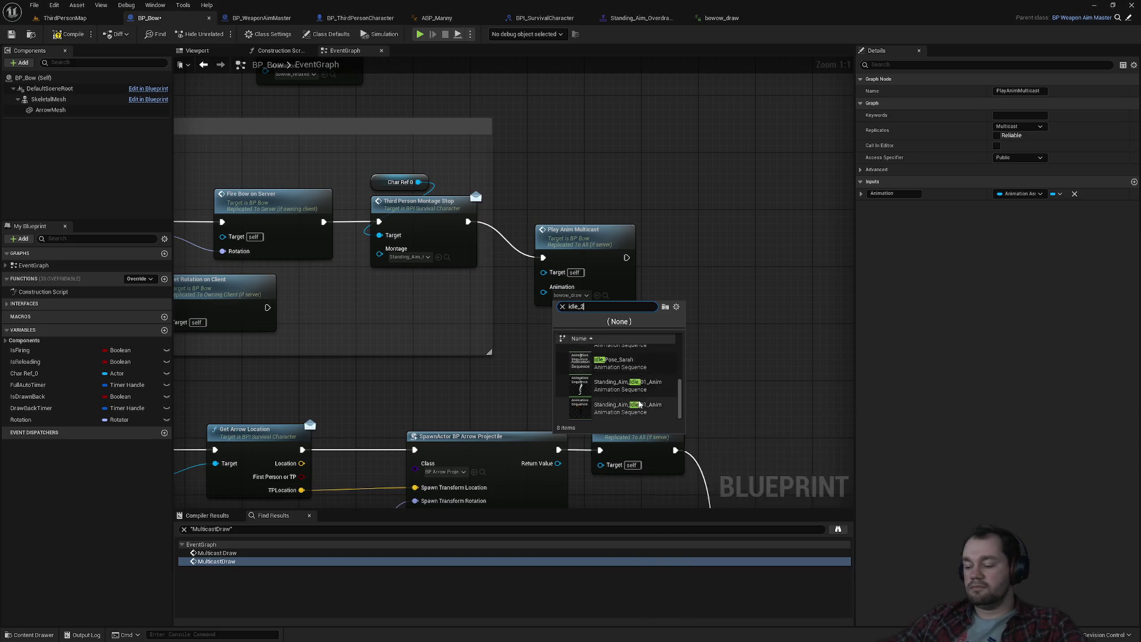
{"action": "type", "text": "_2"}
{"action": "left_click", "coordinate": [630, 360]}
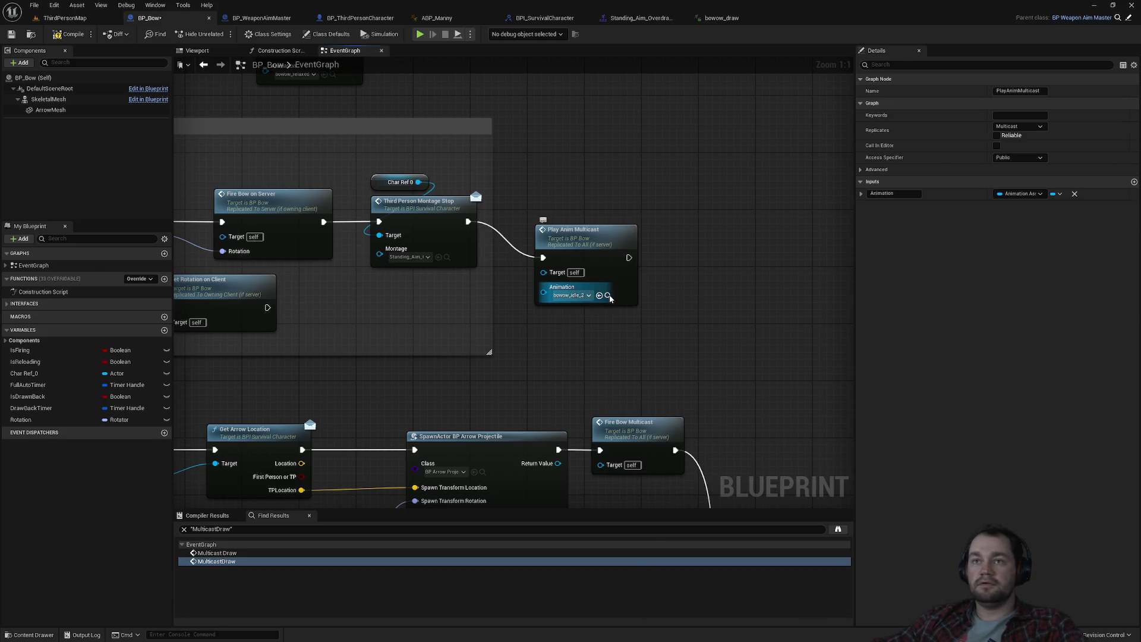
{"action": "left_click", "coordinate": [605, 295]}
{"action": "double_click", "coordinate": [351, 467]}
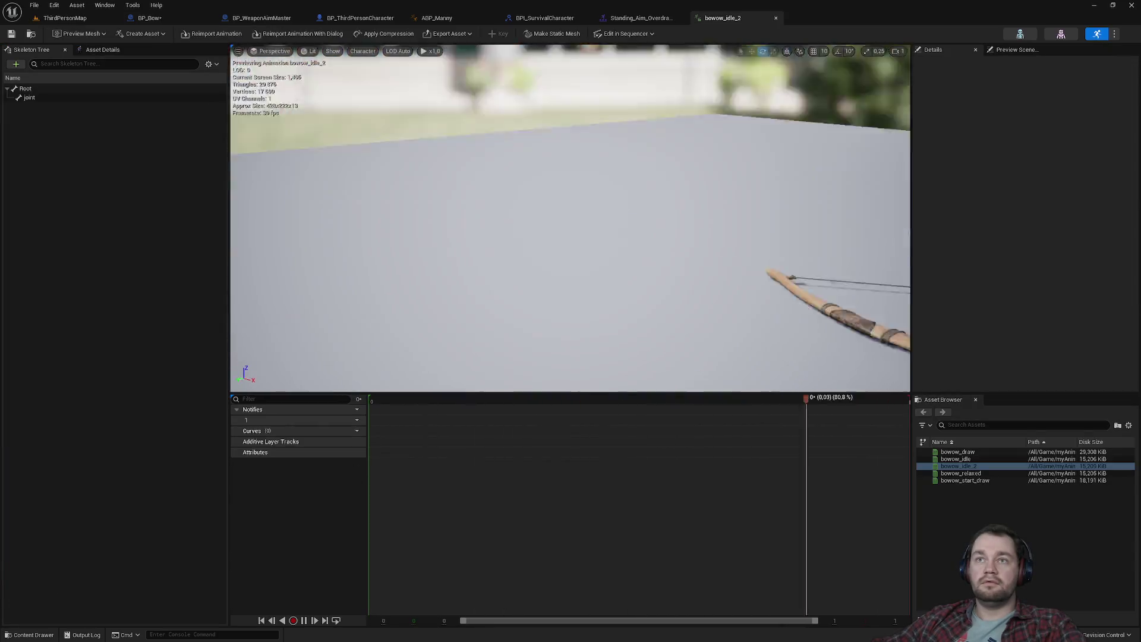
{"action": "left_click", "coordinate": [65, 17]}
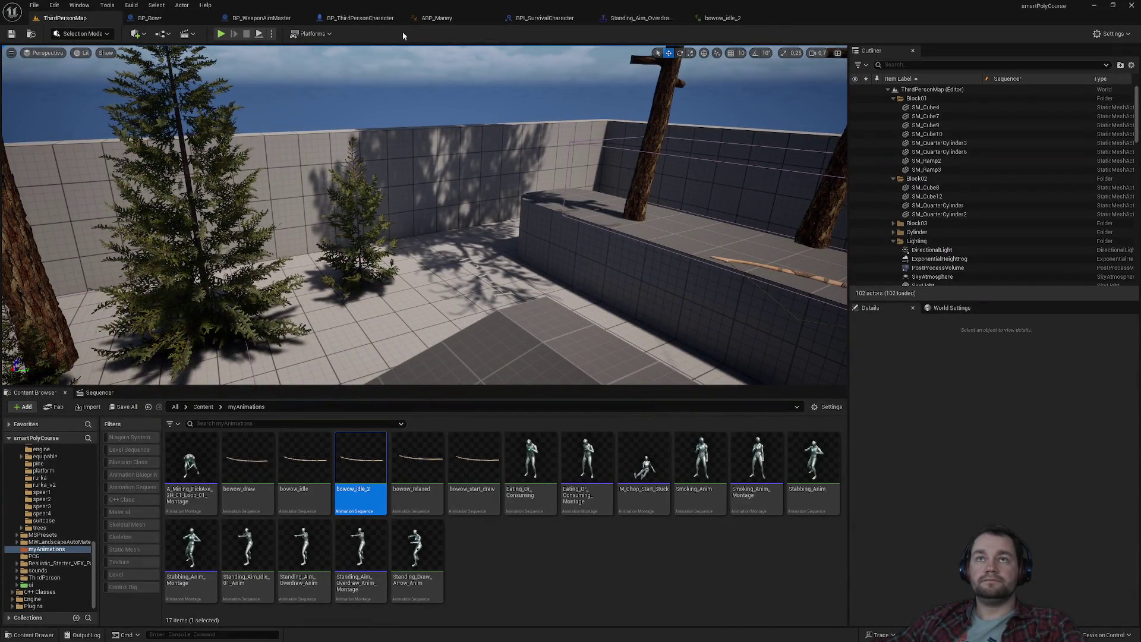
{"action": "left_click", "coordinate": [149, 18]}
{"action": "left_click", "coordinate": [591, 237]}
{"action": "left_click", "coordinate": [588, 167]}
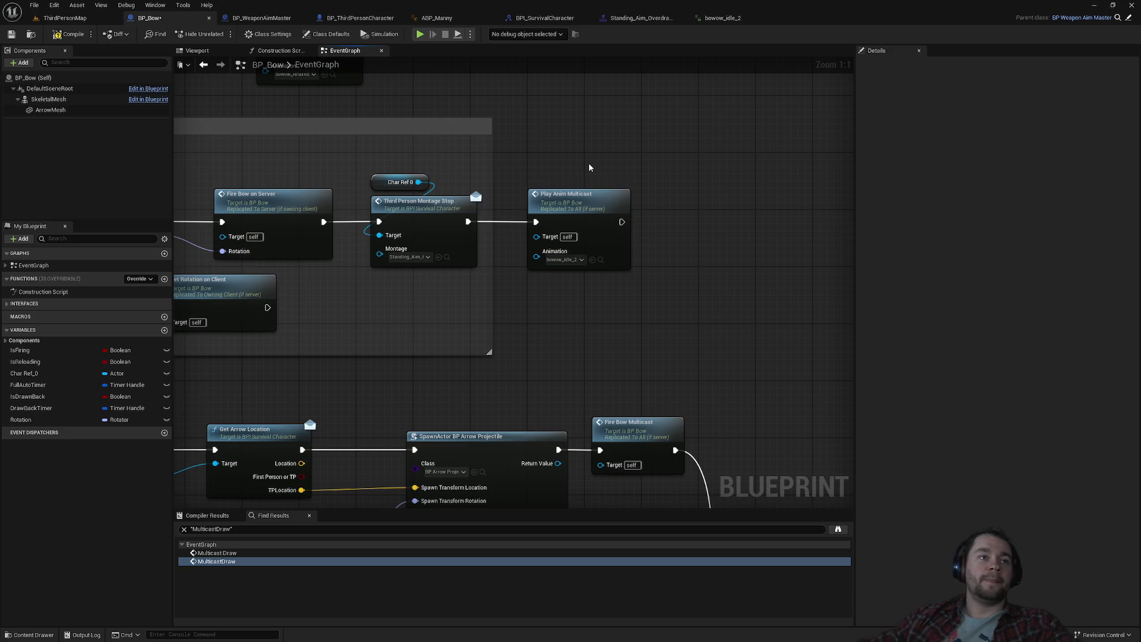
{"action": "key", "text": "super"}
{"action": "key", "text": "super"}
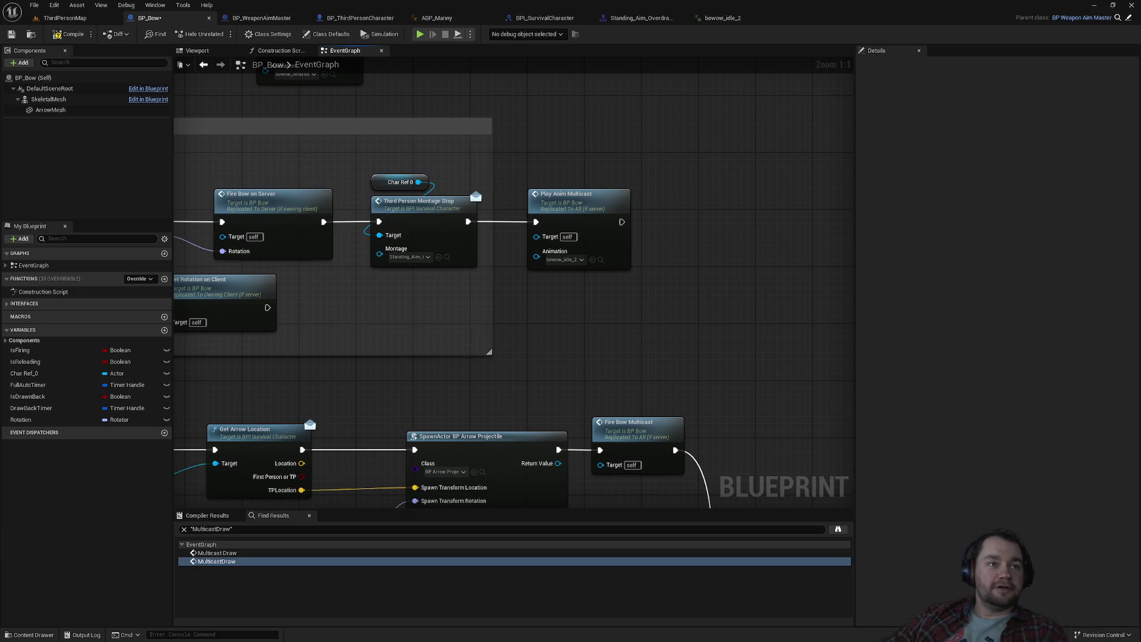
{"action": "left_click_drag", "start_coordinate": [569, 207], "coordinate": [553, 207]}
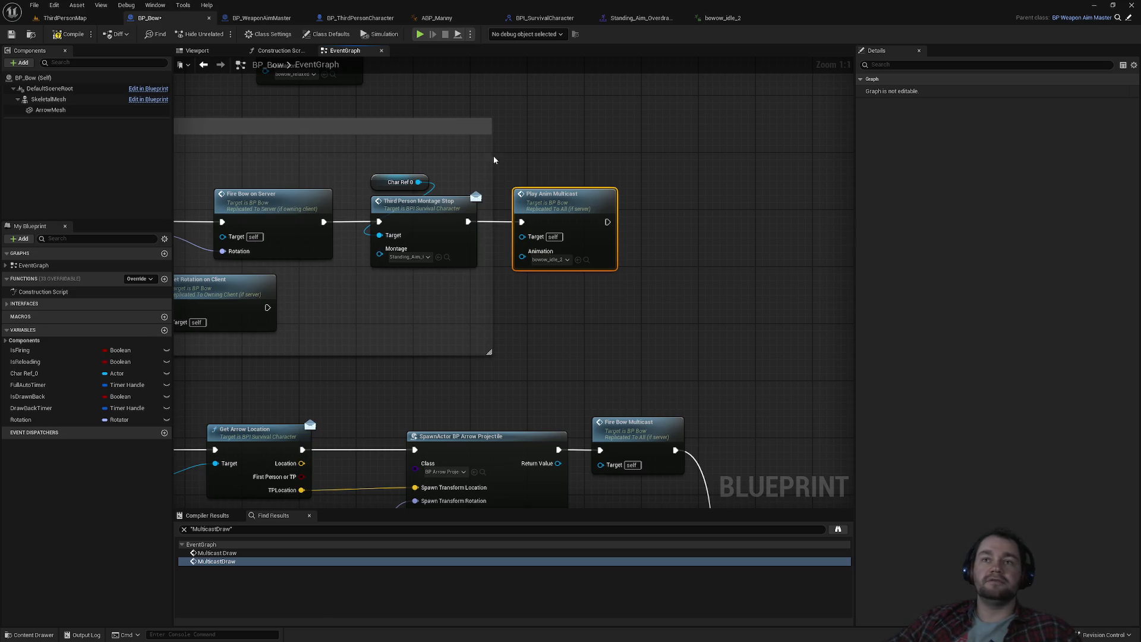
{"action": "mouse_move", "coordinate": [494, 160]}
{"action": "left_mouse_down"}
{"action": "mouse_move", "coordinate": [562, 189]}
{"action": "mouse_move", "coordinate": [665, 195]}
{"action": "mouse_move", "coordinate": [761, 175]}
{"action": "left_mouse_up"}
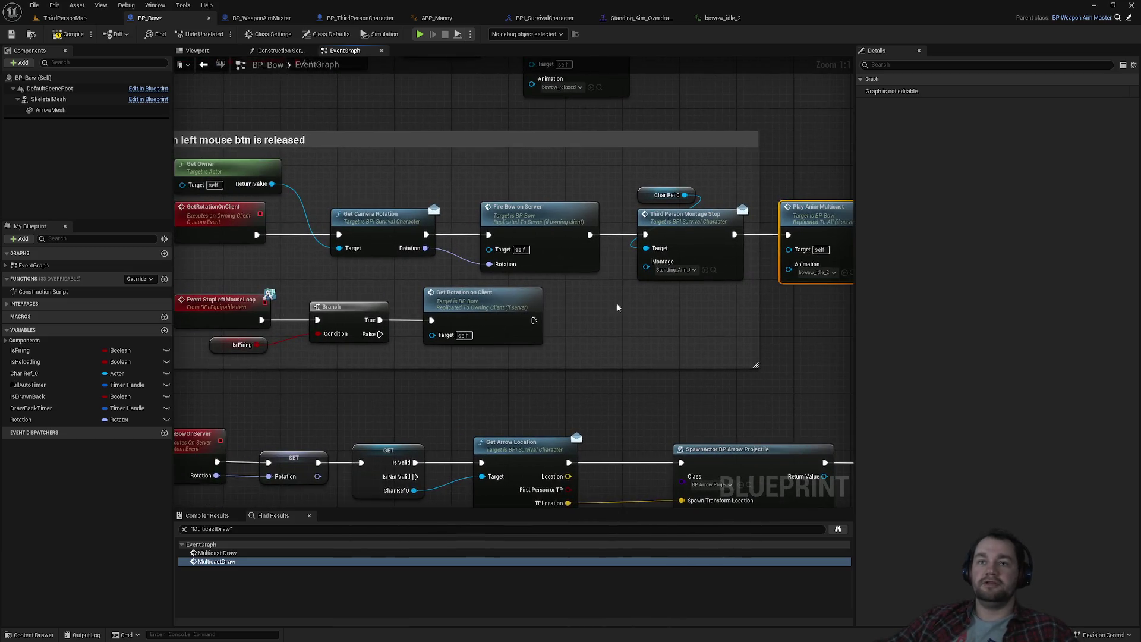
{"action": "left_click_drag", "start_coordinate": [617, 306], "coordinate": [460, 347]}
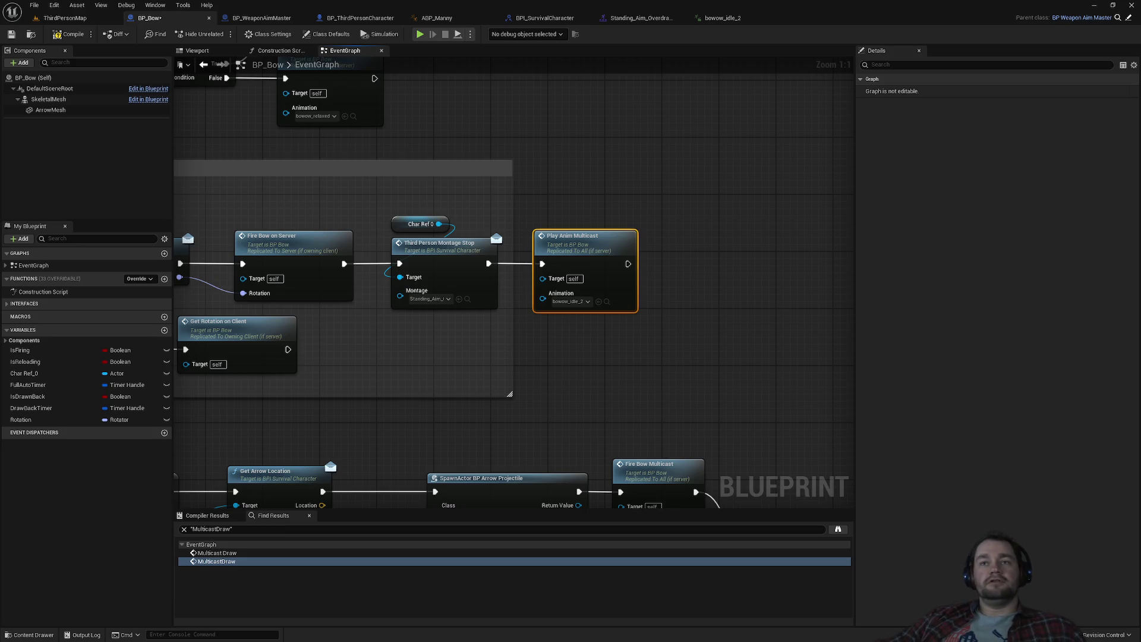
{"action": "left_click_drag", "start_coordinate": [574, 252], "coordinate": [581, 252]}
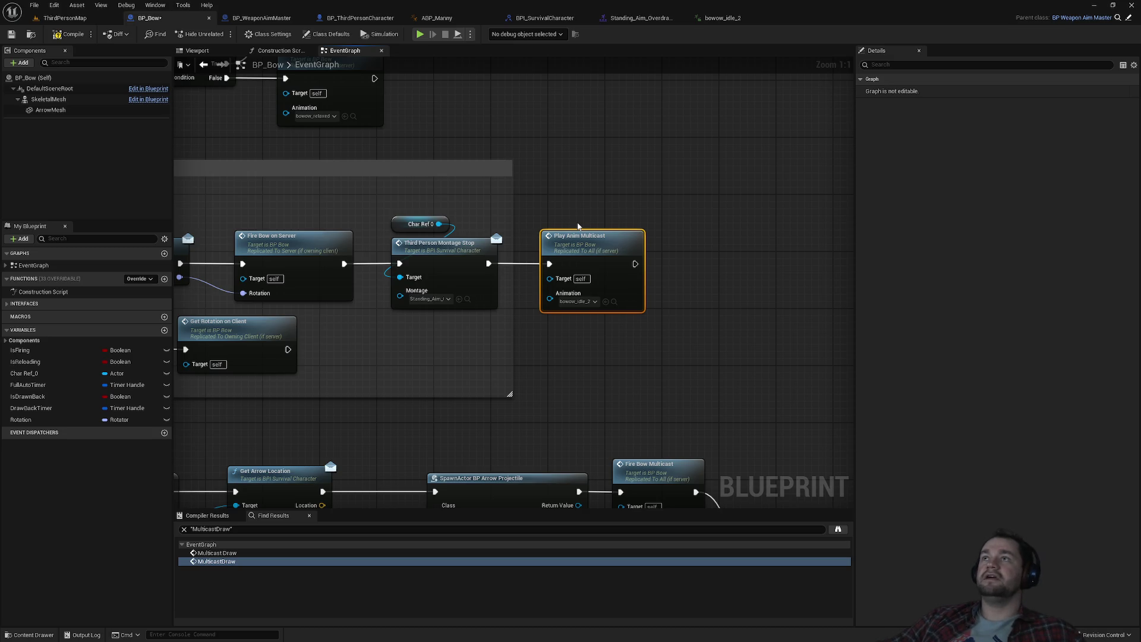
{"action": "left_click", "coordinate": [570, 212]}
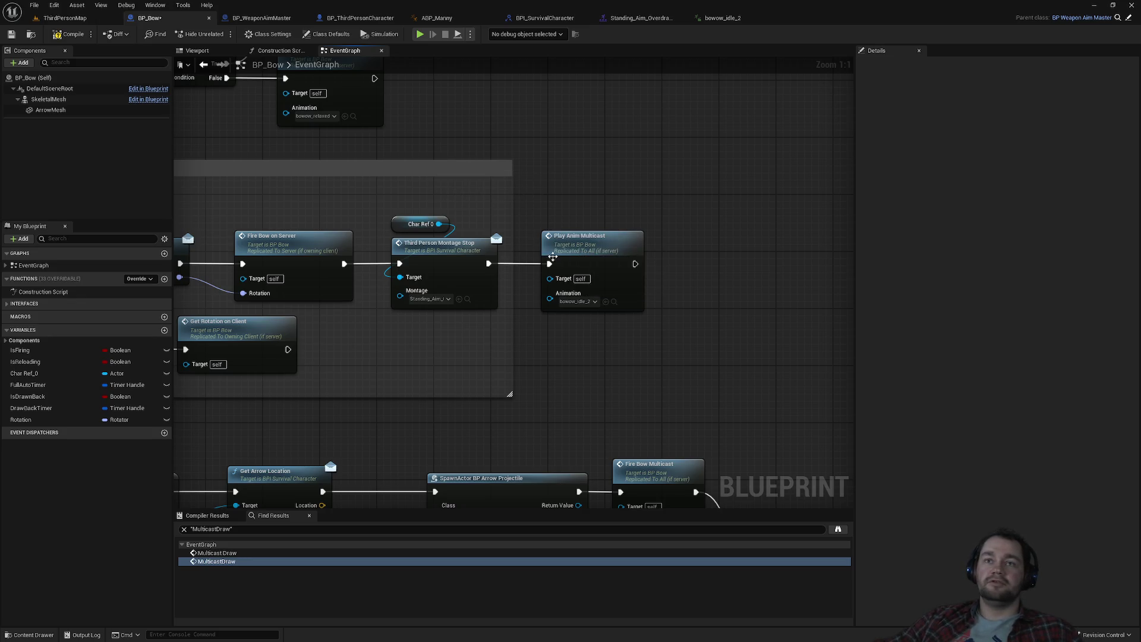
{"action": "left_click_drag", "start_coordinate": [571, 228], "coordinate": [597, 226]}
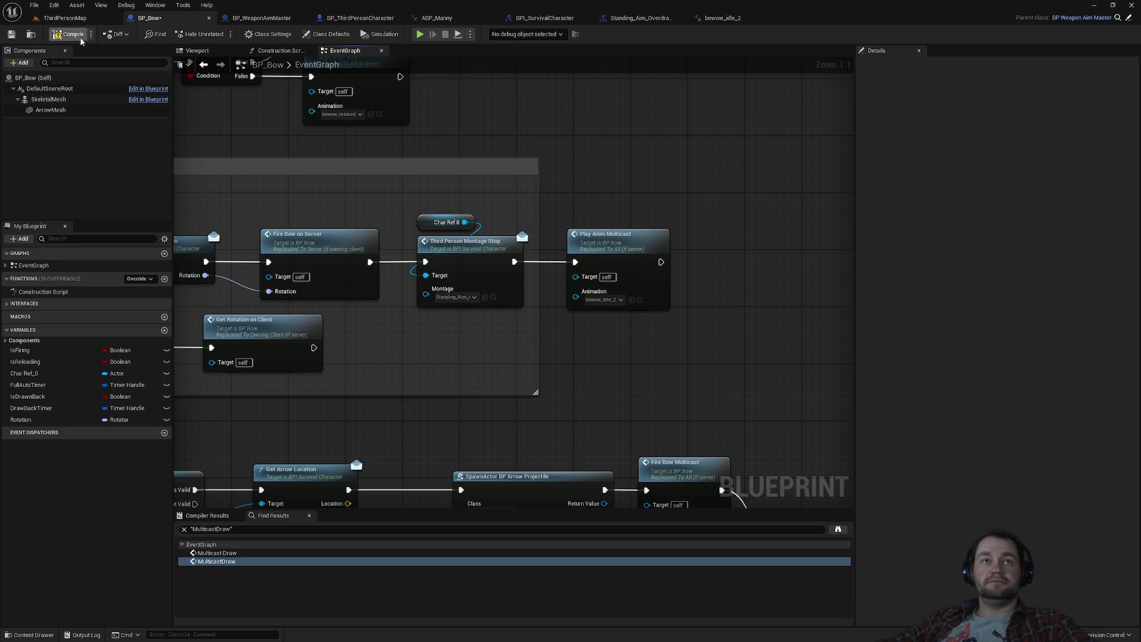
Start ThirdPersonMap with 2 players and snap the client game window to the right half.
{"action": "left_click", "coordinate": [89, 18]}
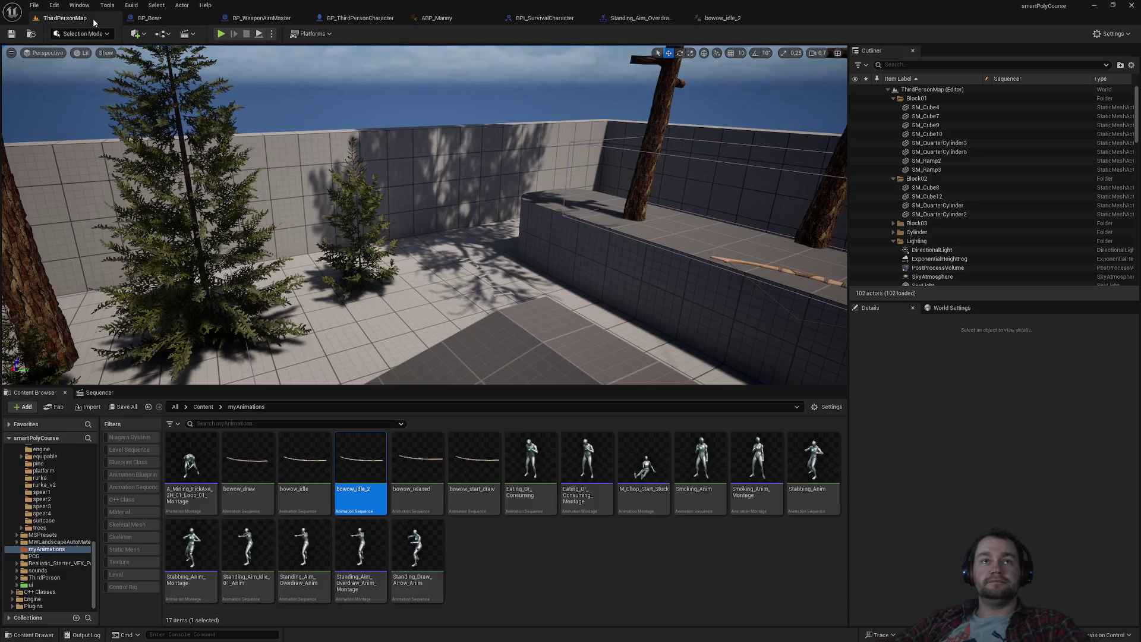
{"action": "left_click", "coordinate": [272, 34]}
{"action": "type", "text": "2"}
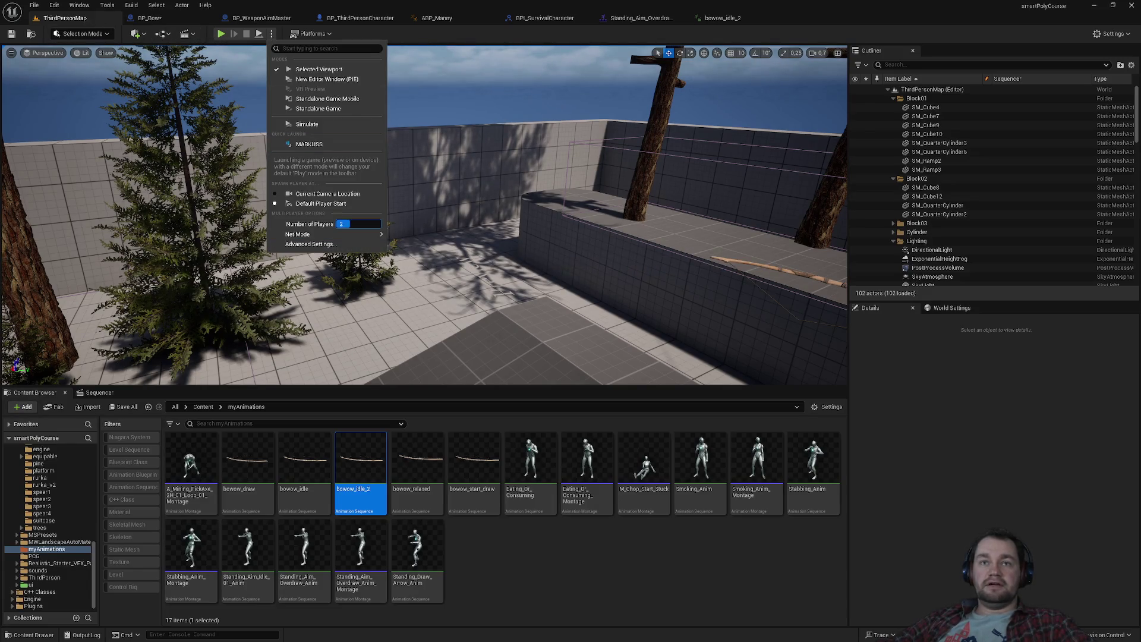
{"action": "left_click", "coordinate": [221, 34]}
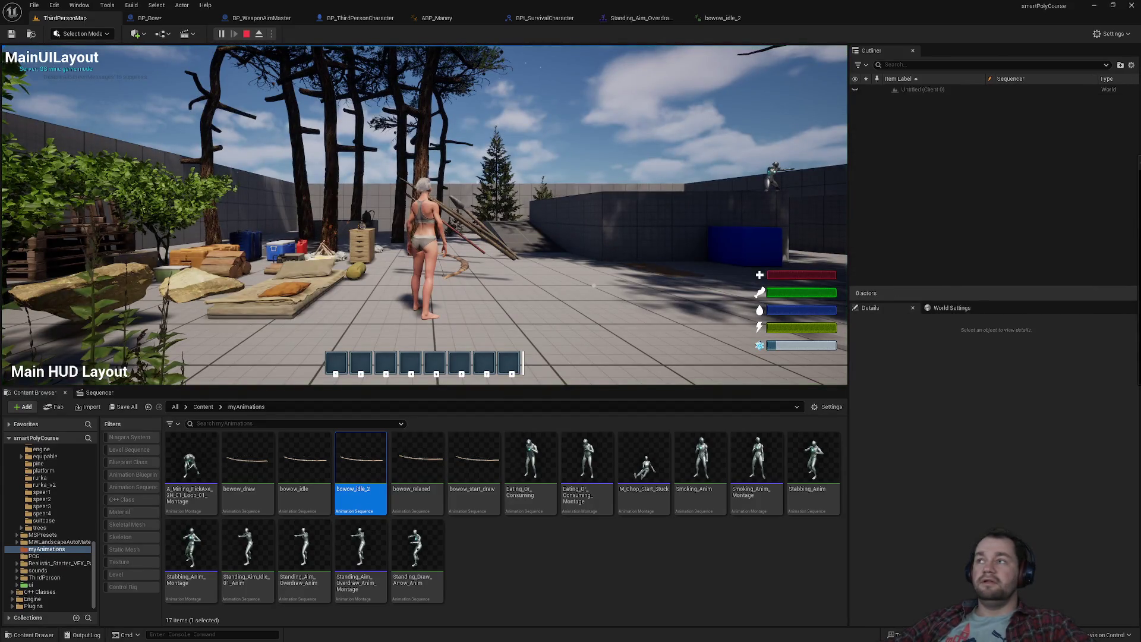
{"action": "key", "text": "super"}
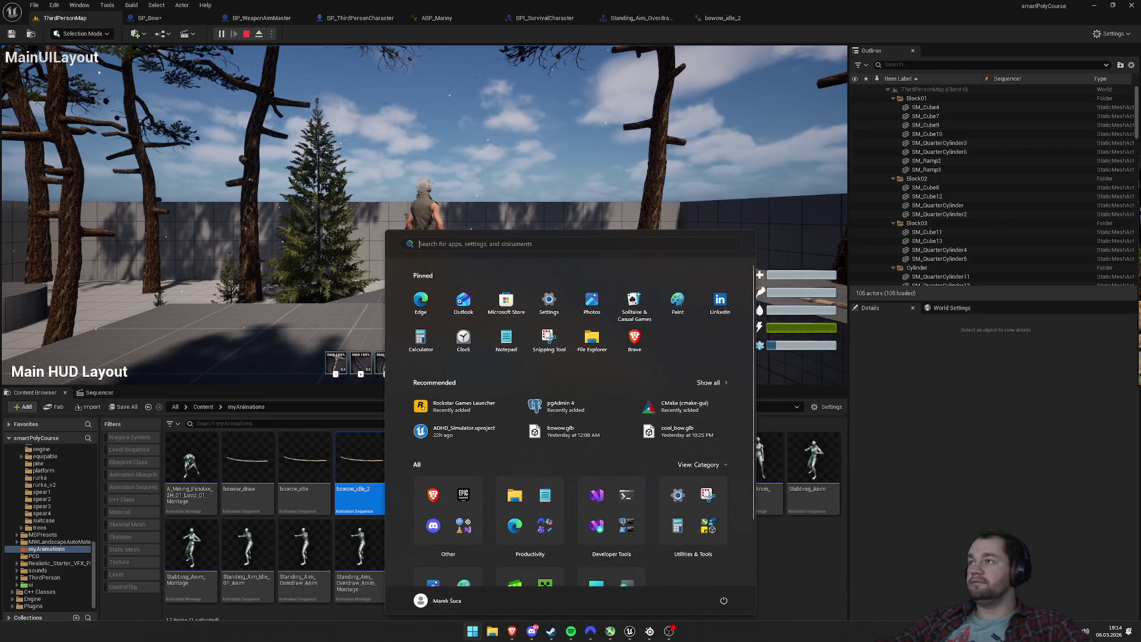
{"action": "key", "text": "super+Right"}
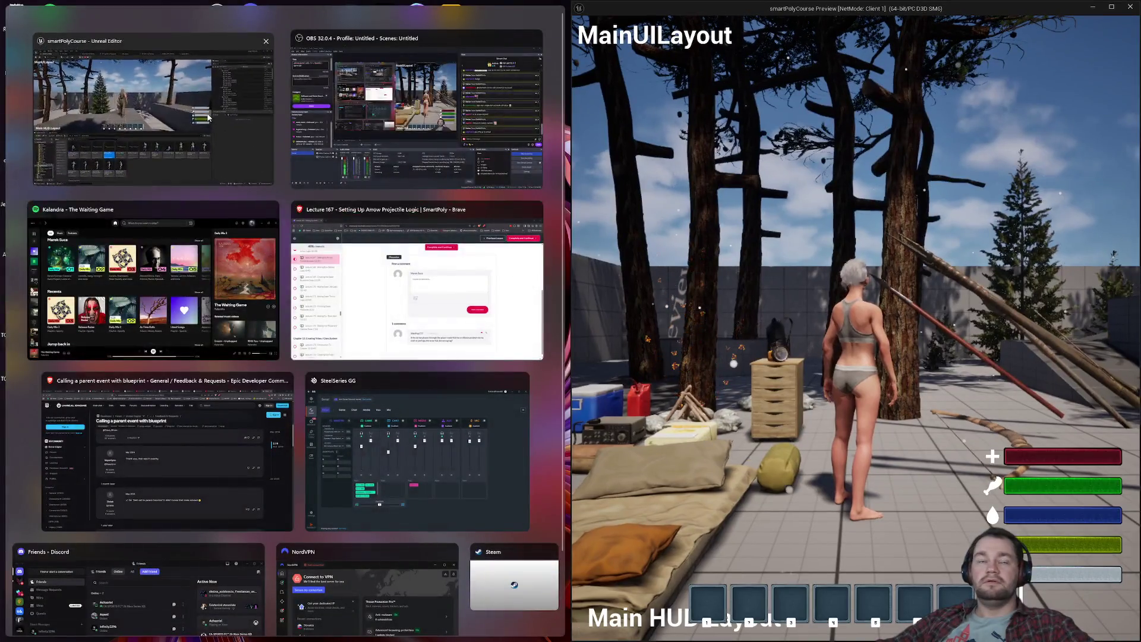
Snap the editor left, equip the bow from hotbar slot 1, then stop the two-player session.
{"action": "left_click", "coordinate": [137, 101]}
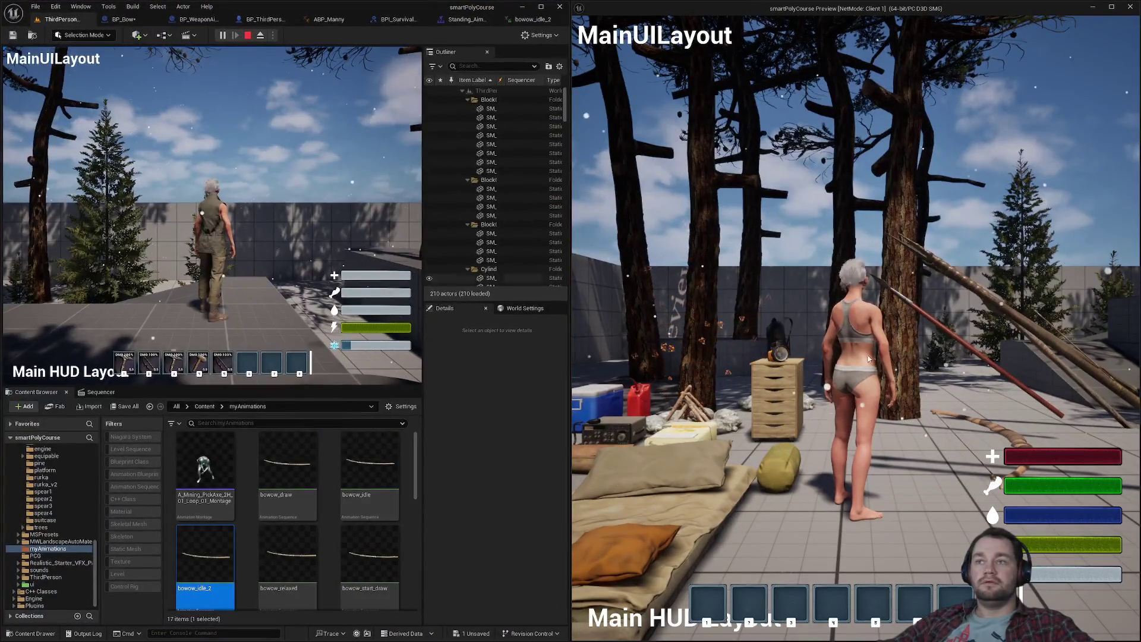
{"action": "key", "text": "w"}
{"action": "key", "text": "1"}
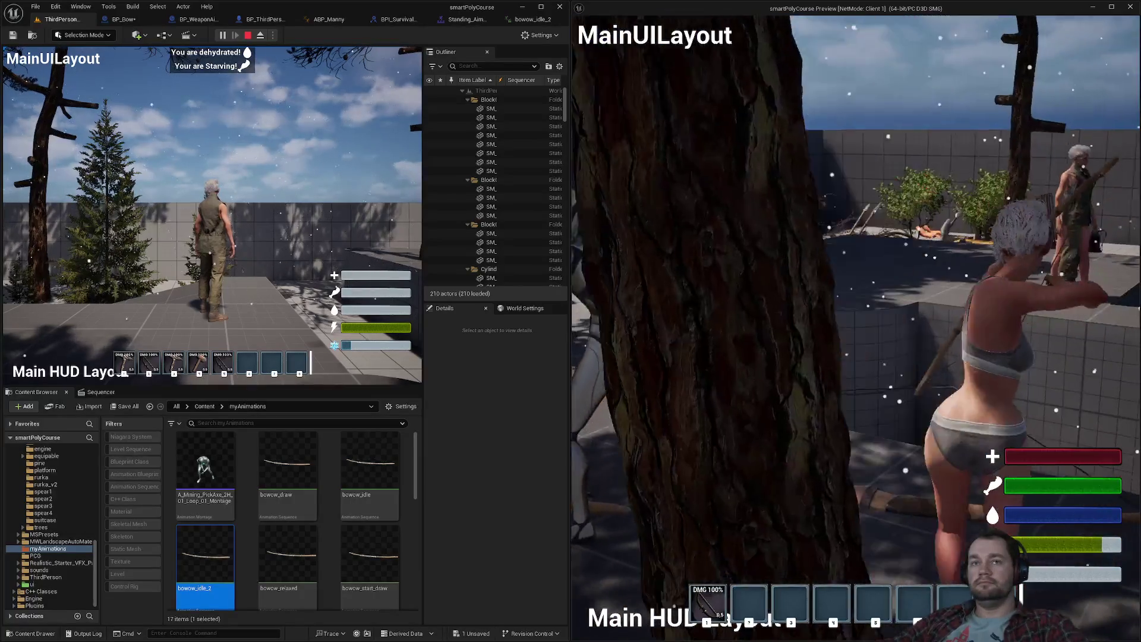
{"action": "key", "text": "F11"}
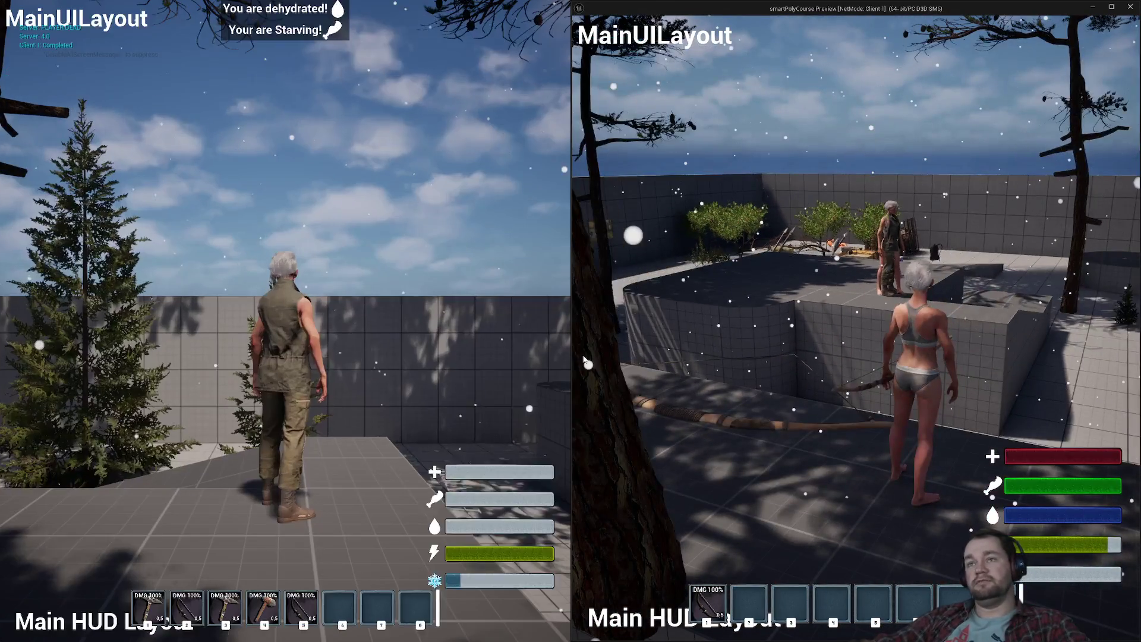
{"action": "key", "text": "Escape"}
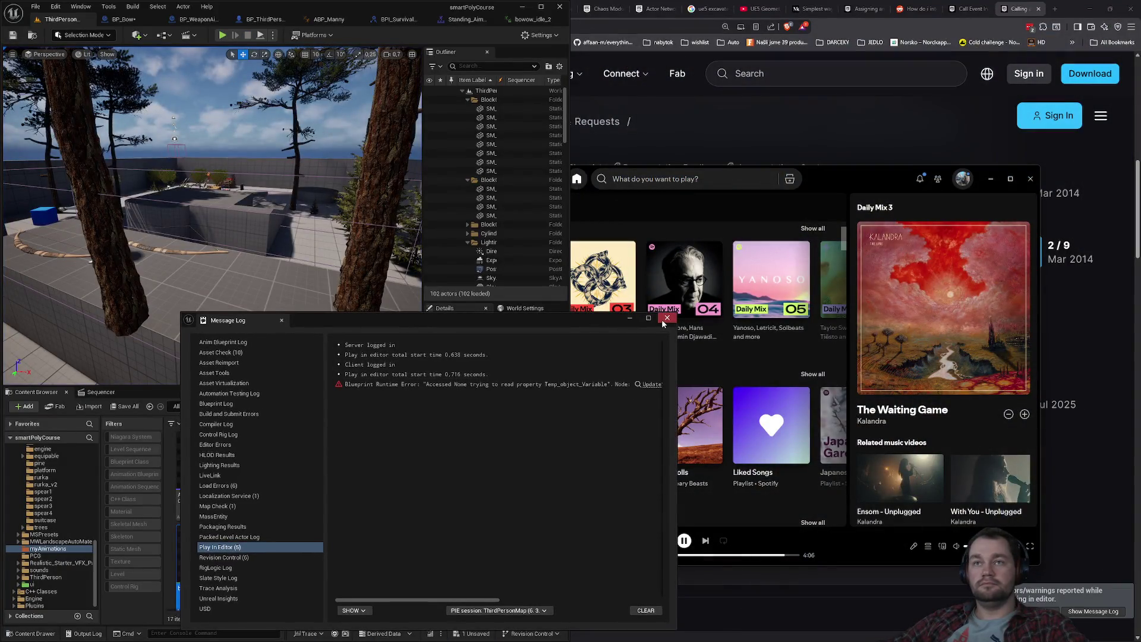
Dismiss the Message Log, check the Play options, and maximize the editor to full screen.
{"action": "left_click", "coordinate": [667, 318]}
{"action": "left_click", "coordinate": [273, 35]}
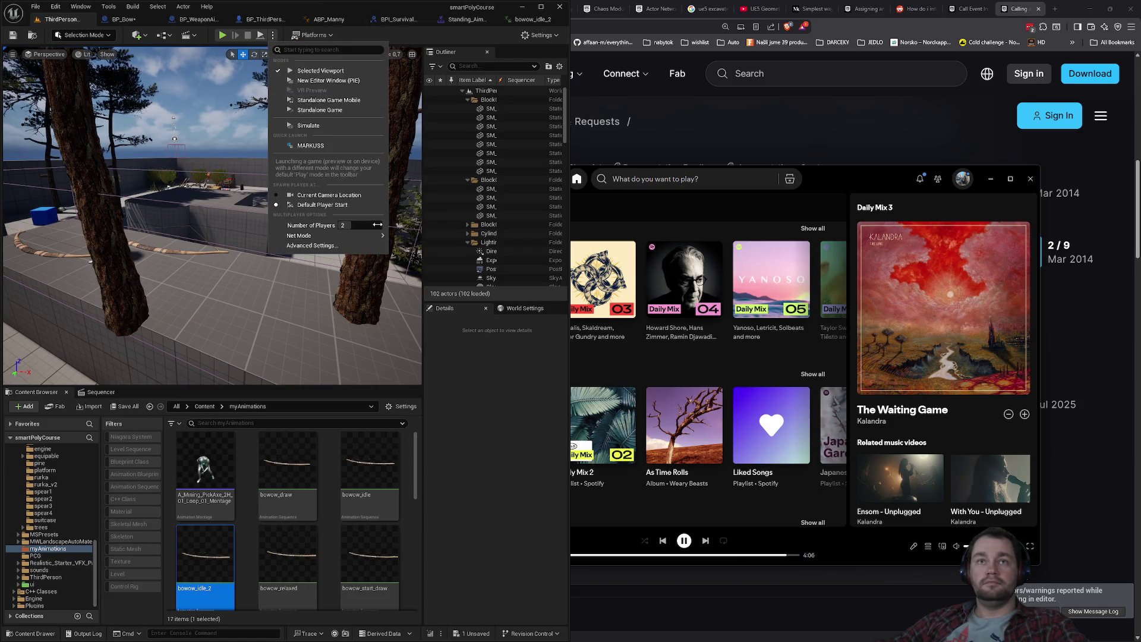
{"action": "double_click", "coordinate": [434, 18]}
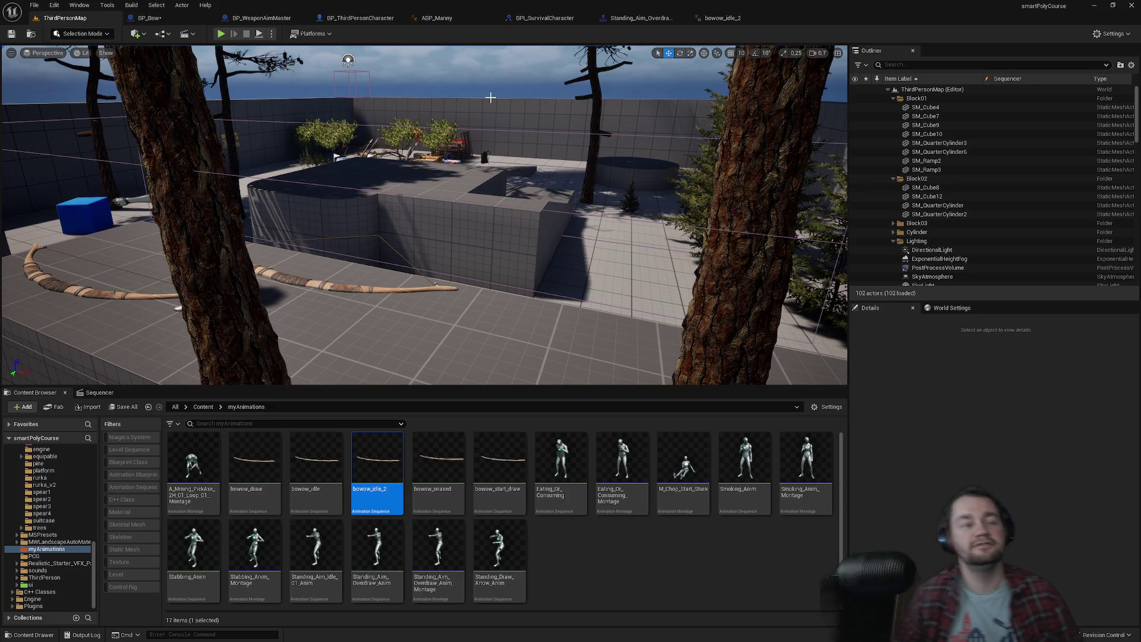
Move the level view toward the arena, start play, and equip the bow with key 1.
{"action": "mouse_move", "coordinate": [490, 97]}
{"action": "left_mouse_down"}
{"action": "mouse_move", "coordinate": [470, 77]}
{"action": "mouse_move", "coordinate": [467, 47]}
{"action": "left_mouse_up"}
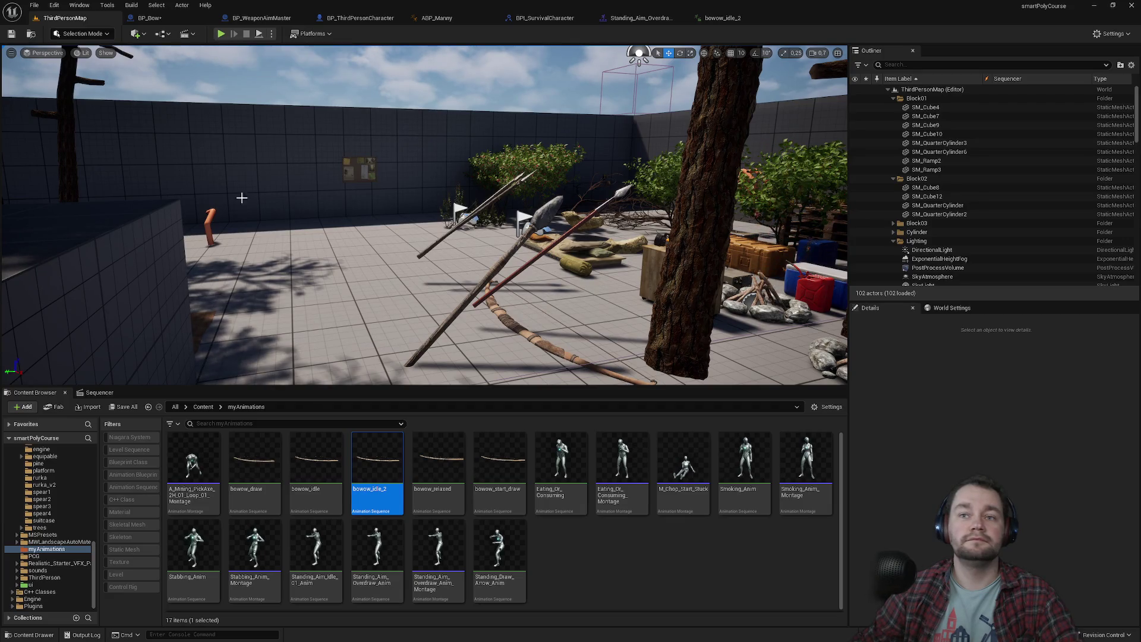
{"action": "left_click", "coordinate": [221, 34]}
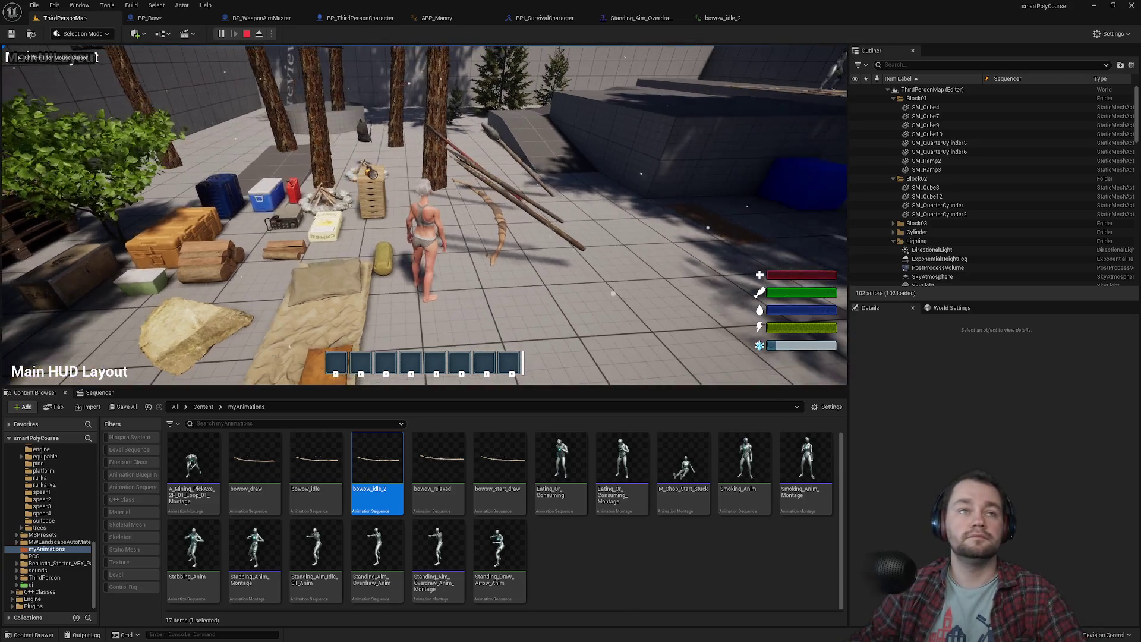
{"action": "key", "text": "1"}
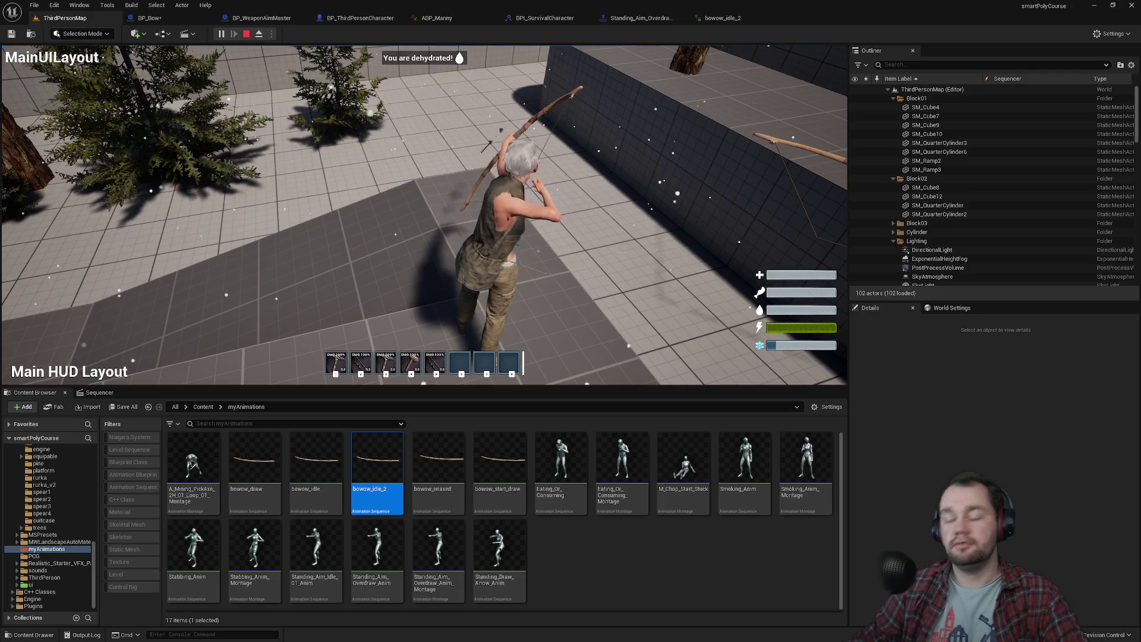
Check the bow draw animation in full-screen play, free the mouse with Shift+F1, then end play.
{"action": "key", "text": "F11"}
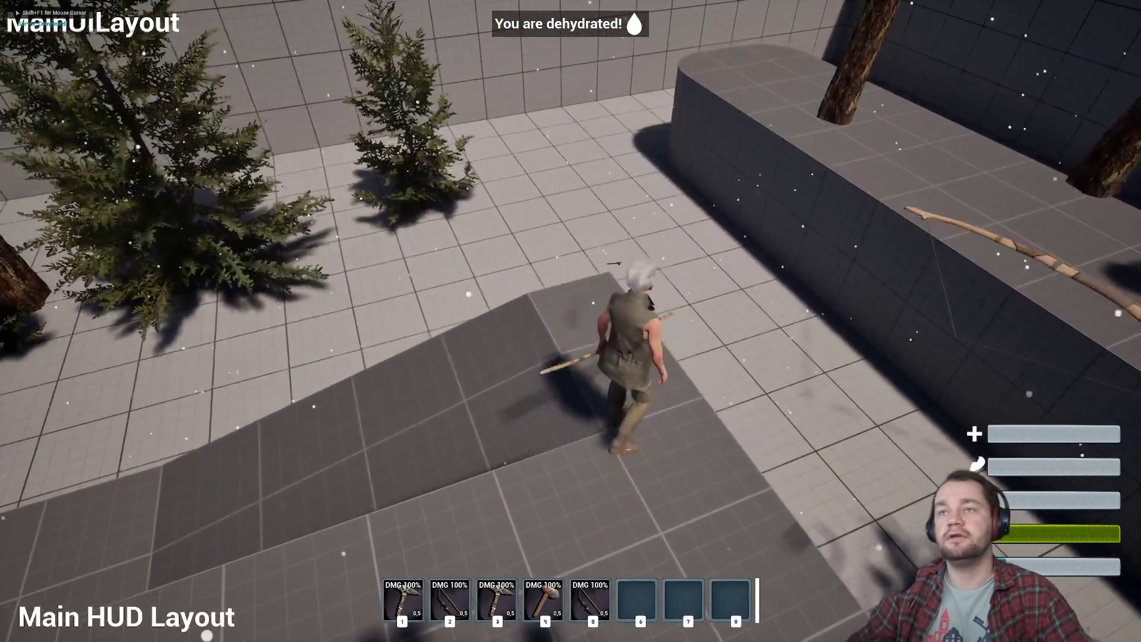
{"action": "key", "text": "super"}
{"action": "key", "text": "Escape"}
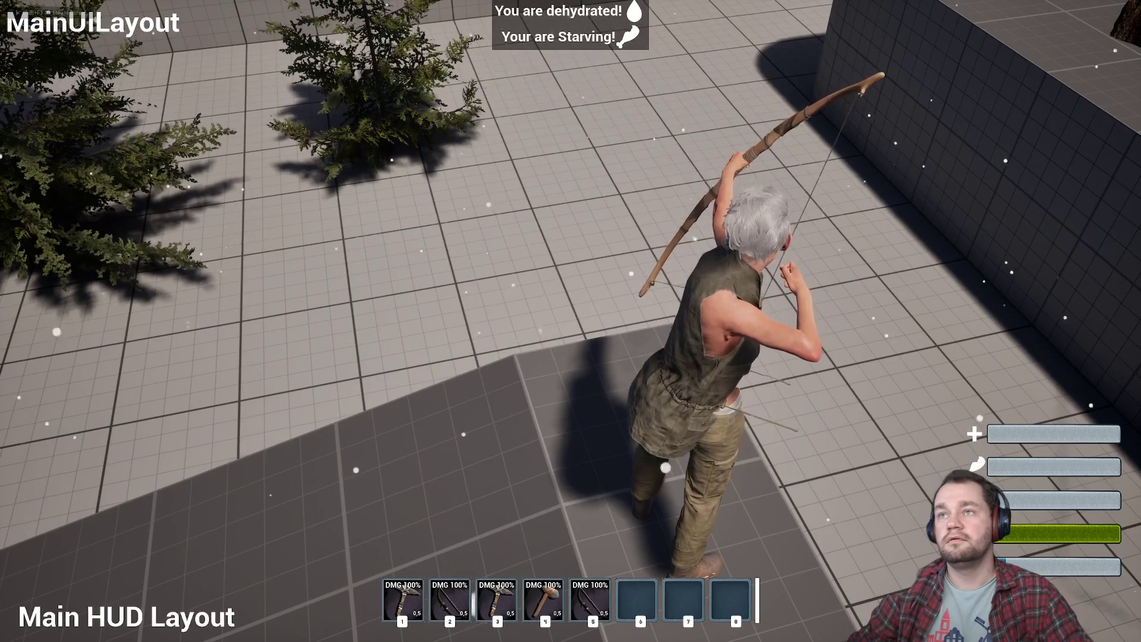
{"action": "key", "text": "shift+F1"}
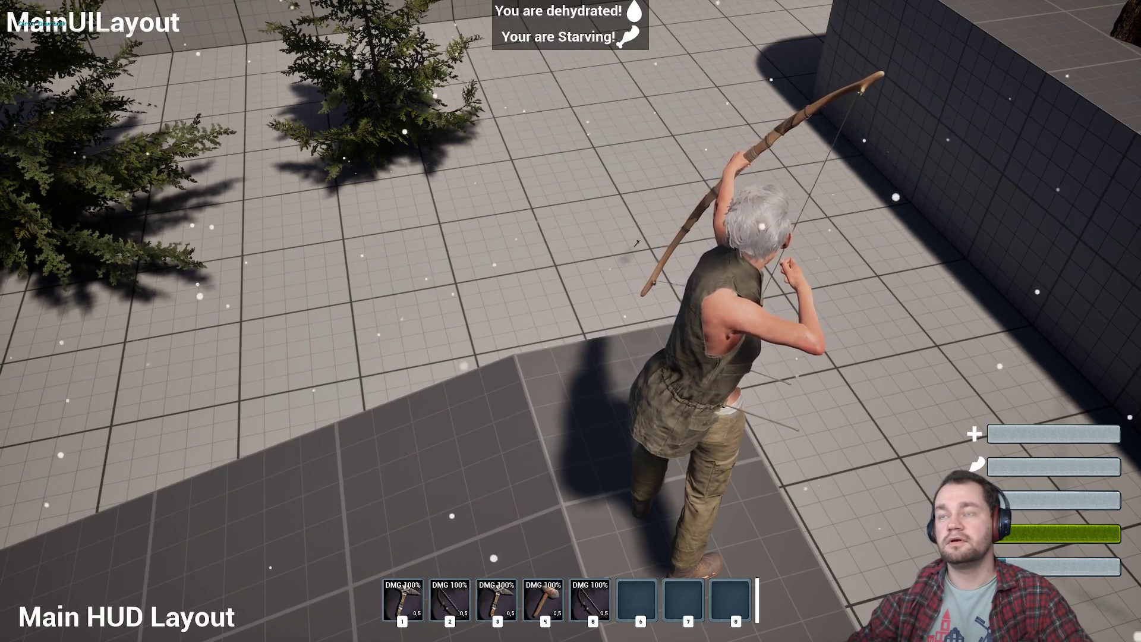
{"action": "left_click", "coordinate": [638, 241]}
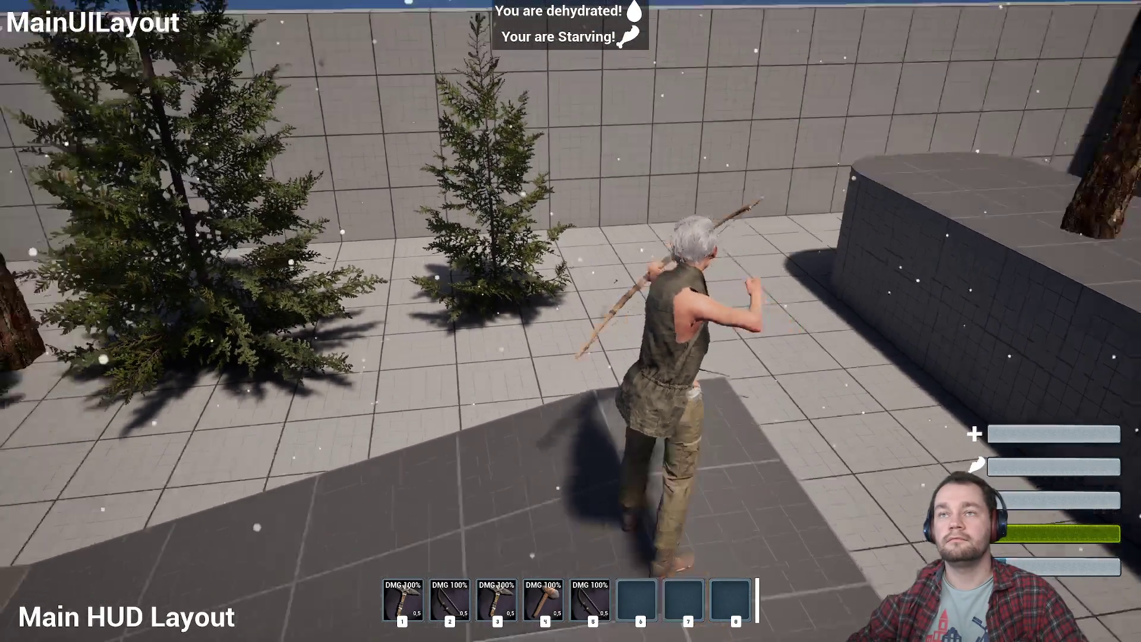
{"action": "key", "text": "Escape"}
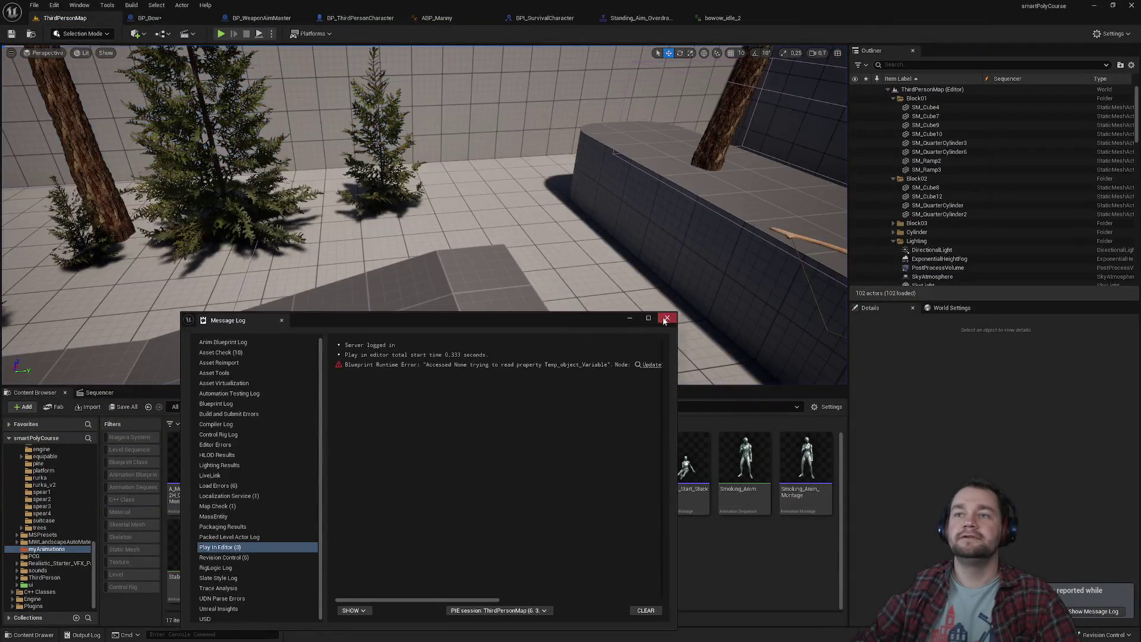
Close the Message Log, turn the view toward the wall and trees, and save BP_Bow.
{"action": "left_click", "coordinate": [665, 319]}
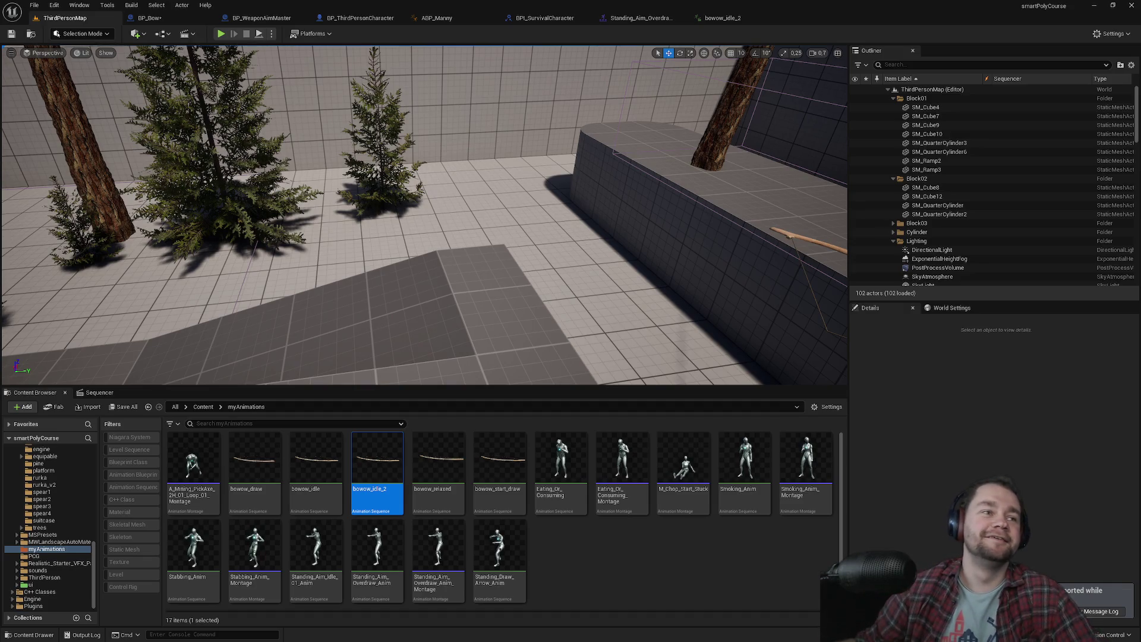
{"action": "mouse_move", "coordinate": [650, 132]}
{"action": "left_mouse_down"}
{"action": "mouse_move", "coordinate": [564, 148]}
{"action": "mouse_move", "coordinate": [464, 128]}
{"action": "mouse_move", "coordinate": [333, 128]}
{"action": "left_mouse_up"}
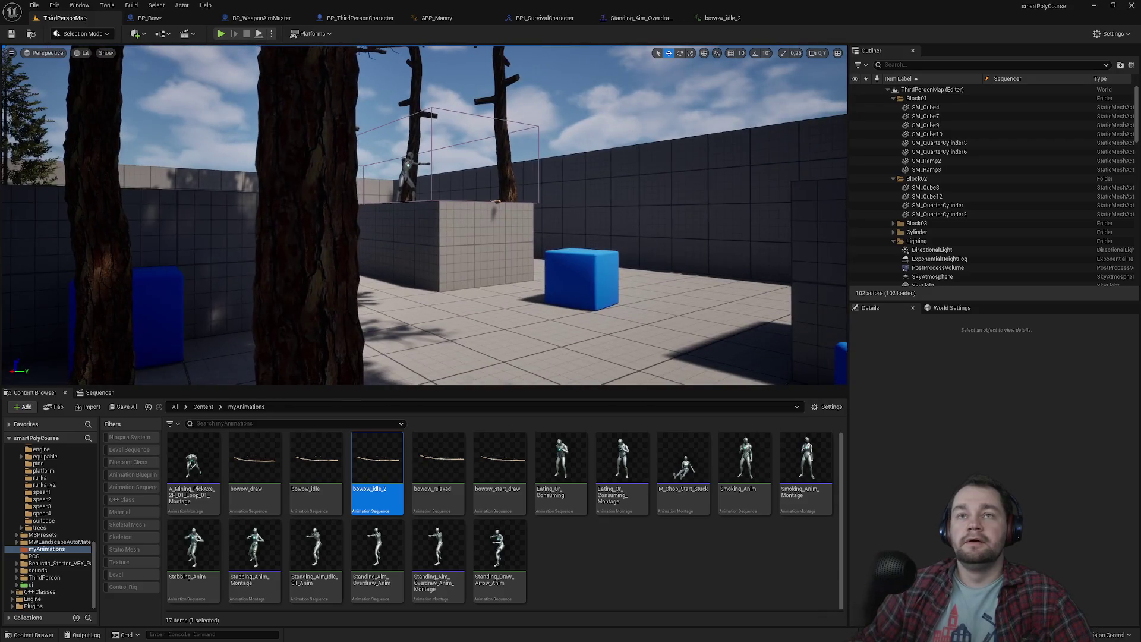
{"action": "key", "text": "ctrl+shift+s"}
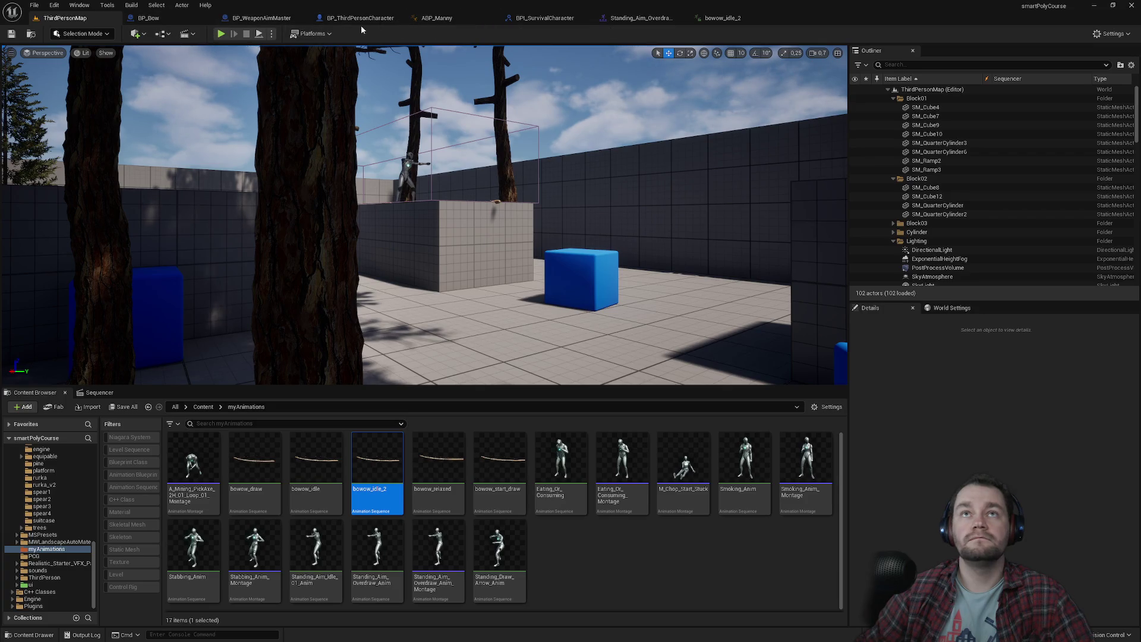
Close the BPI_SurvivalCharacter and ABP_Manny editors and return to BP_Bow's event graph.
{"action": "middle_click", "coordinate": [508, 21]}
{"action": "middle_click", "coordinate": [437, 20]}
{"action": "left_click", "coordinate": [173, 22]}
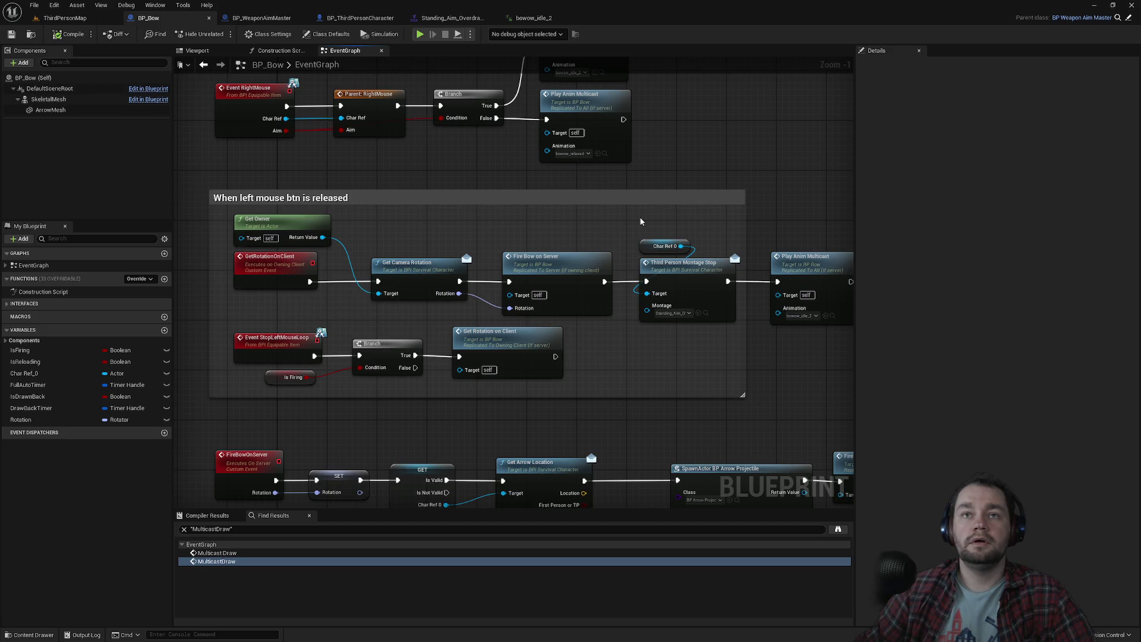
Review the mouse-release Play Anim Multicast nodes, then play ThirdPersonMap again.
{"action": "left_click_drag", "start_coordinate": [641, 221], "coordinate": [525, 203]}
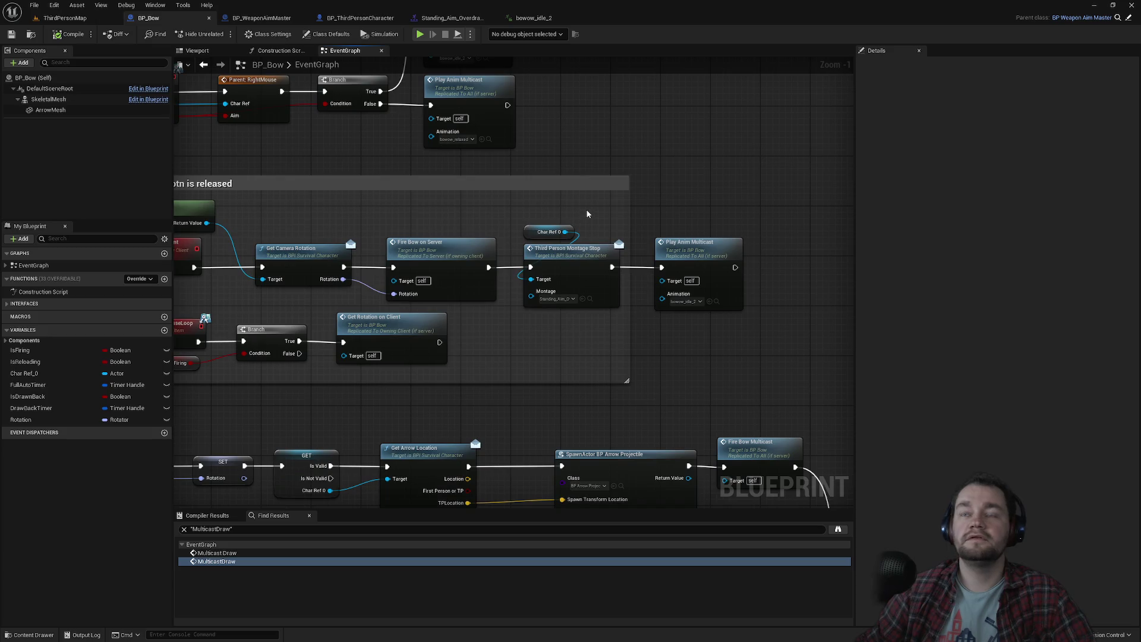
{"action": "left_click_drag", "start_coordinate": [473, 216], "coordinate": [606, 225]}
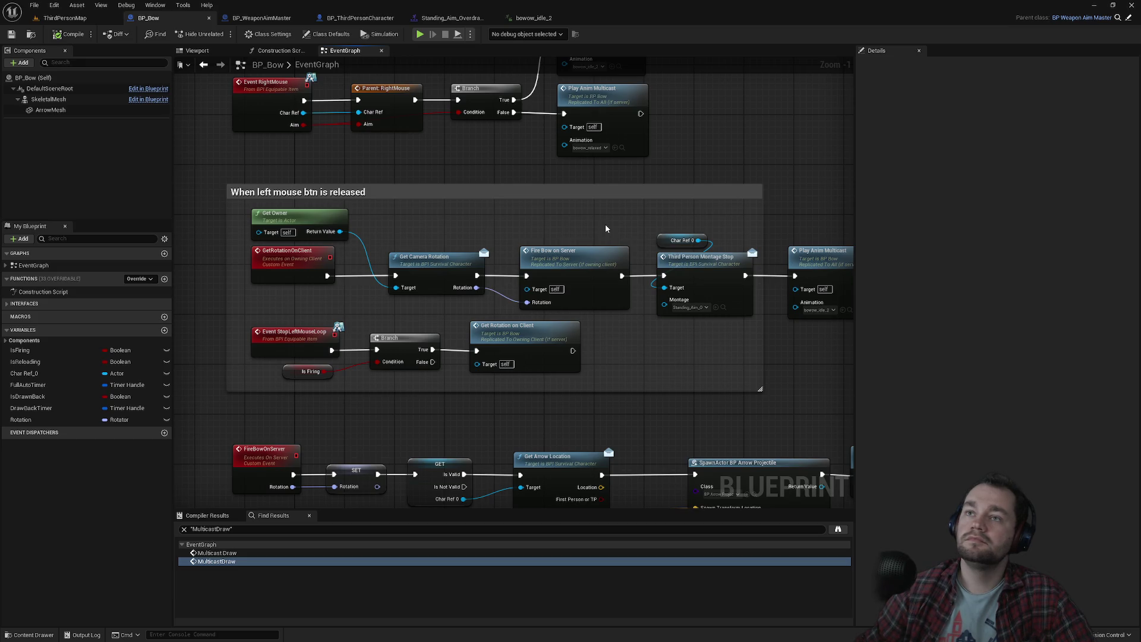
{"action": "left_click_drag", "start_coordinate": [587, 231], "coordinate": [451, 254]}
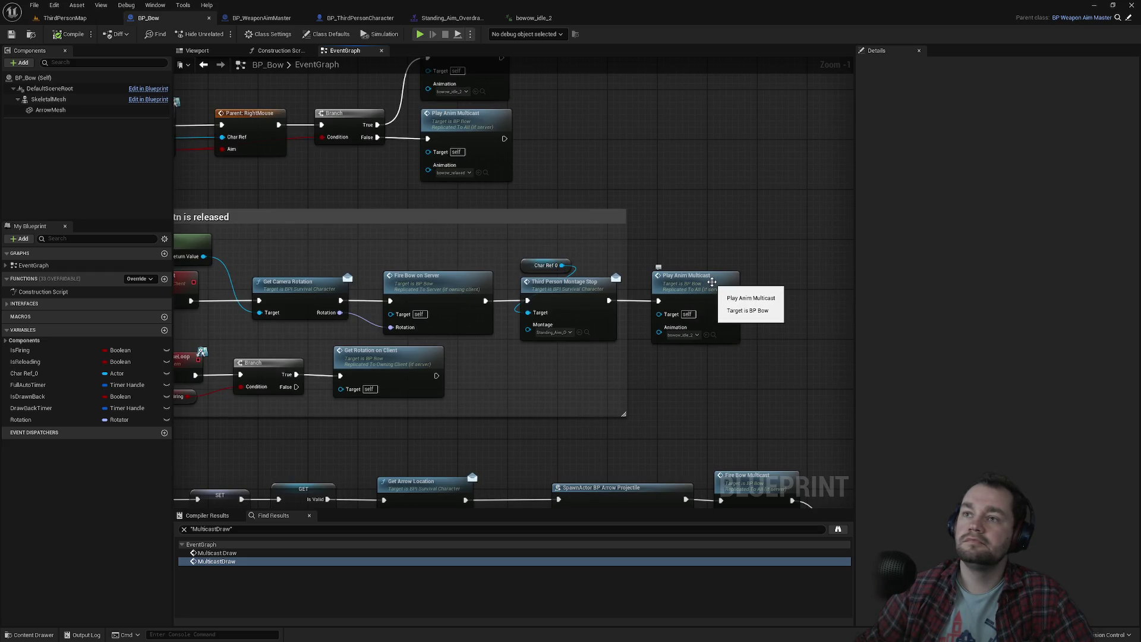
{"action": "left_click", "coordinate": [64, 18]}
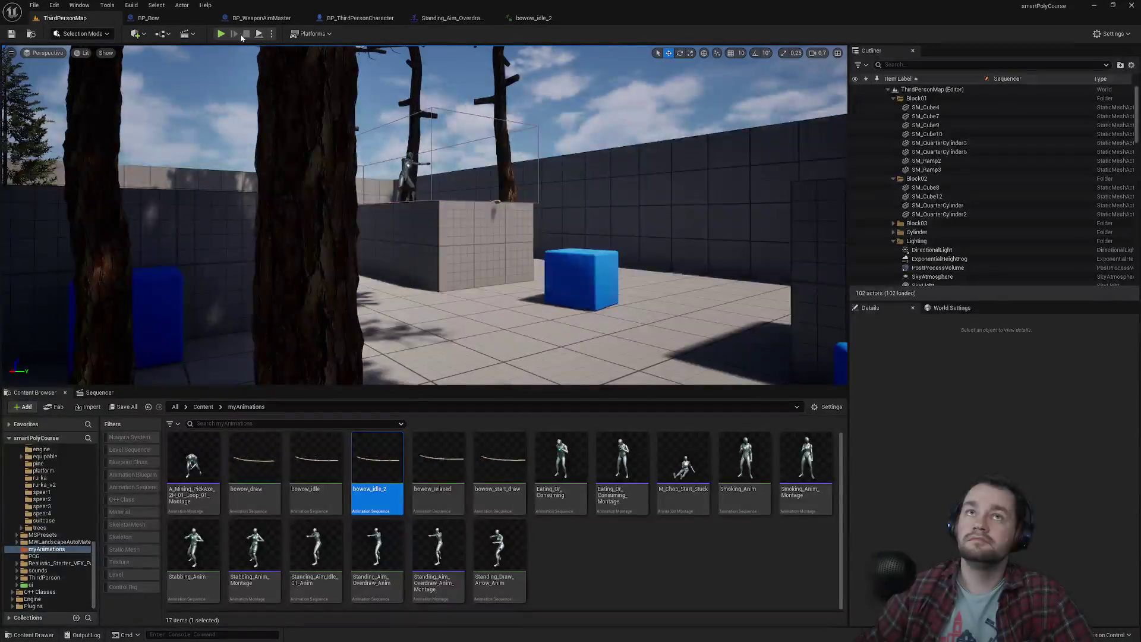
{"action": "left_click", "coordinate": [221, 33]}
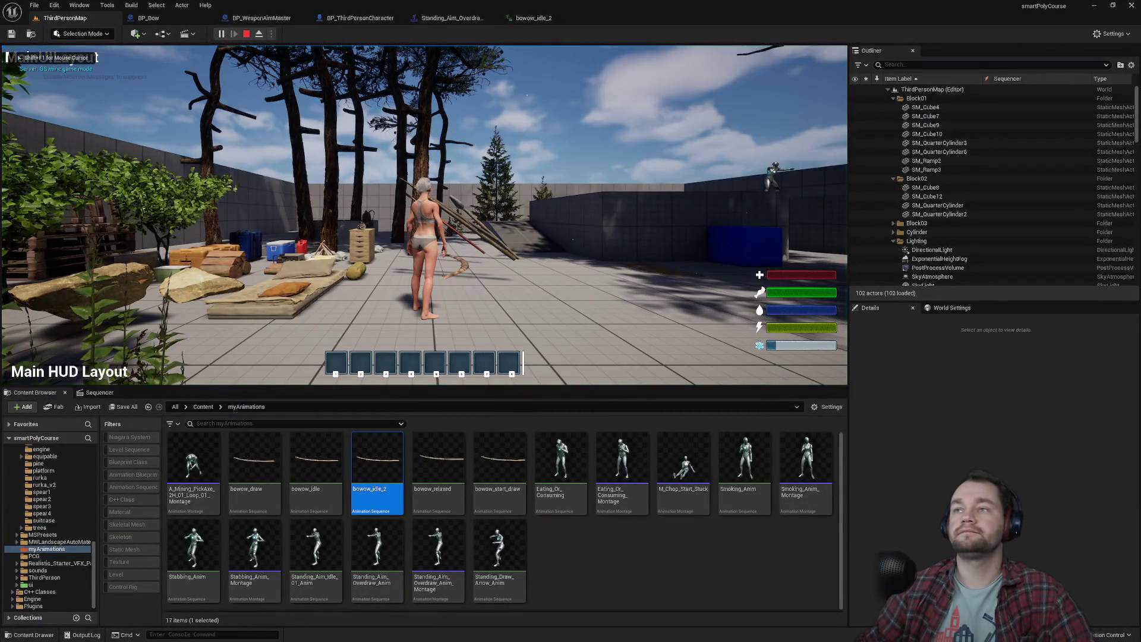
Stop the running session and check the Play options menu.
{"action": "key", "text": "Escape"}
{"action": "left_click", "coordinate": [271, 33]}
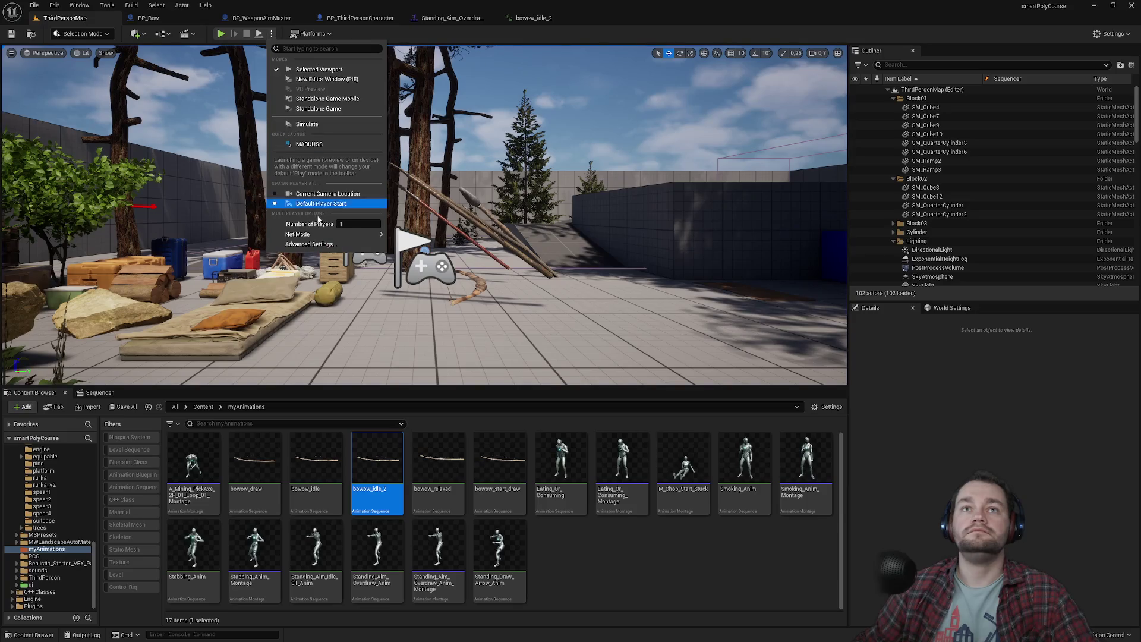
{"action": "left_click", "coordinate": [221, 34]}
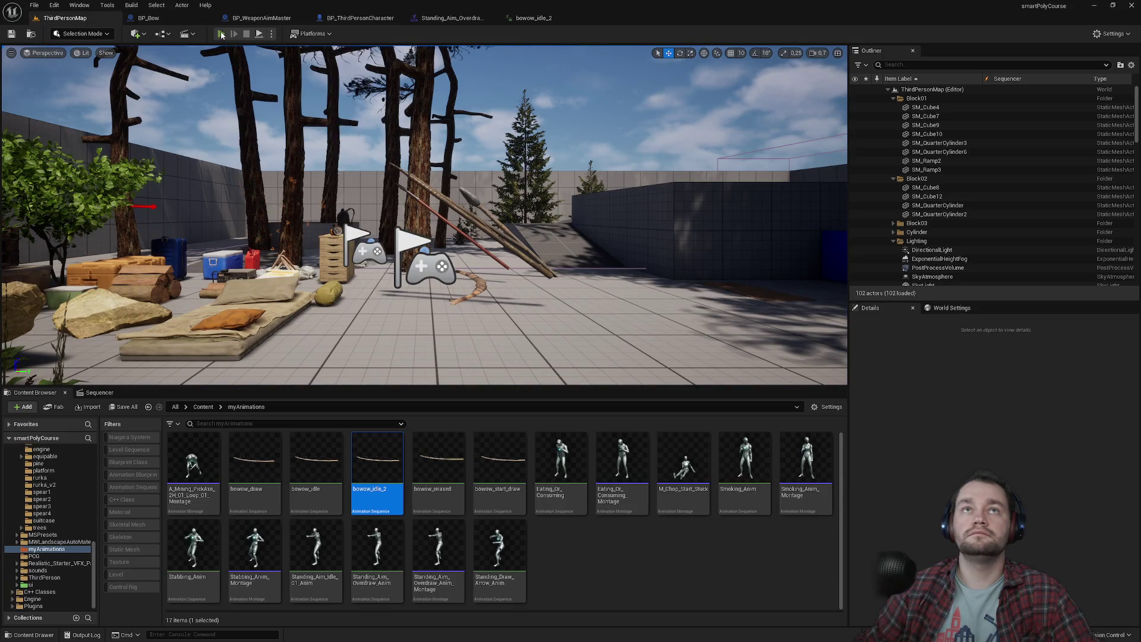
Cycle through the open windows and bring the Unreal Editor back to the front.
{"action": "key", "text": "super"}
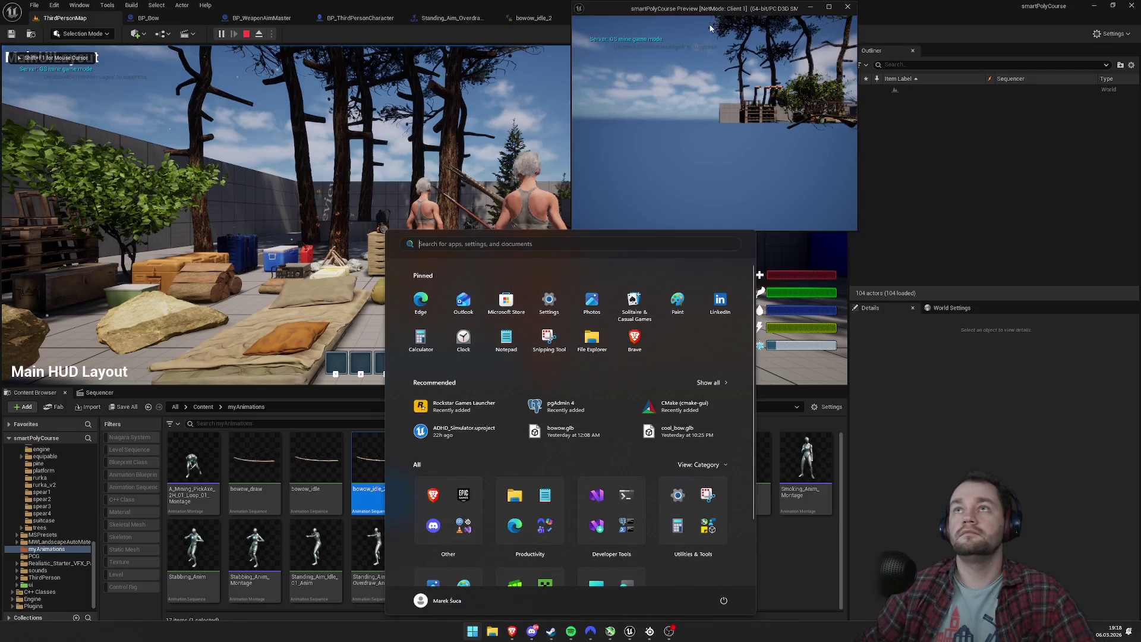
{"action": "key", "text": "super"}
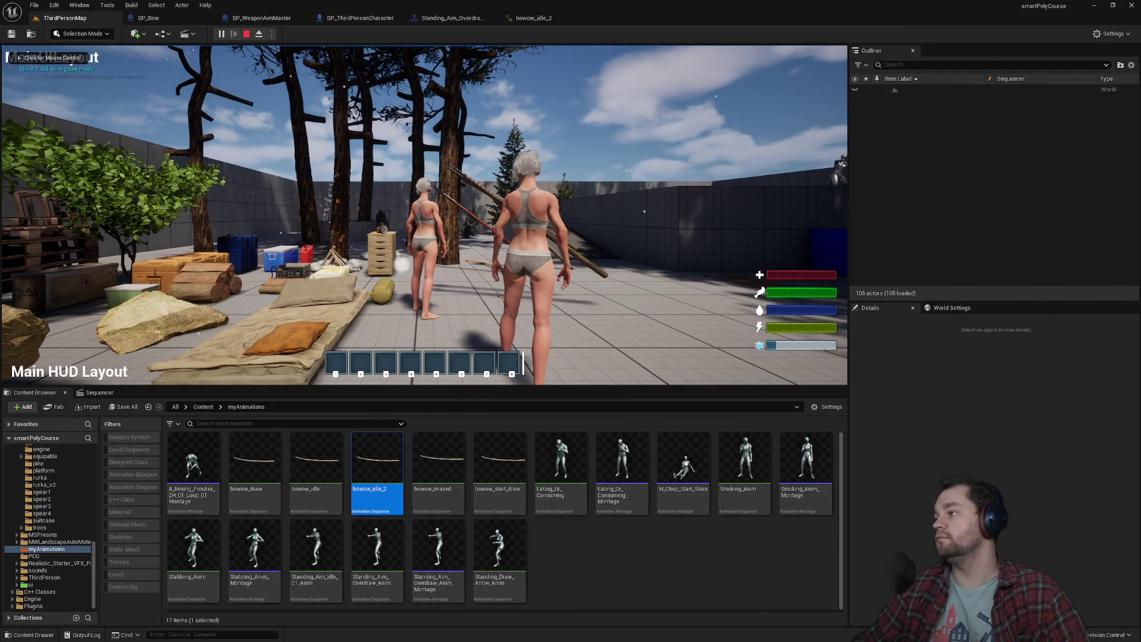
{"action": "key", "text": "super"}
{"action": "key", "text": "alt+Tab"}
{"action": "key", "text": "alt+Tab"}
{"action": "key", "text": "alt+Tab"}
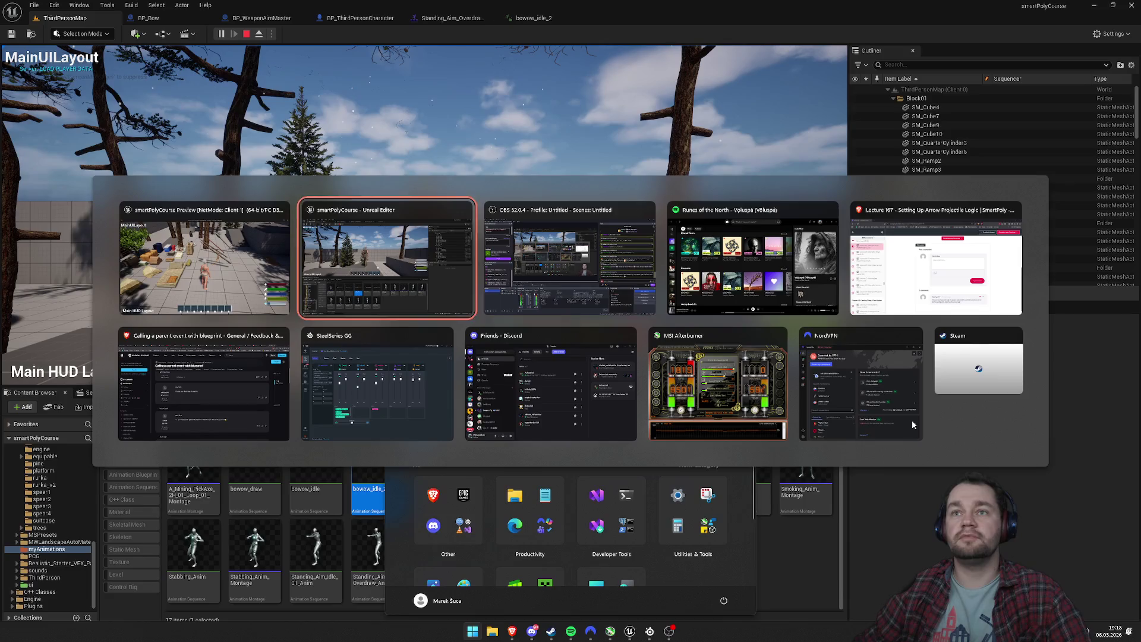
{"action": "key", "text": "alt+Tab"}
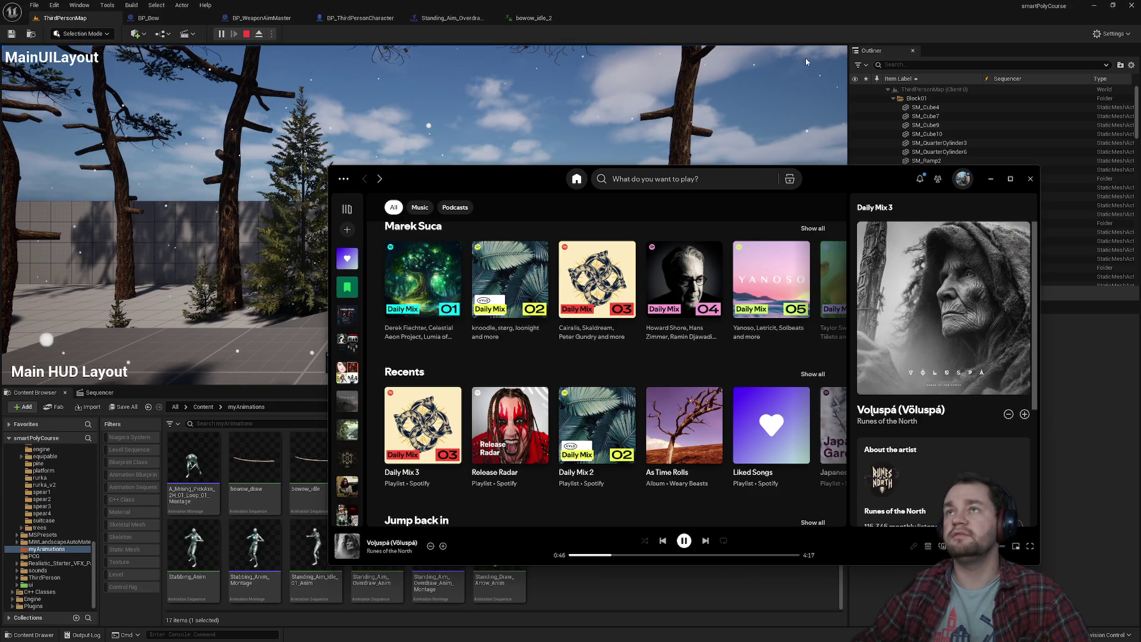
{"action": "left_click", "coordinate": [791, 19]}
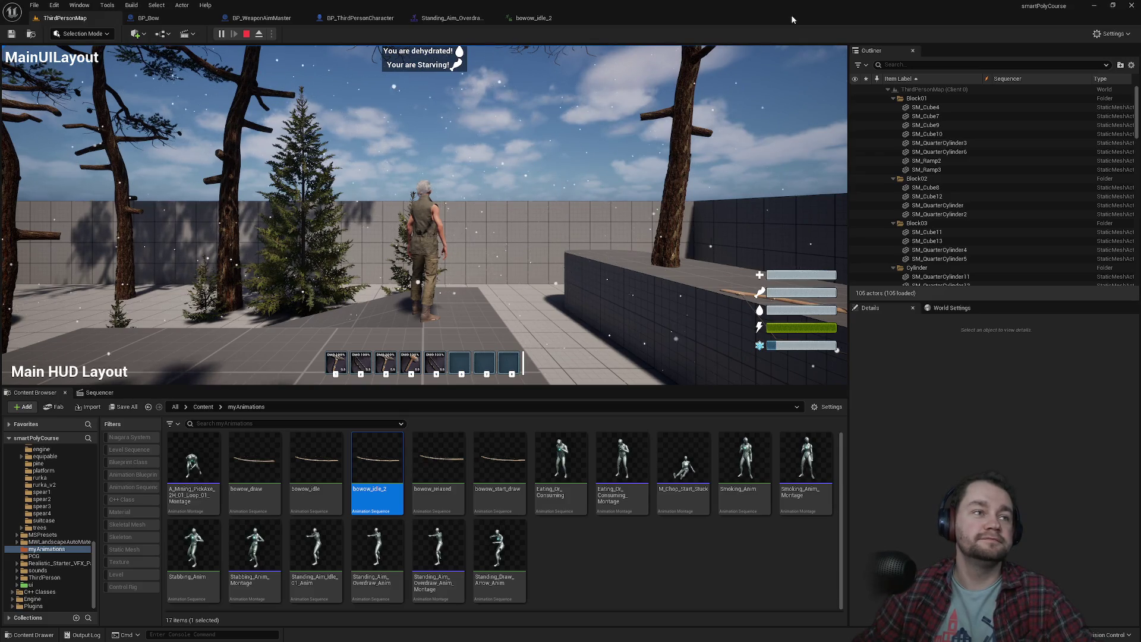
Watch the bow draw from the other player's window, then stop and close the message log.
{"action": "key", "text": "super"}
{"action": "key", "text": "super"}
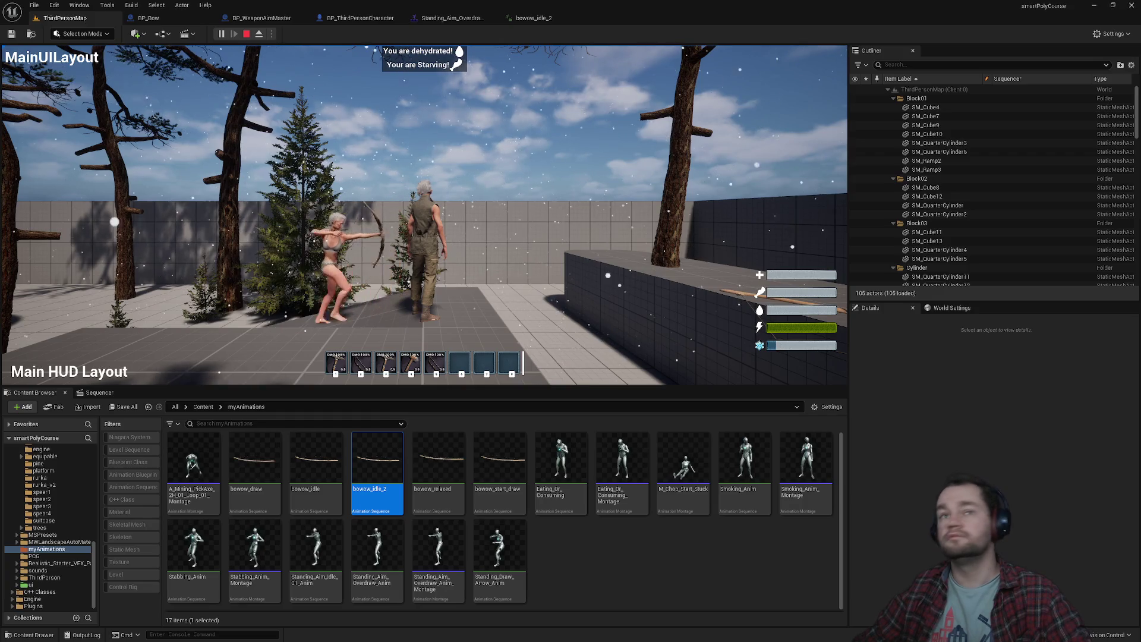
{"action": "key", "text": "super"}
{"action": "key", "text": "super"}
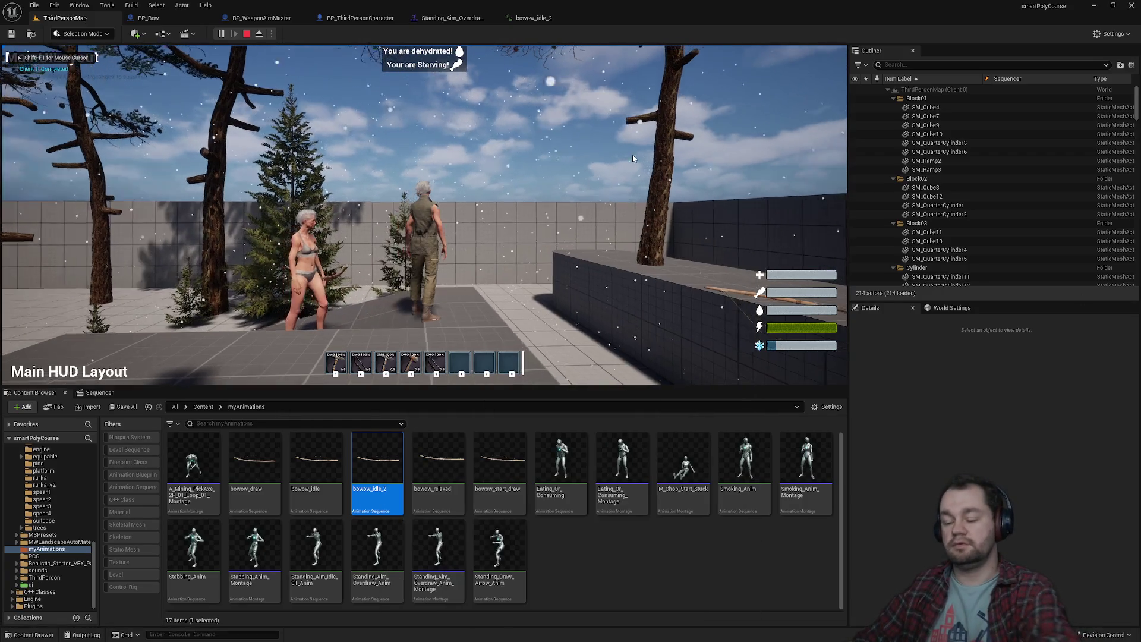
{"action": "key", "text": "F11"}
{"action": "key", "text": "super"}
{"action": "key", "text": "super"}
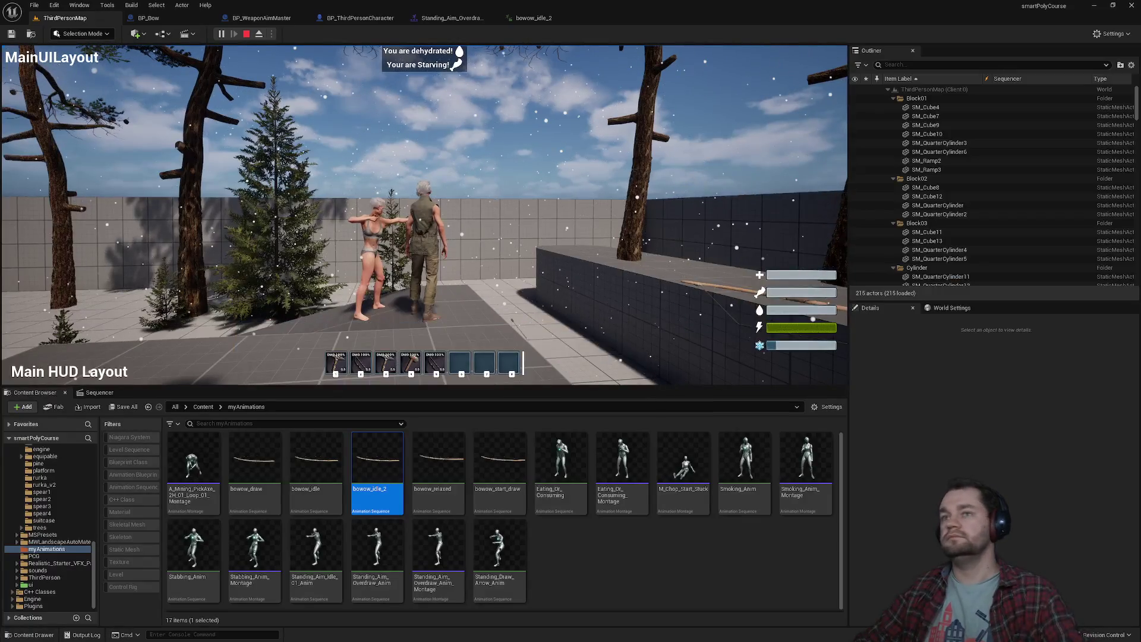
{"action": "key", "text": "Escape"}
{"action": "left_click", "coordinate": [667, 319]}
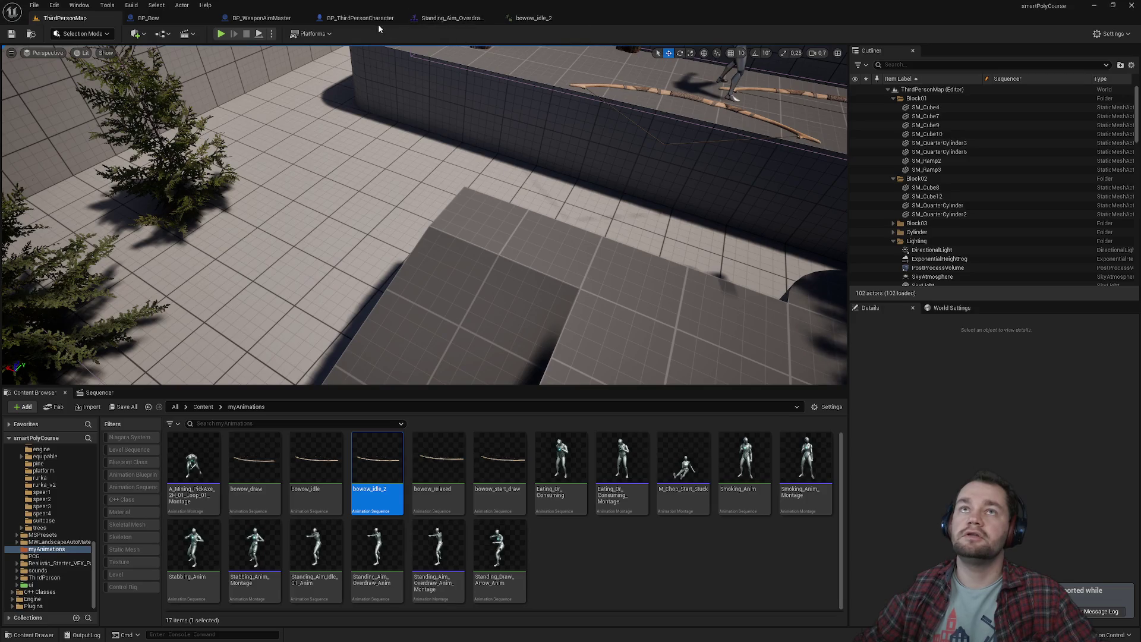
Open BP_Bow's graph and locate Get Rotation on Client, Fire Bow on Server and Play Anim Multicast.
{"action": "left_click", "coordinate": [257, 25]}
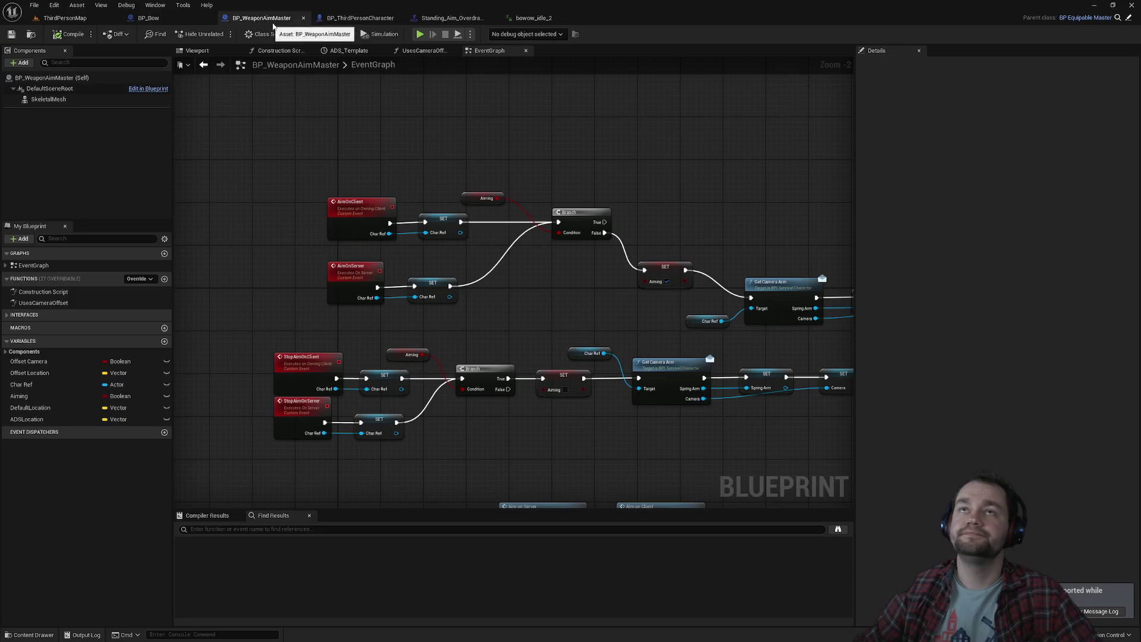
{"action": "left_click", "coordinate": [190, 22]}
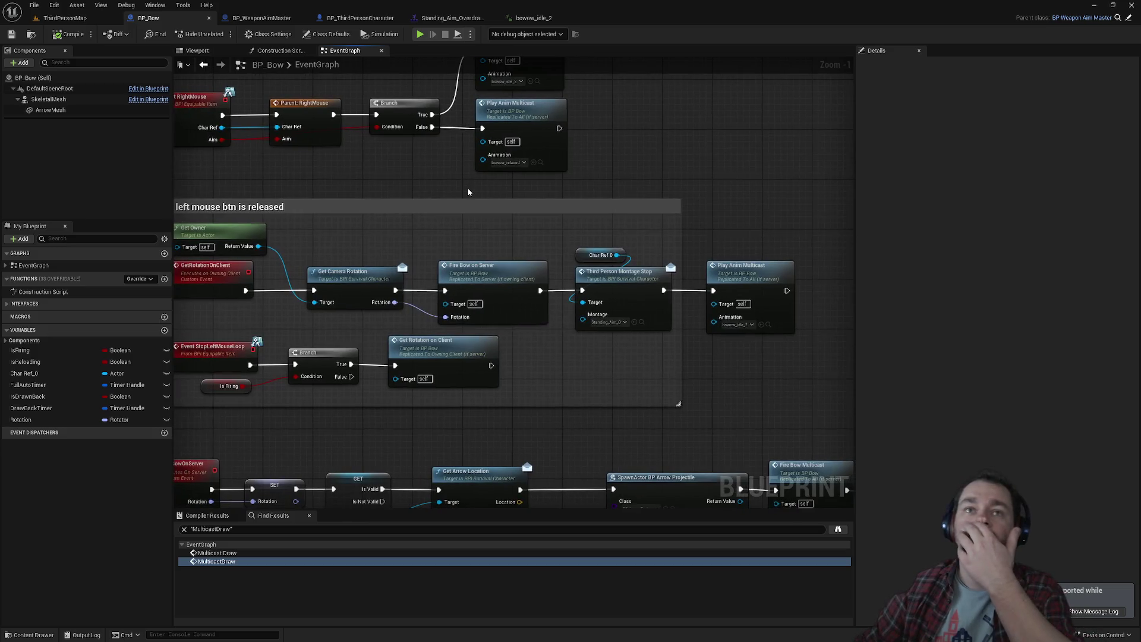
{"action": "left_click", "coordinate": [226, 274]}
{"action": "left_click_drag", "start_coordinate": [328, 327], "coordinate": [383, 325]}
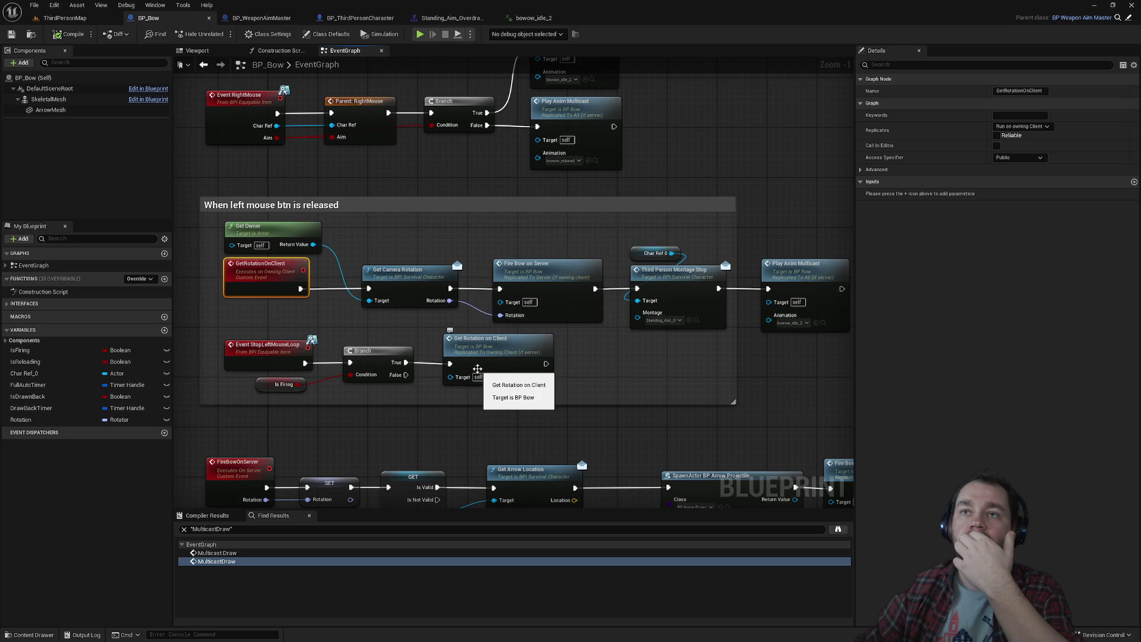
{"action": "left_click_drag", "start_coordinate": [477, 369], "coordinate": [514, 446]}
{"action": "double_click", "coordinate": [514, 447]}
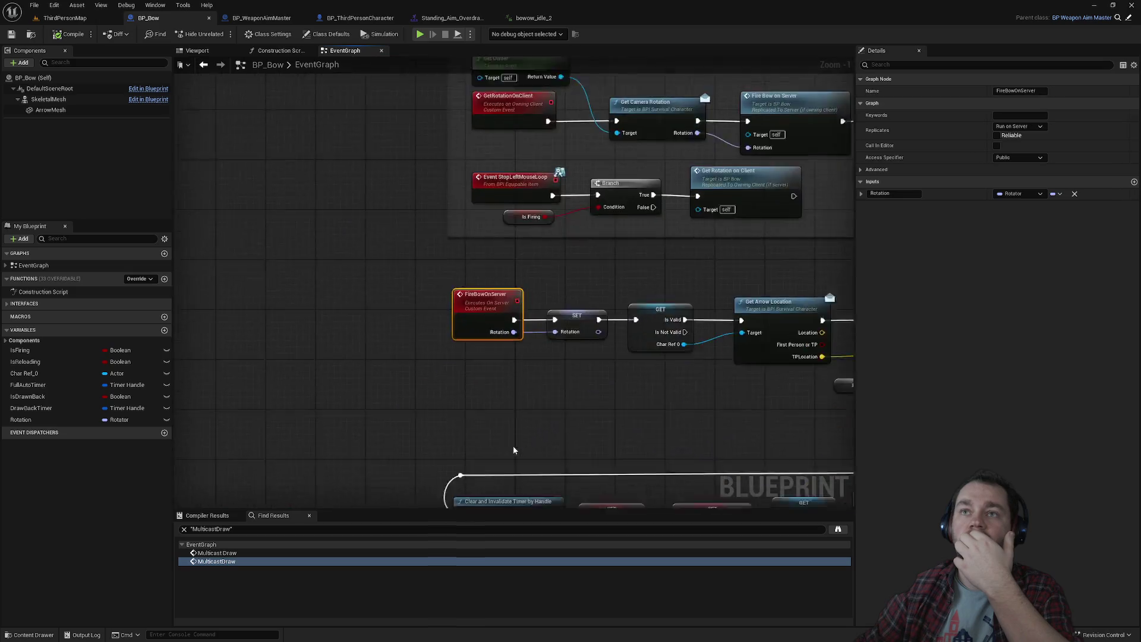
{"action": "mouse_move", "coordinate": [550, 393]}
{"action": "left_mouse_down"}
{"action": "mouse_move", "coordinate": [339, 375]}
{"action": "mouse_move", "coordinate": [275, 309]}
{"action": "mouse_move", "coordinate": [461, 444]}
{"action": "left_mouse_up"}
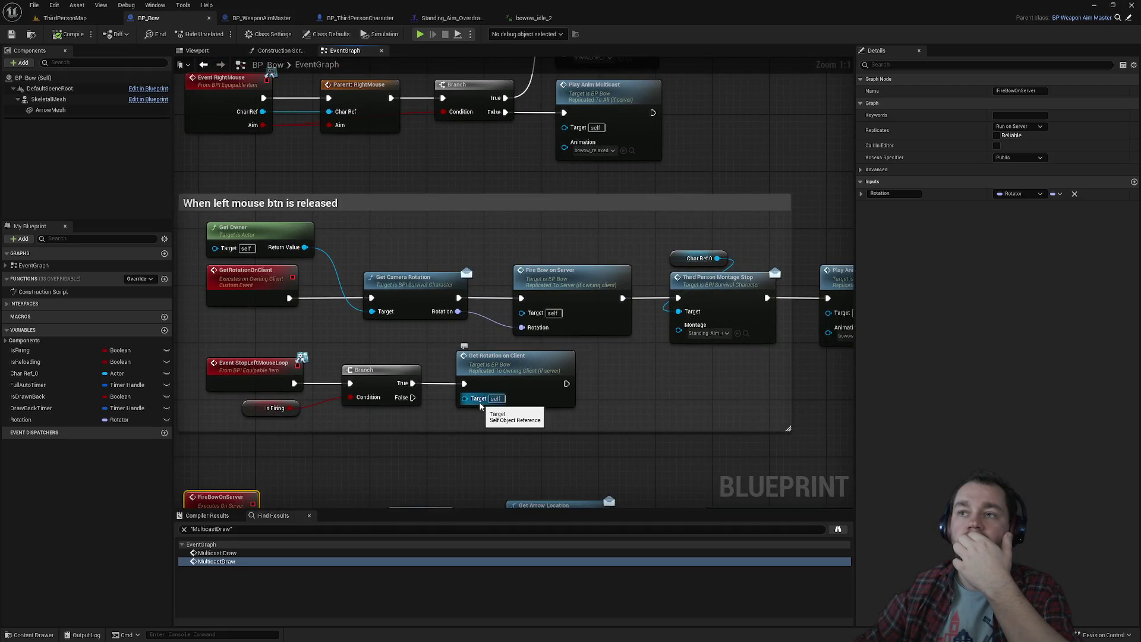
{"action": "left_click_drag", "start_coordinate": [697, 410], "coordinate": [601, 393]}
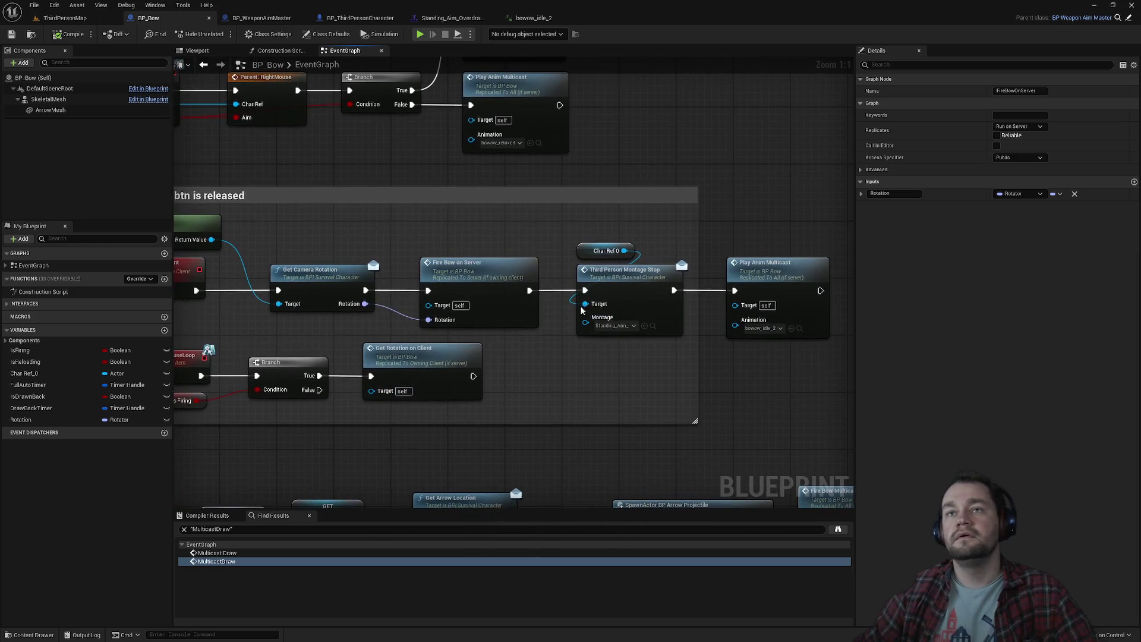
Move Montage Stop after Get Rotation on Client and wire Fire Bow on Server into Play Anim Multicast.
{"action": "left_click", "coordinate": [560, 293], "text": "alt"}
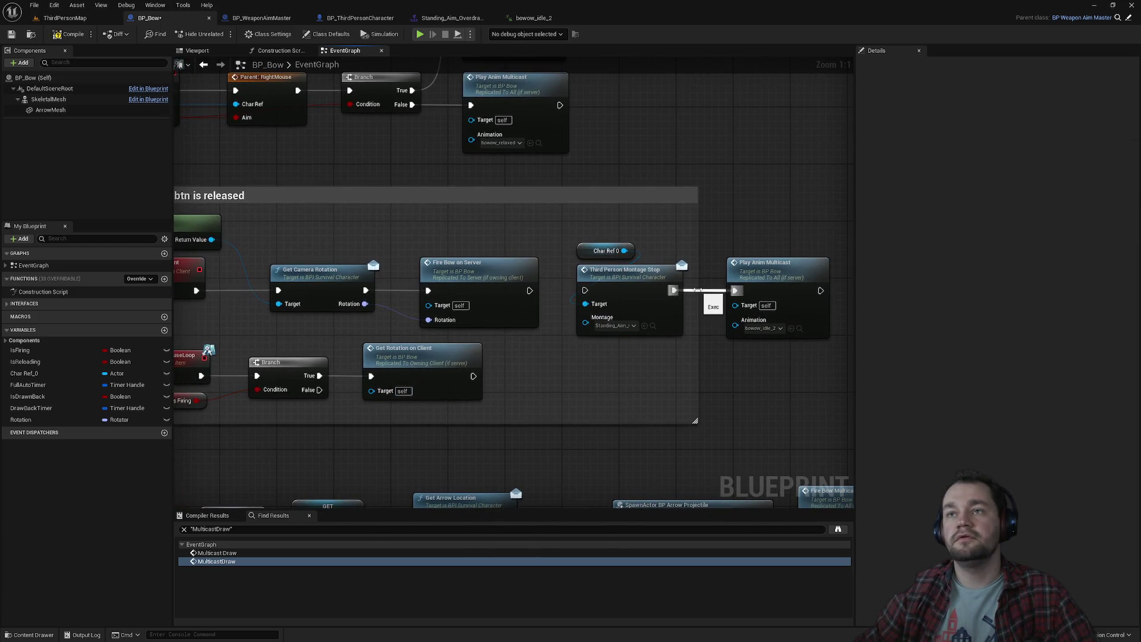
{"action": "mouse_move", "coordinate": [660, 251]}
{"action": "left_mouse_down"}
{"action": "mouse_move", "coordinate": [629, 285]}
{"action": "mouse_move", "coordinate": [593, 378]}
{"action": "left_mouse_up"}
{"action": "mouse_move", "coordinate": [473, 376]}
{"action": "left_mouse_down"}
{"action": "mouse_move", "coordinate": [526, 387]}
{"action": "mouse_move", "coordinate": [606, 368]}
{"action": "left_mouse_up"}
{"action": "left_click_drag", "start_coordinate": [533, 290], "coordinate": [734, 290]}
{"action": "left_click", "coordinate": [65, 19]}
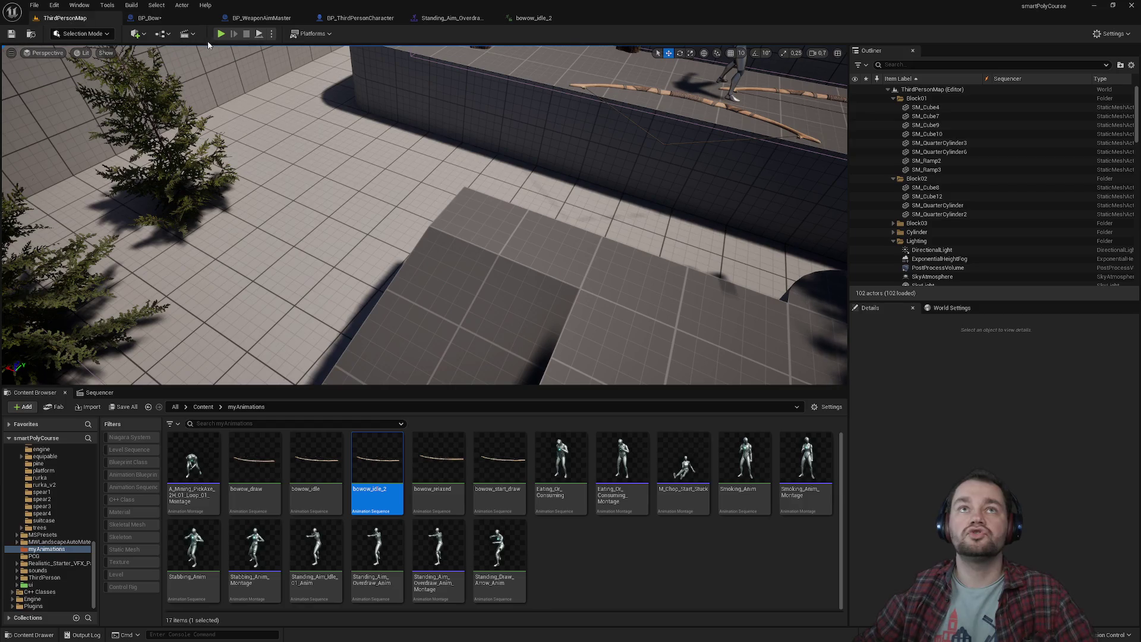
Start a two-player session and move the character forward in the game view.
{"action": "left_click", "coordinate": [221, 35]}
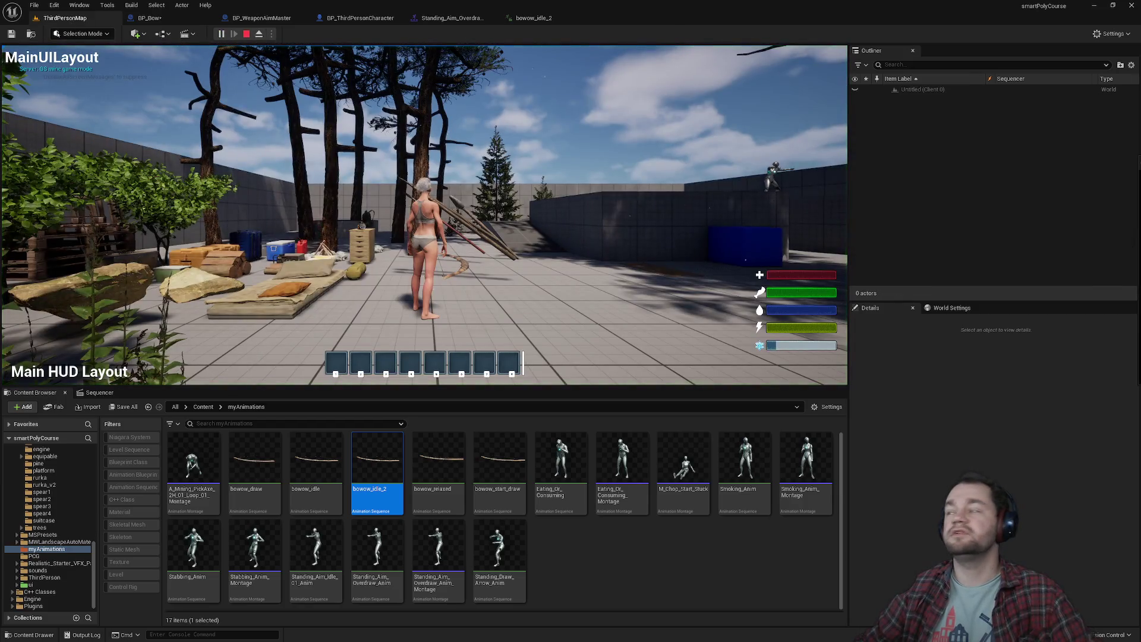
{"action": "key", "text": "super"}
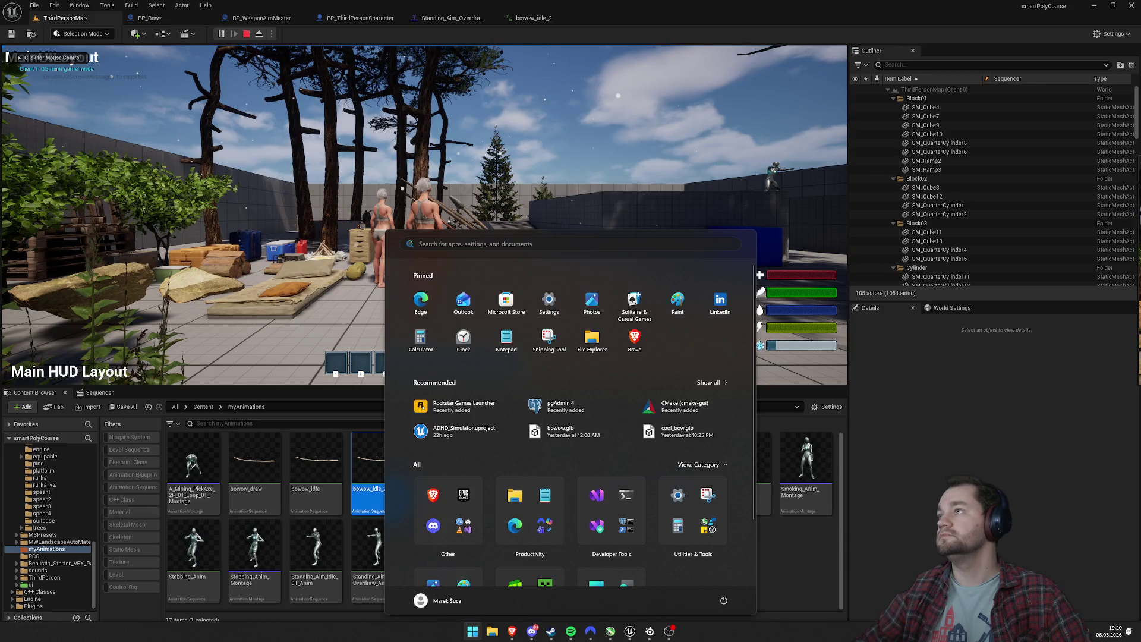
{"action": "key", "text": "Escape"}
{"action": "key", "text": "super"}
{"action": "left_click", "coordinate": [401, 195]}
{"action": "key", "text": "w"}
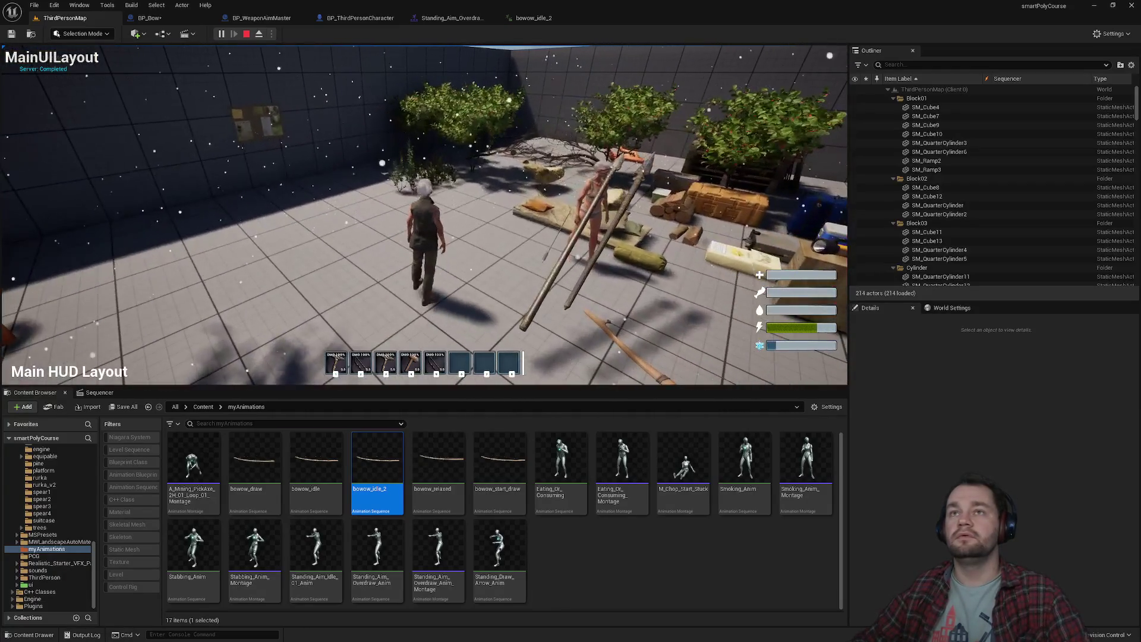
Test the bow in the full-window play view, then stop the session.
{"action": "key", "text": "F11"}
{"action": "key", "text": "super"}
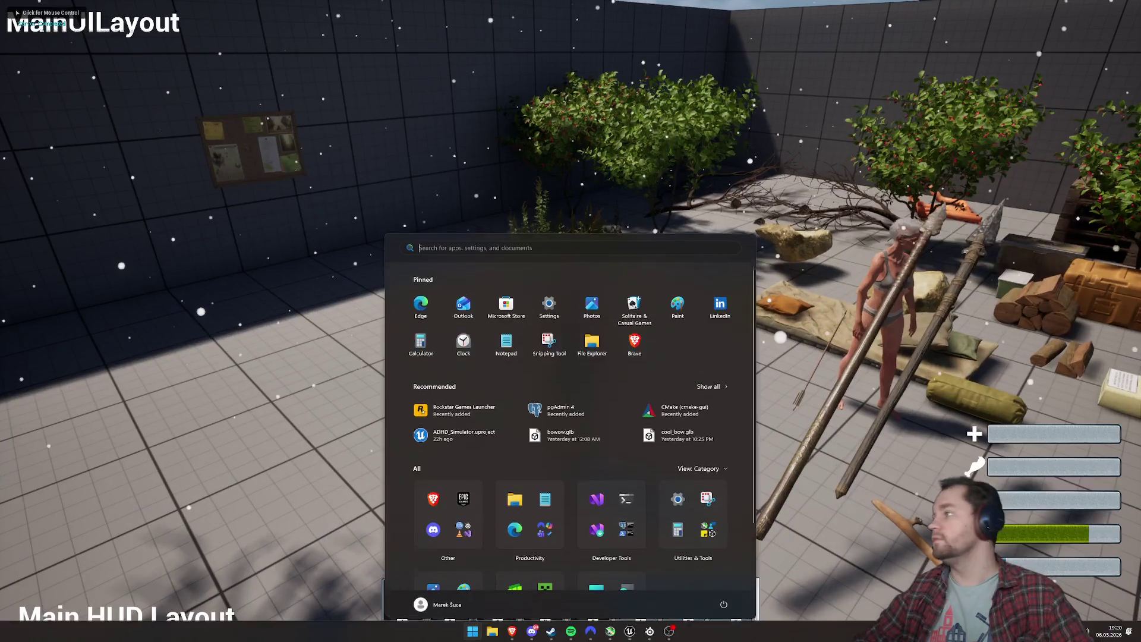
{"action": "key", "text": "Escape"}
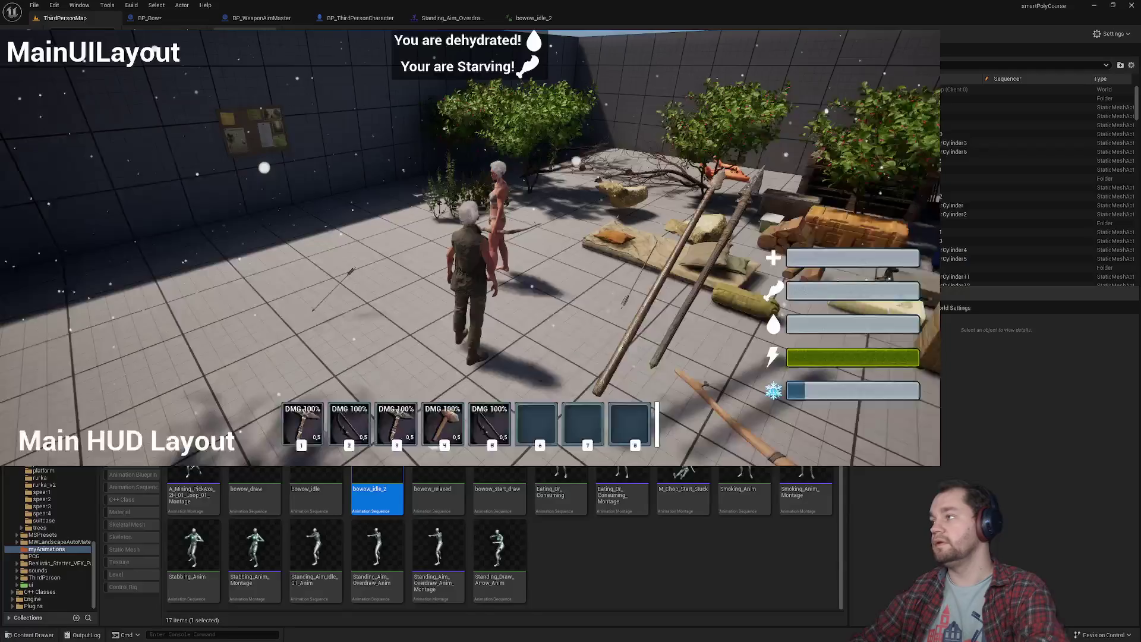
{"action": "key", "text": "Escape"}
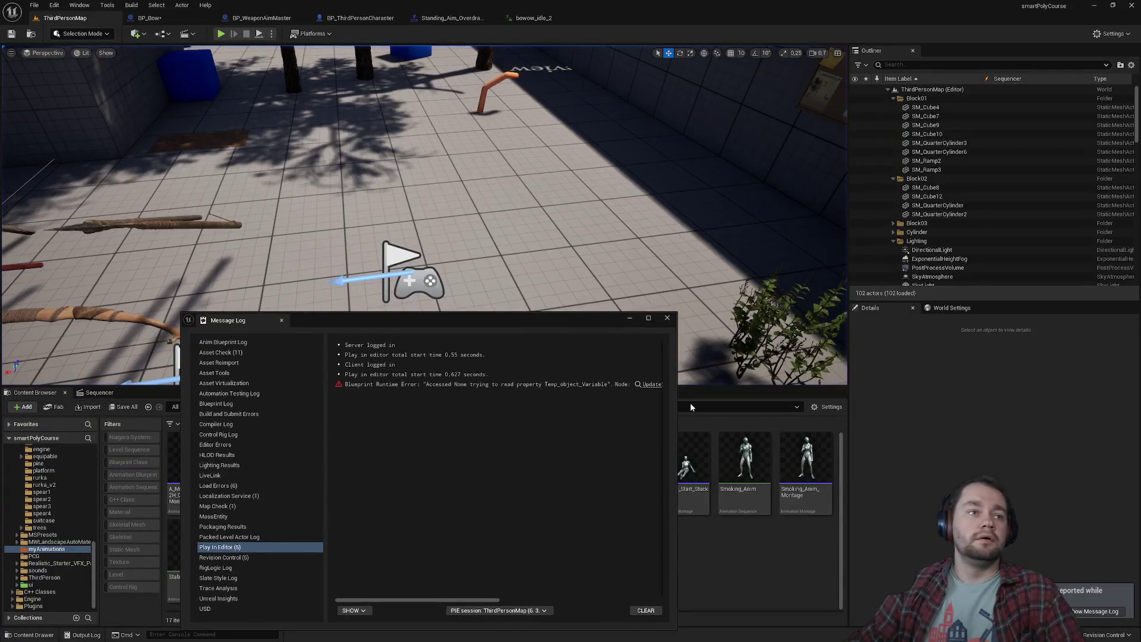
Close the message log and orbit the viewport to look across the ThirdPersonMap level.
{"action": "left_click", "coordinate": [671, 320]}
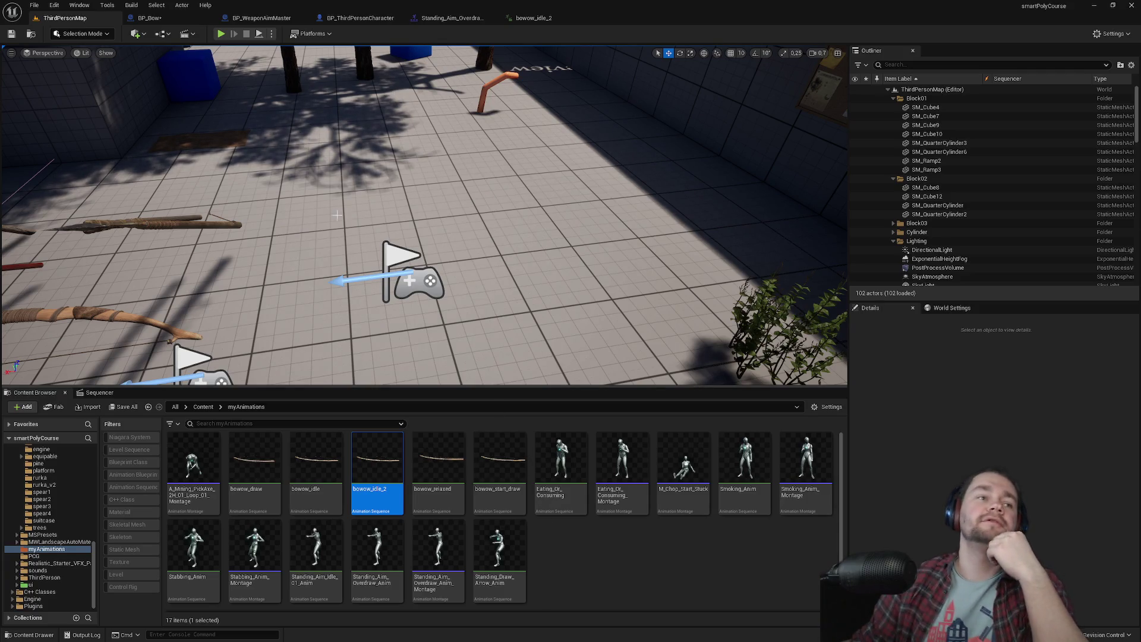
{"action": "mouse_move", "coordinate": [337, 215]}
{"action": "left_mouse_down"}
{"action": "mouse_move", "coordinate": [297, 173]}
{"action": "mouse_move", "coordinate": [288, 178]}
{"action": "left_mouse_up"}
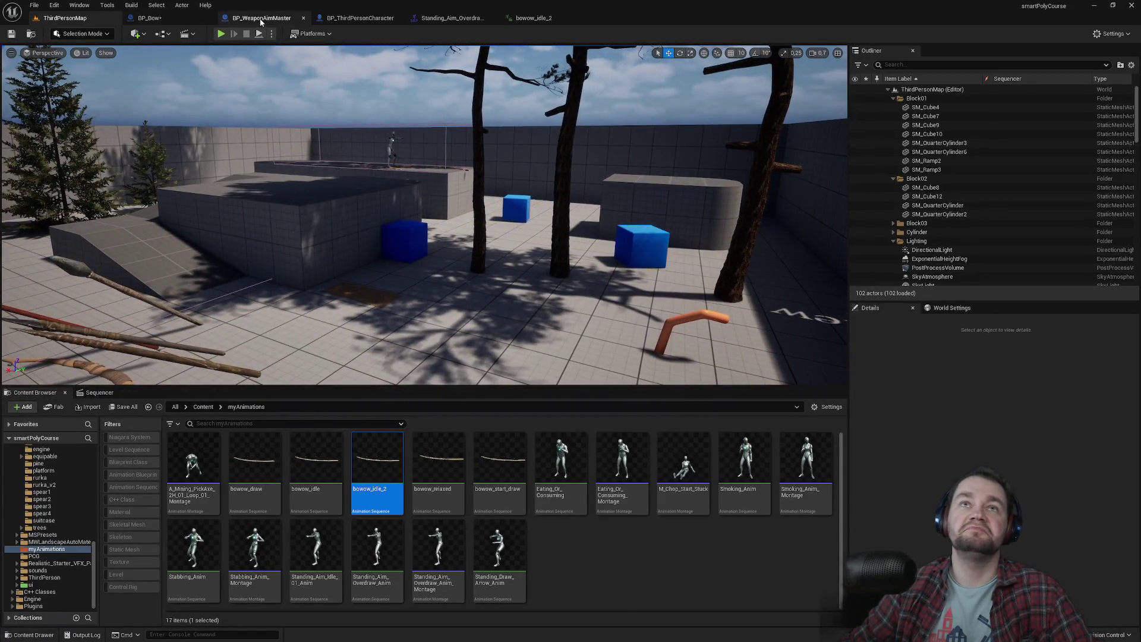
{"action": "left_click", "coordinate": [260, 19]}
{"action": "left_click", "coordinate": [150, 18]}
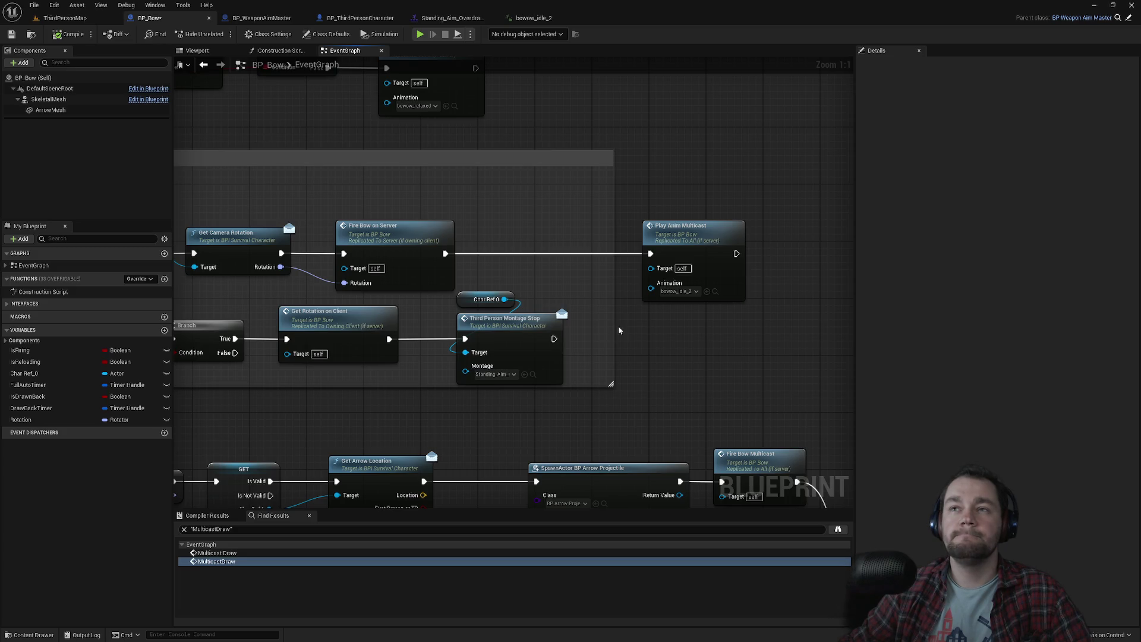
{"action": "left_click", "coordinate": [691, 238]}
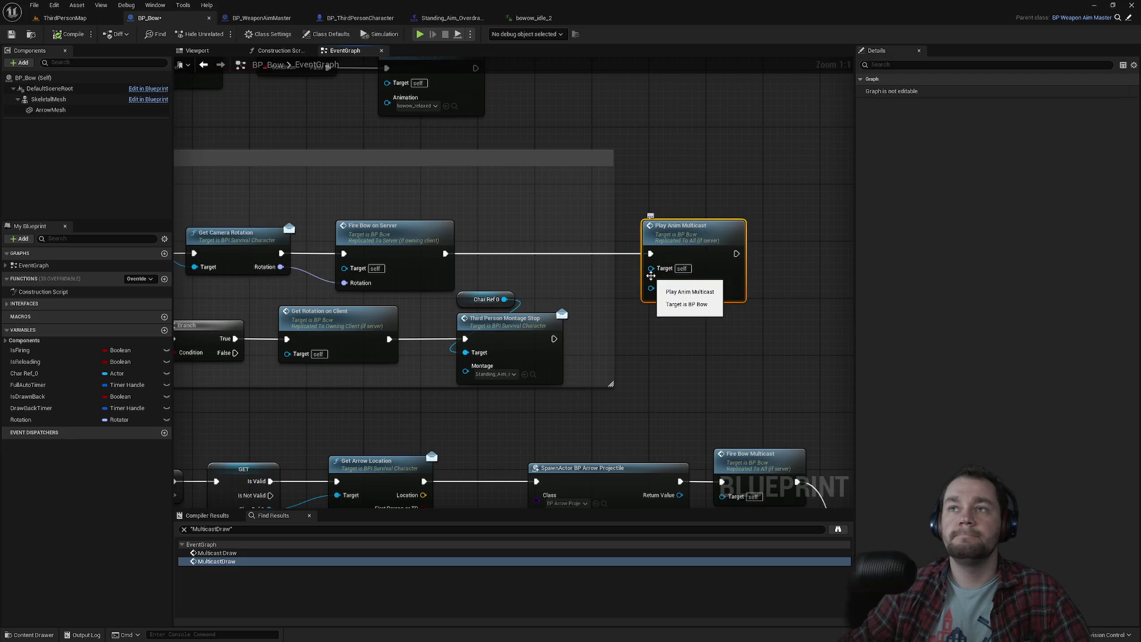
{"action": "mouse_move", "coordinate": [639, 229]}
{"action": "left_mouse_down"}
{"action": "mouse_move", "coordinate": [783, 206]}
{"action": "mouse_move", "coordinate": [741, 196]}
{"action": "mouse_move", "coordinate": [643, 235]}
{"action": "mouse_move", "coordinate": [617, 374]}
{"action": "left_mouse_up"}
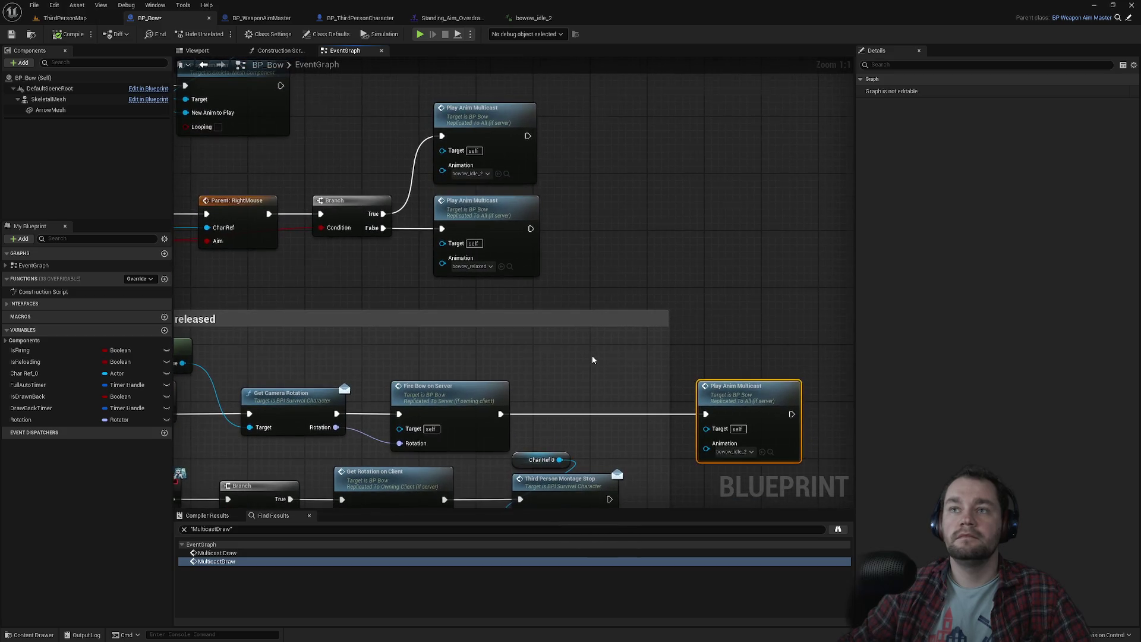
{"action": "scroll", "coordinate": [592, 359], "scroll_direction": "down", "scroll_amount": 1}
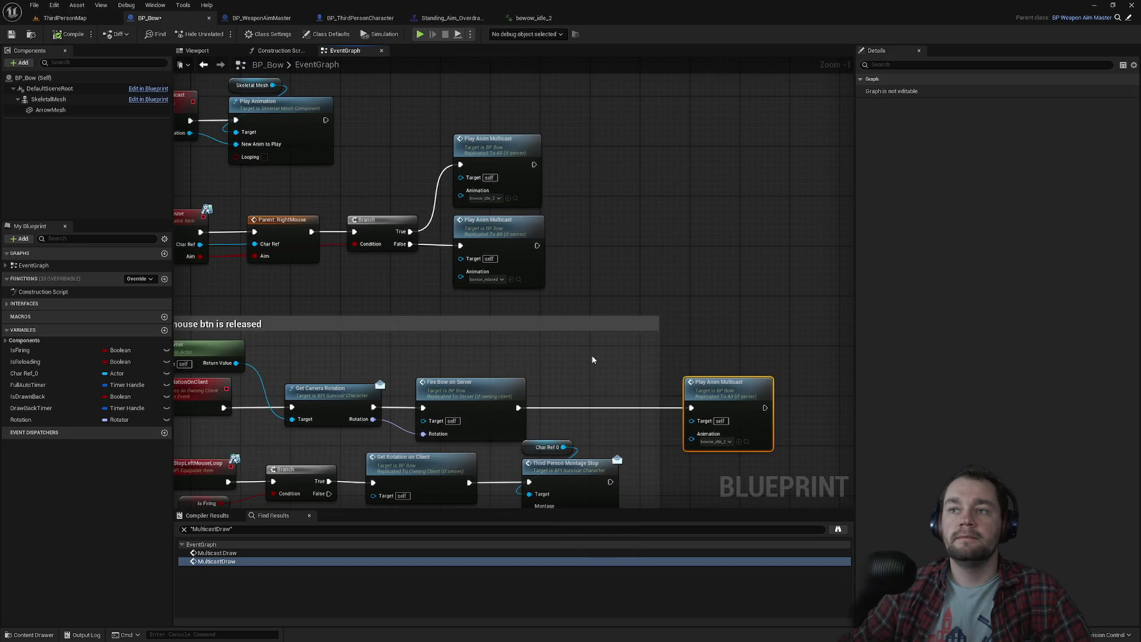
{"action": "left_click", "coordinate": [82, 20]}
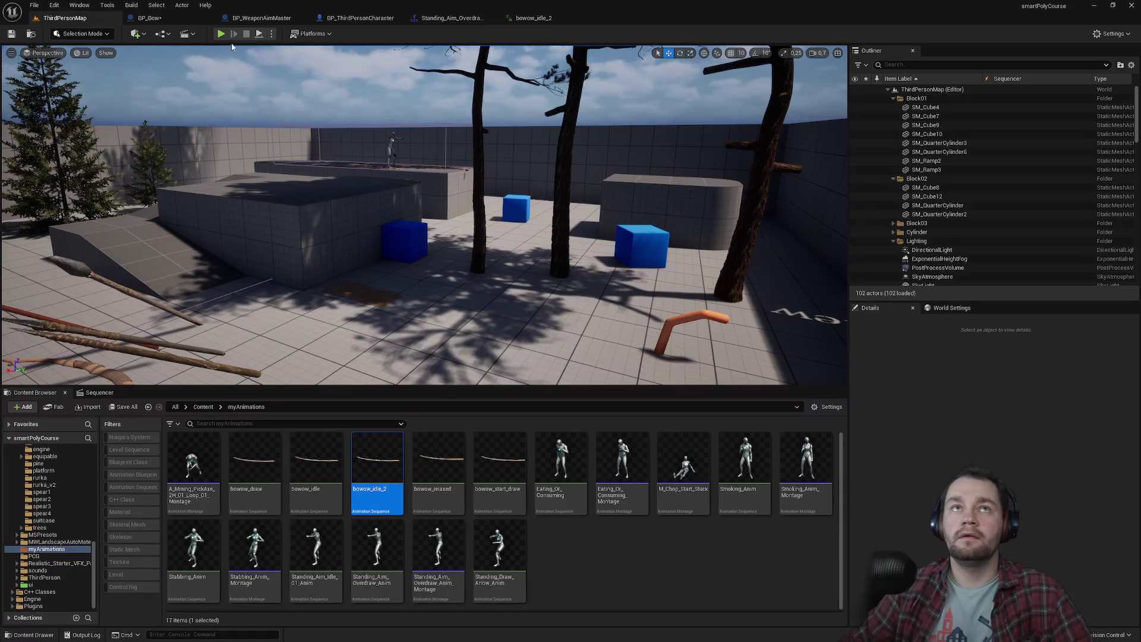
Play the level and test the bow in the full-screen game view.
{"action": "left_click", "coordinate": [220, 34]}
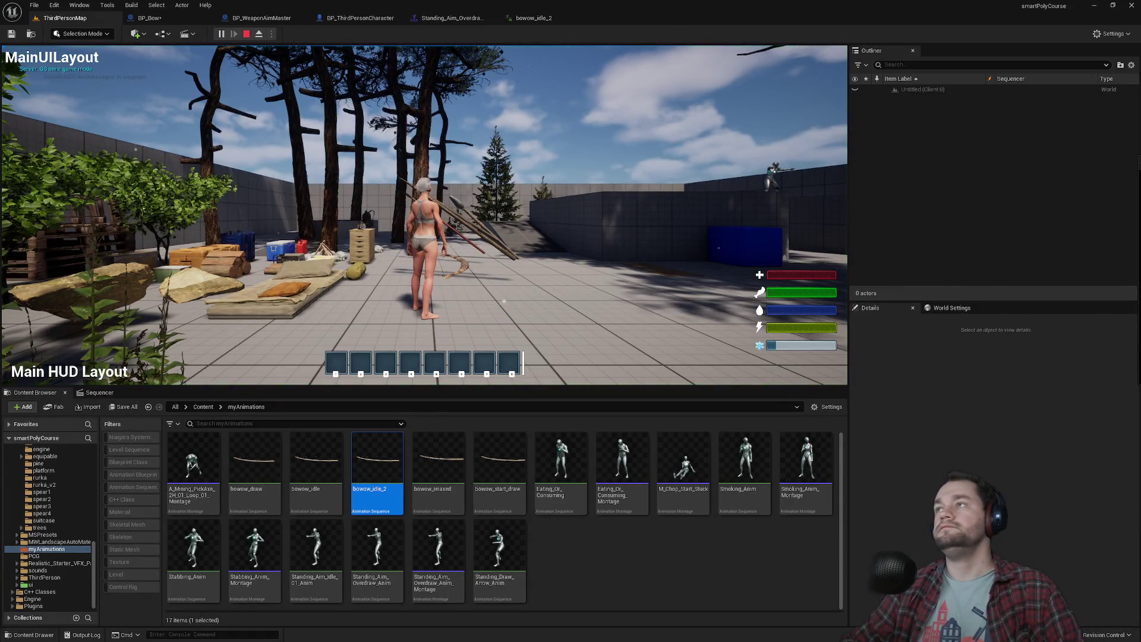
{"action": "key", "text": "super"}
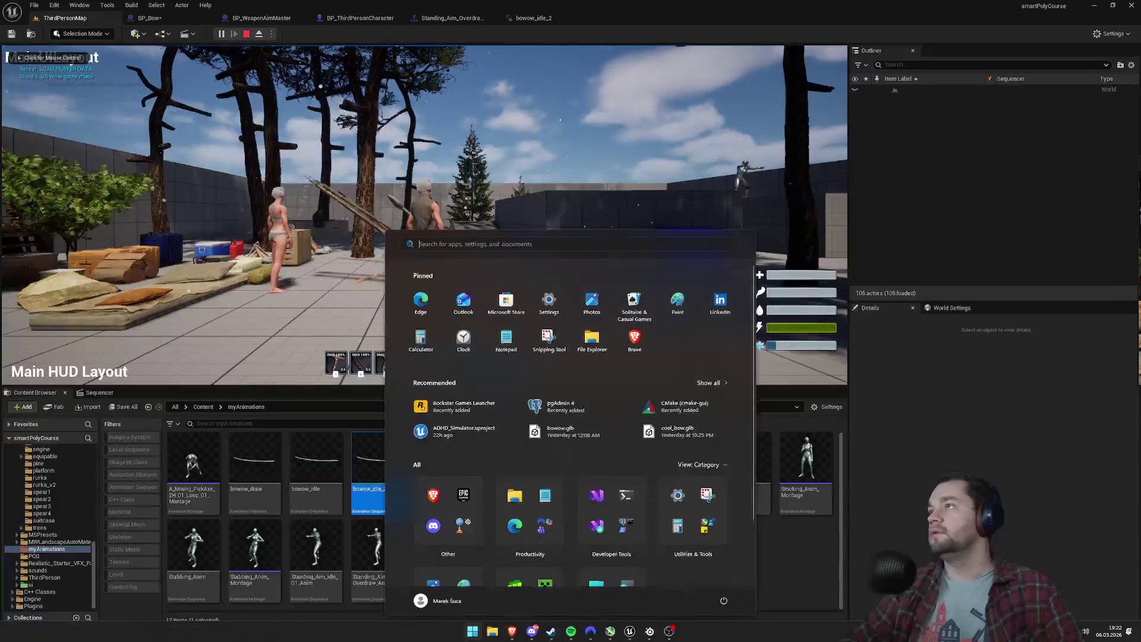
{"action": "key", "text": "super"}
{"action": "key", "text": "super"}
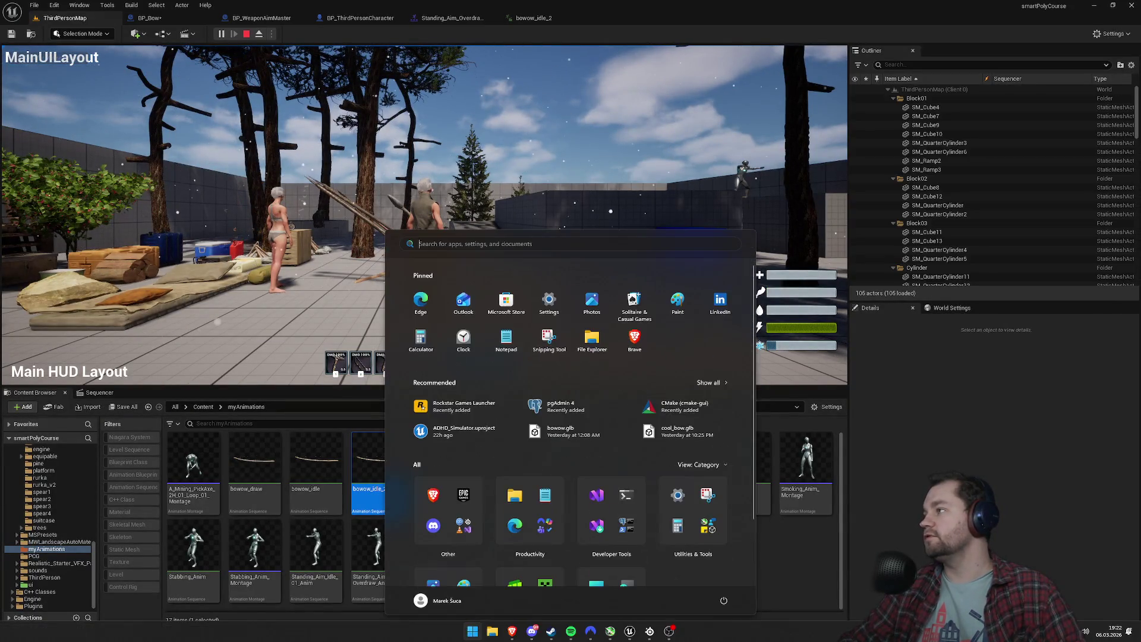
{"action": "key", "text": "super"}
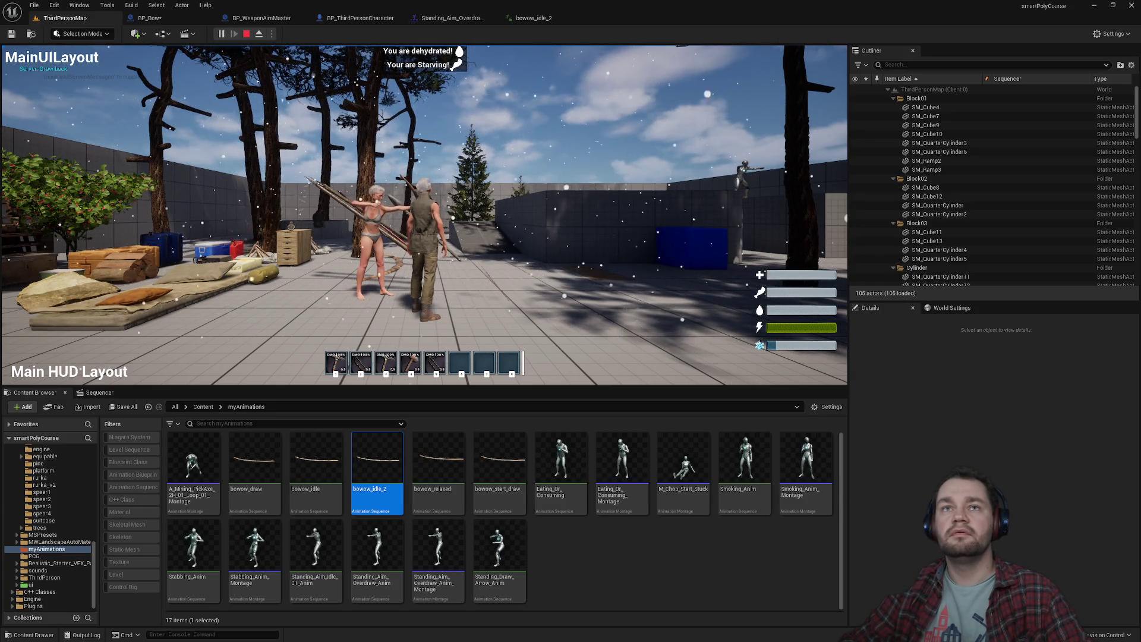
{"action": "key", "text": "super"}
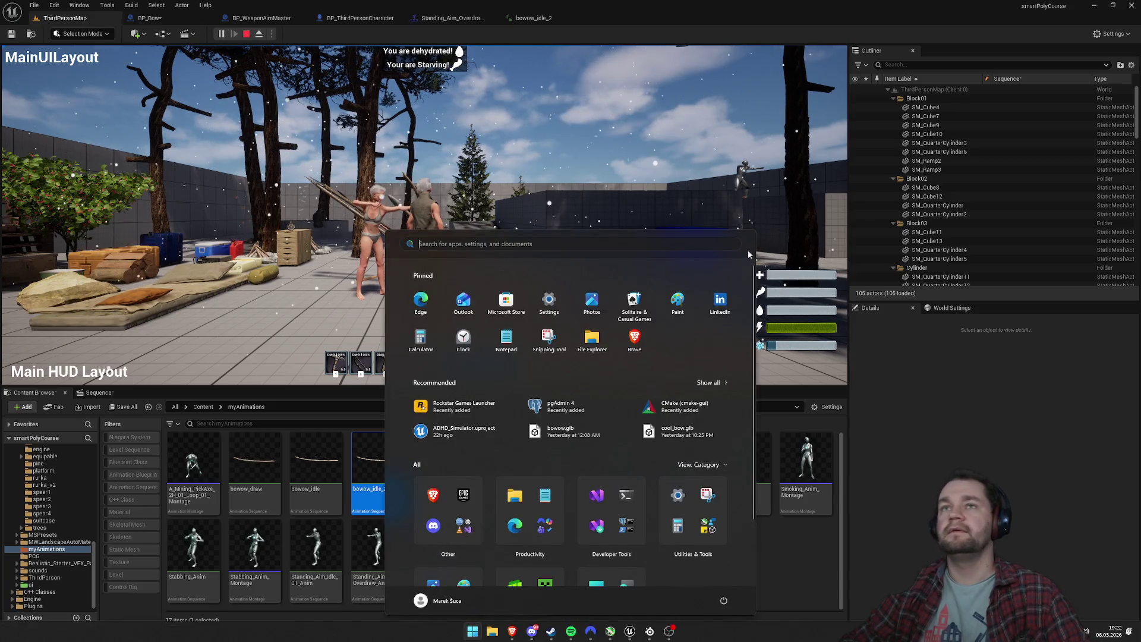
{"action": "key", "text": "Escape"}
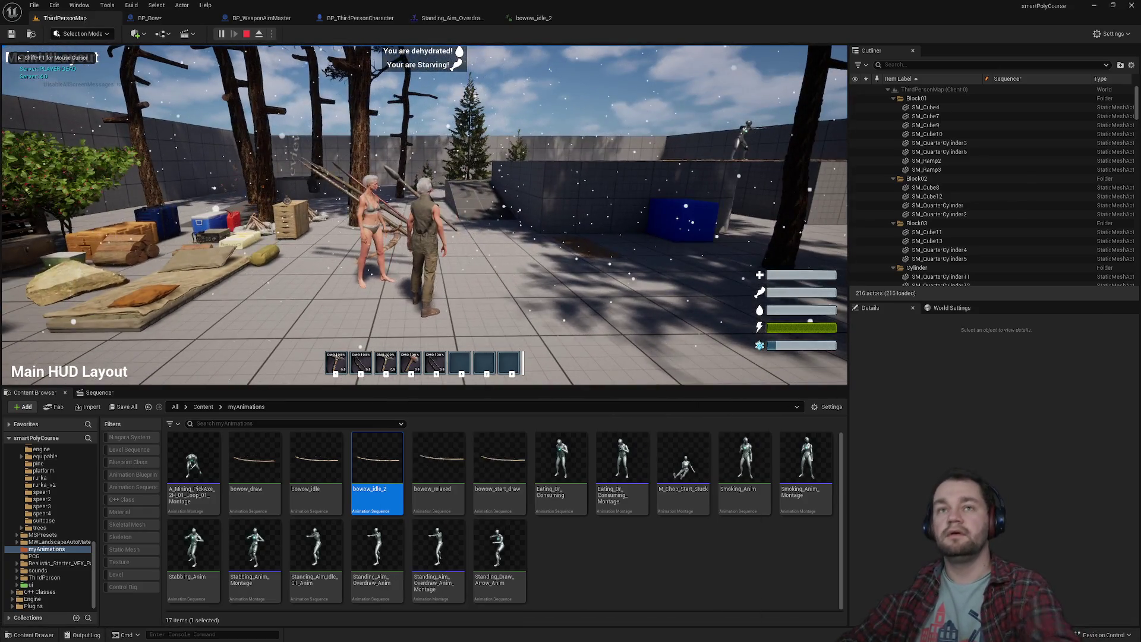
{"action": "key", "text": "F11"}
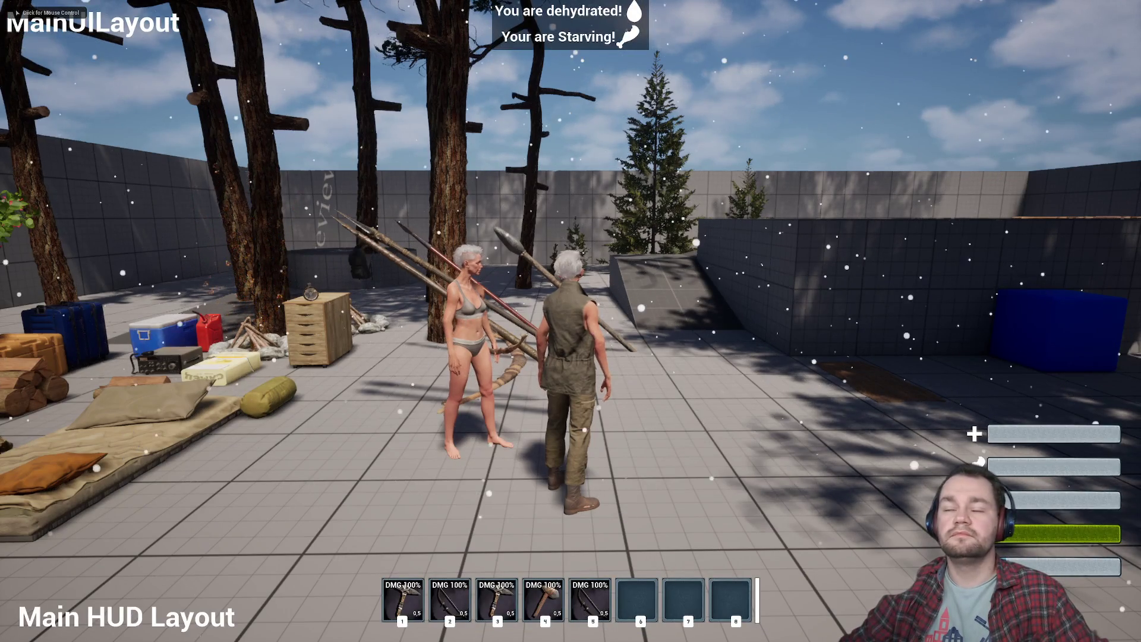
{"action": "key", "text": "super"}
{"action": "left_click", "coordinate": [907, 241]}
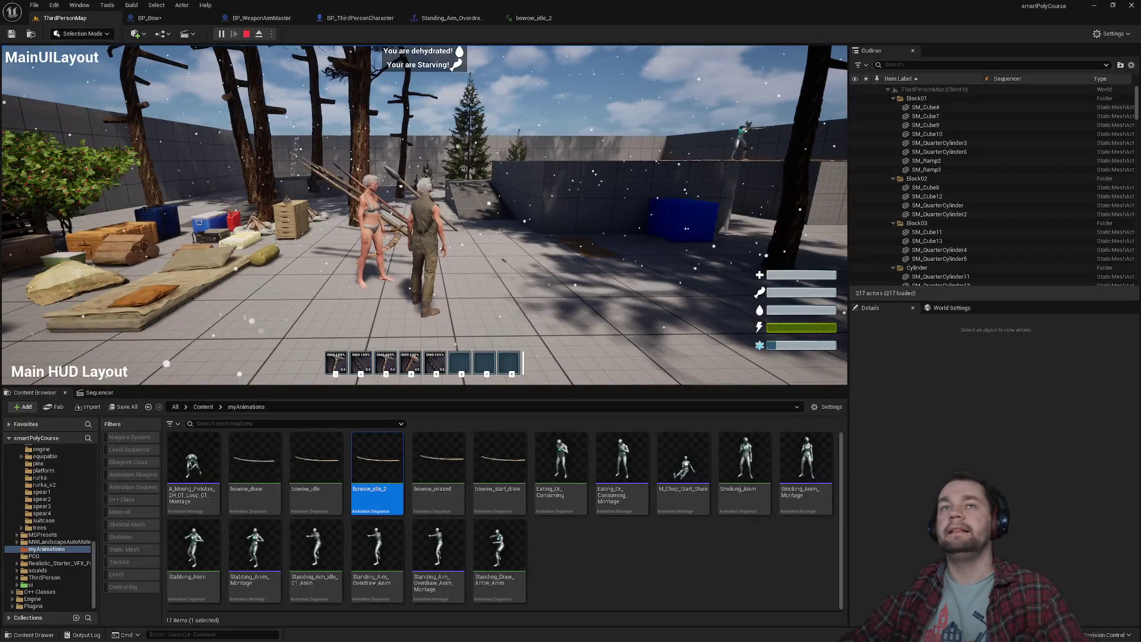
Stop the session and view the bowow_idle_2 and Standing_Aim_Overdraw montage tabs.
{"action": "key", "text": "Escape"}
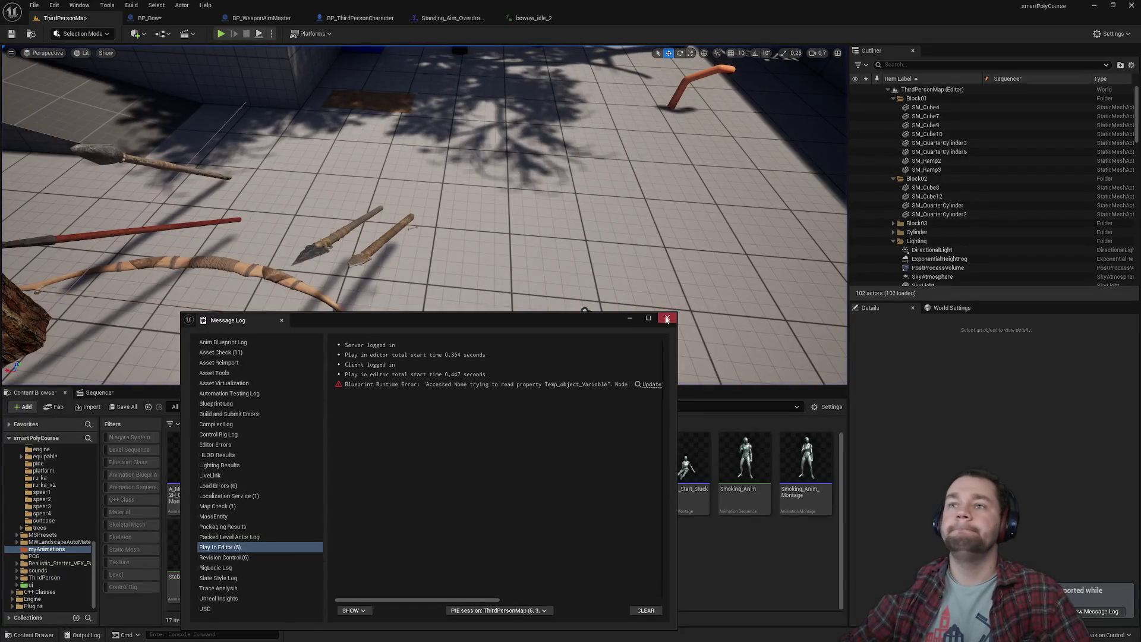
{"action": "left_click", "coordinate": [535, 19]}
{"action": "left_click", "coordinate": [451, 18]}
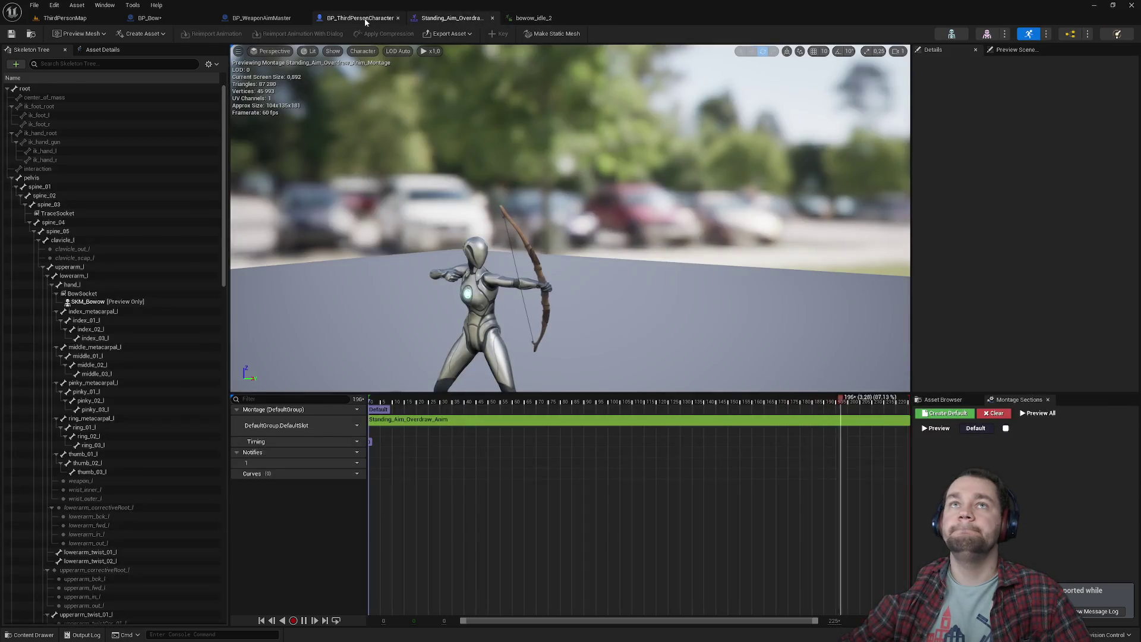
Switch to BP_Bow's event graph and bring the left-mouse-release nodes into view.
{"action": "left_click", "coordinate": [359, 18]}
{"action": "left_click", "coordinate": [228, 20]}
{"action": "left_click", "coordinate": [148, 18]}
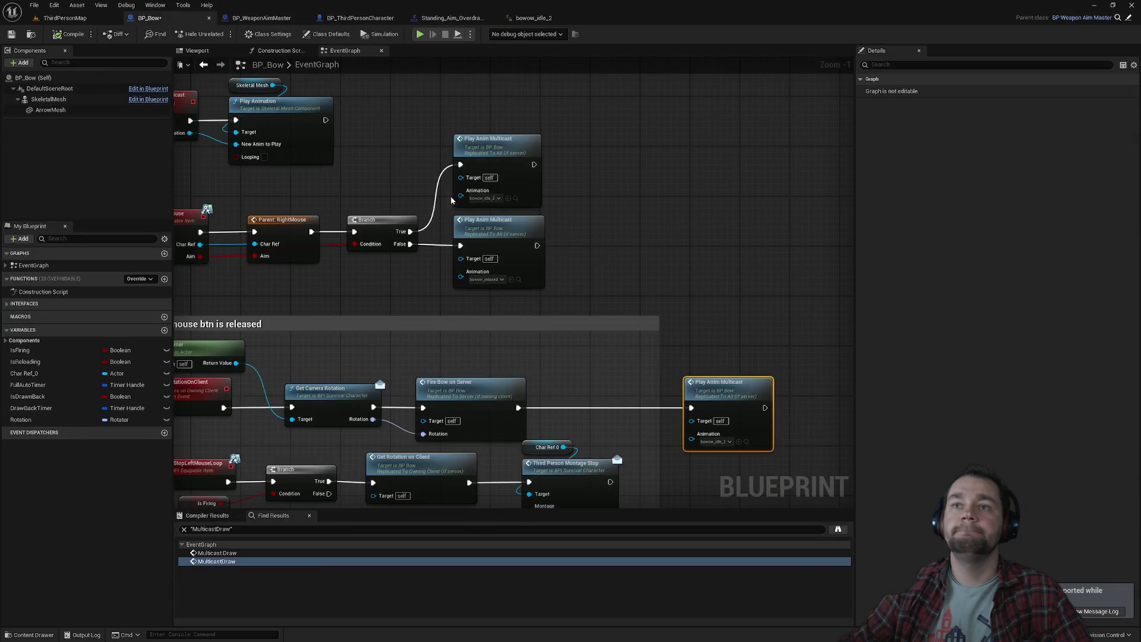
{"action": "left_click_drag", "start_coordinate": [644, 280], "coordinate": [612, 171]}
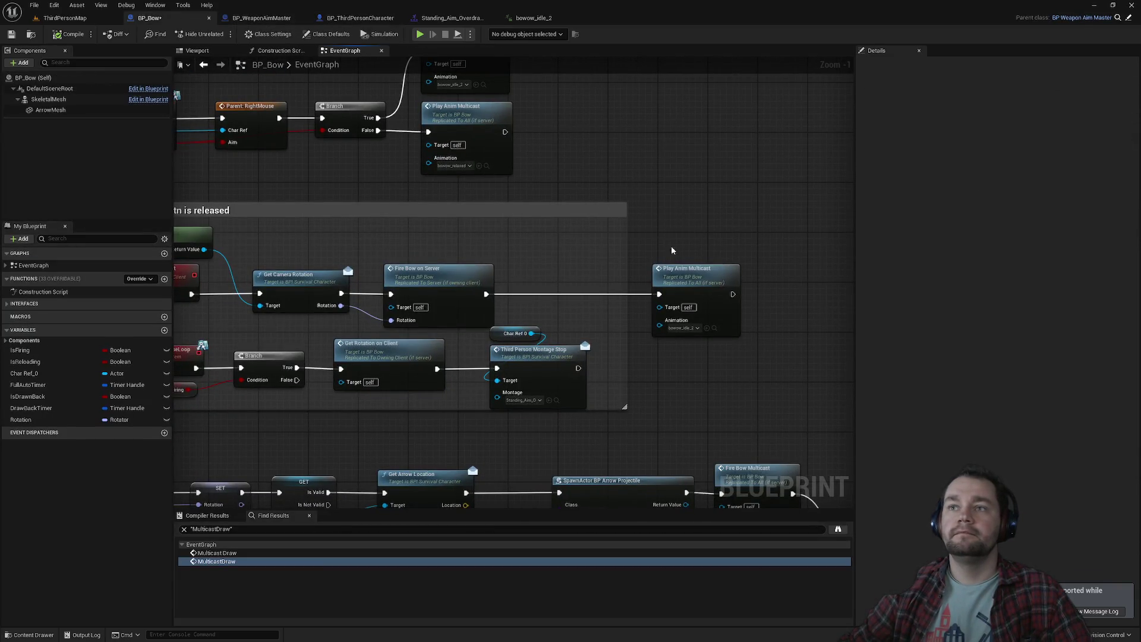
{"action": "left_click_drag", "start_coordinate": [676, 233], "coordinate": [725, 250]}
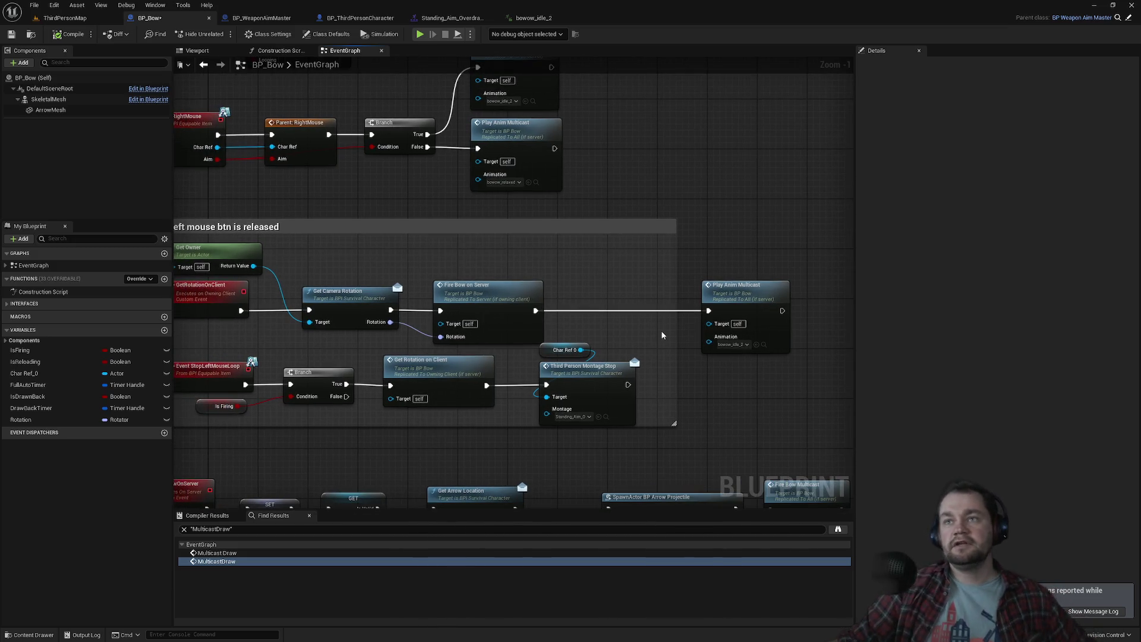
{"action": "left_click_drag", "start_coordinate": [653, 318], "coordinate": [730, 370]}
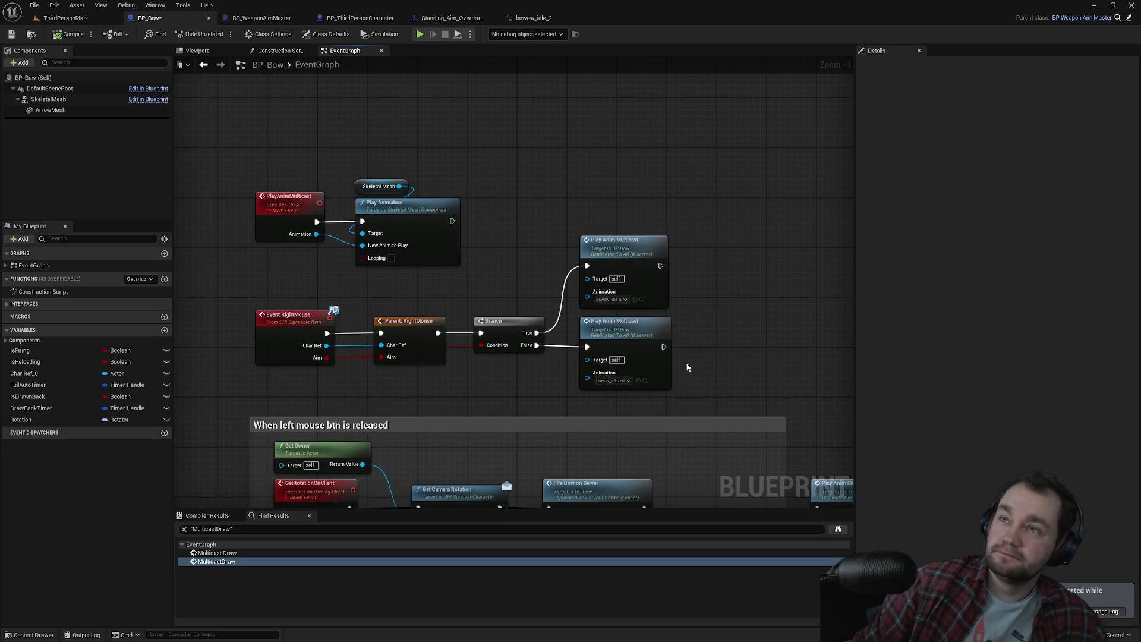
{"action": "mouse_move", "coordinate": [687, 367]}
{"action": "left_mouse_down"}
{"action": "mouse_move", "coordinate": [608, 226]}
{"action": "mouse_move", "coordinate": [605, 236]}
{"action": "left_mouse_up"}
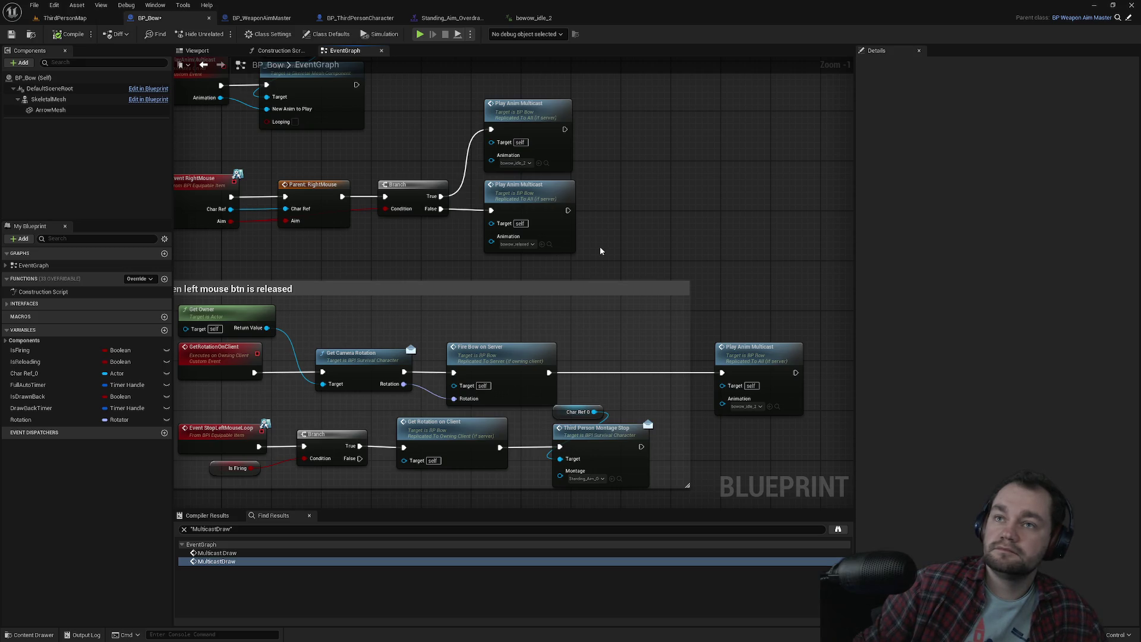
Break the Fire Bow on Server link to Play Anim Multicast and check the Fire Bow Multicast chain.
{"action": "left_click", "coordinate": [636, 372], "text": "alt"}
{"action": "scroll", "coordinate": [652, 351], "scroll_direction": "down", "scroll_amount": 6}
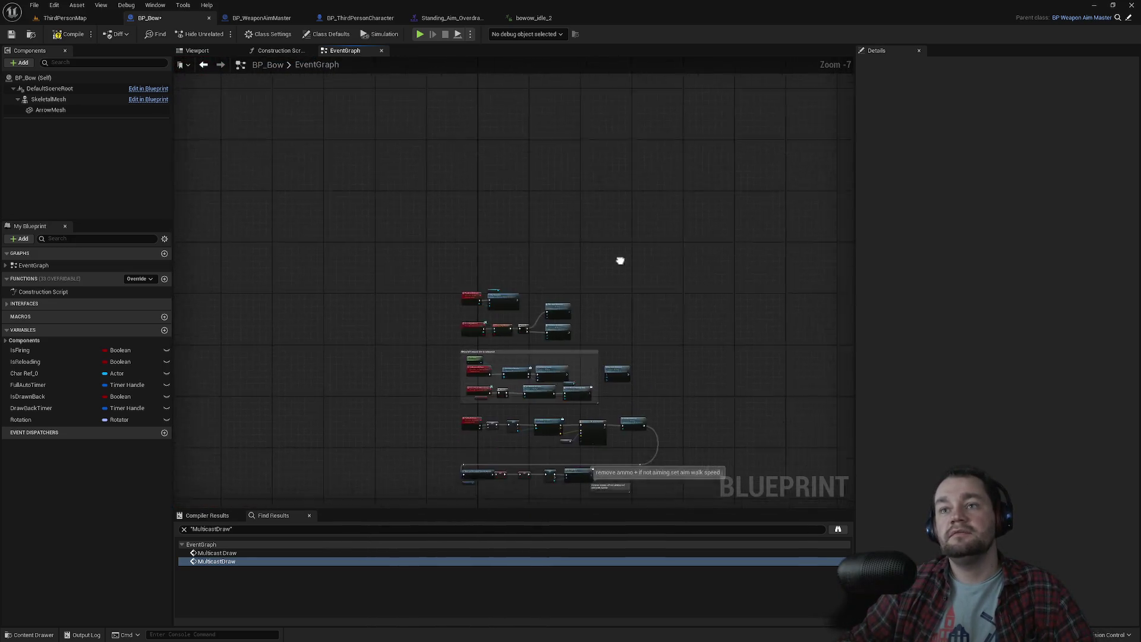
{"action": "scroll", "coordinate": [640, 215], "scroll_direction": "up", "scroll_amount": 4}
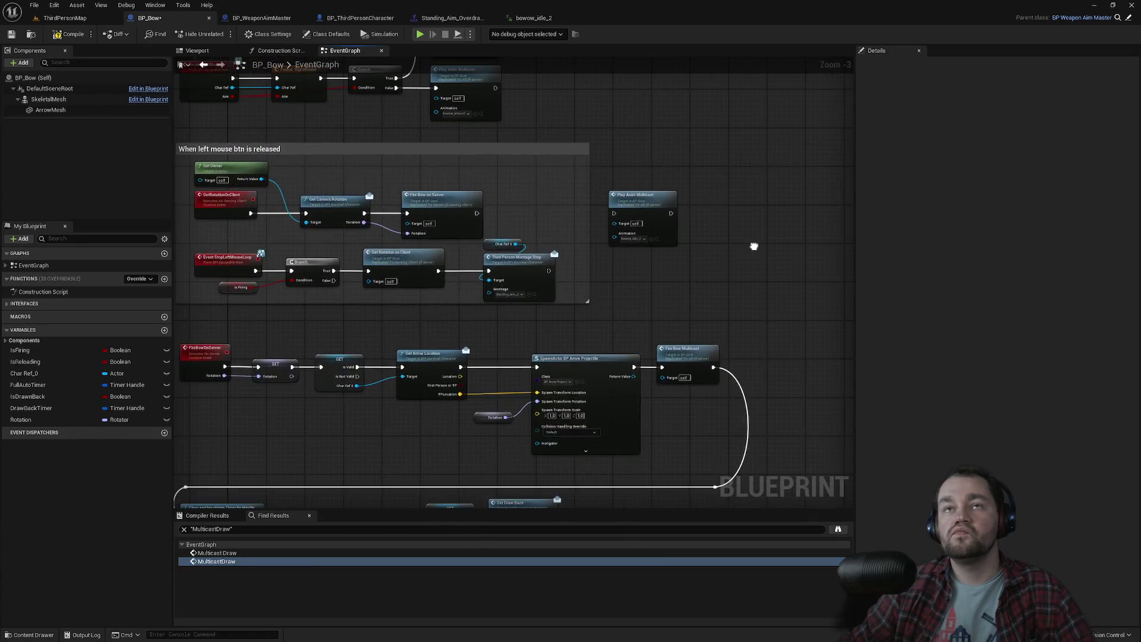
{"action": "mouse_move", "coordinate": [708, 254]}
{"action": "left_mouse_down"}
{"action": "mouse_move", "coordinate": [744, 107]}
{"action": "mouse_move", "coordinate": [753, 106]}
{"action": "mouse_move", "coordinate": [701, 103]}
{"action": "left_mouse_up"}
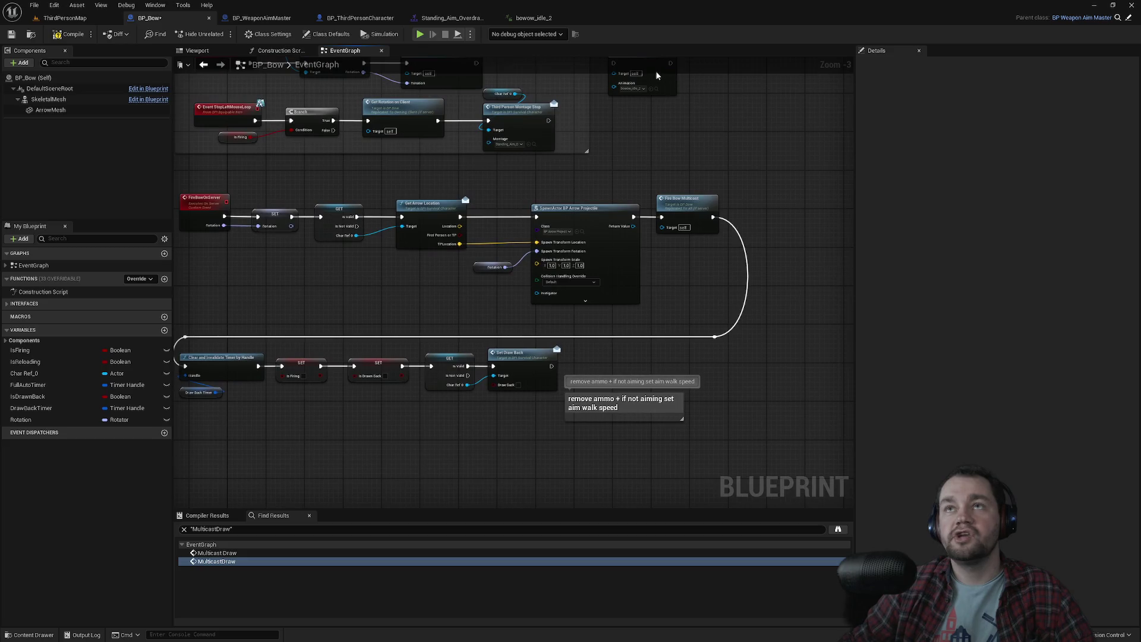
{"action": "left_click", "coordinate": [594, 130]}
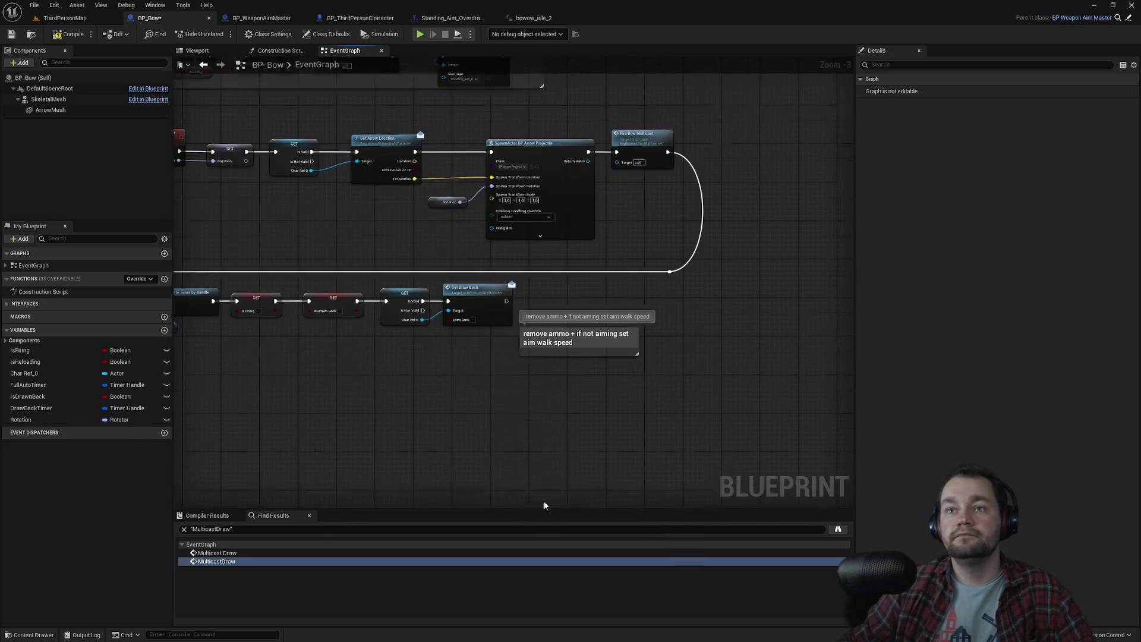
Place Play Anim Multicast beside Set Draw Back and wire Set Draw Back's exec output into it.
{"action": "mouse_move", "coordinate": [511, 256]}
{"action": "left_mouse_down"}
{"action": "mouse_move", "coordinate": [538, 271]}
{"action": "mouse_move", "coordinate": [657, 284]}
{"action": "left_mouse_up"}
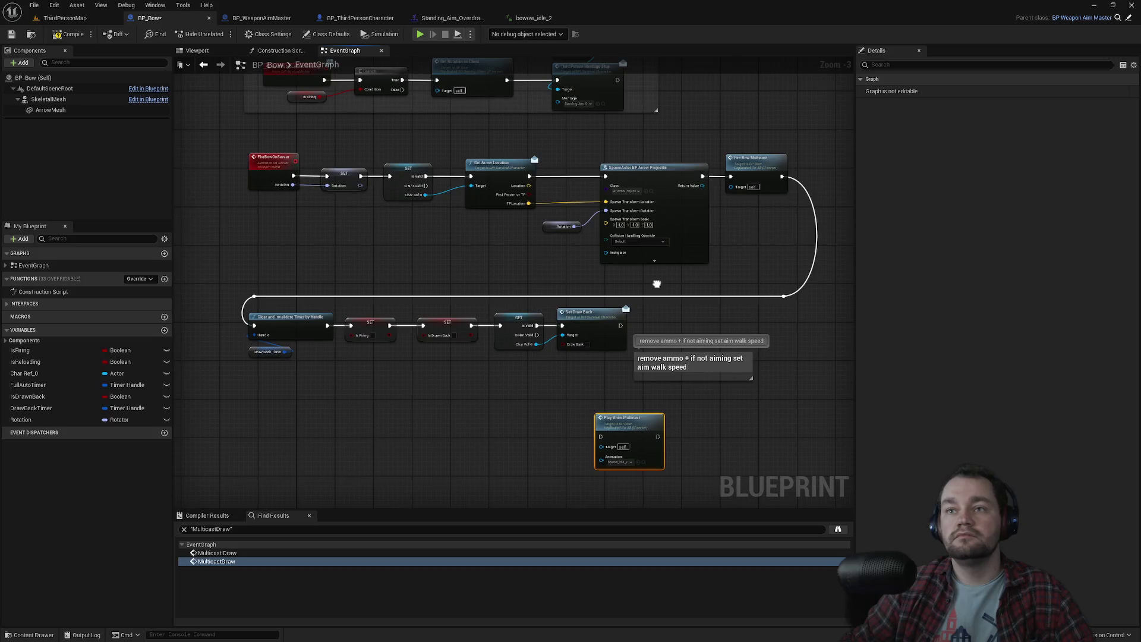
{"action": "left_click_drag", "start_coordinate": [625, 418], "coordinate": [655, 399]}
{"action": "left_click_drag", "start_coordinate": [621, 326], "coordinate": [631, 419]}
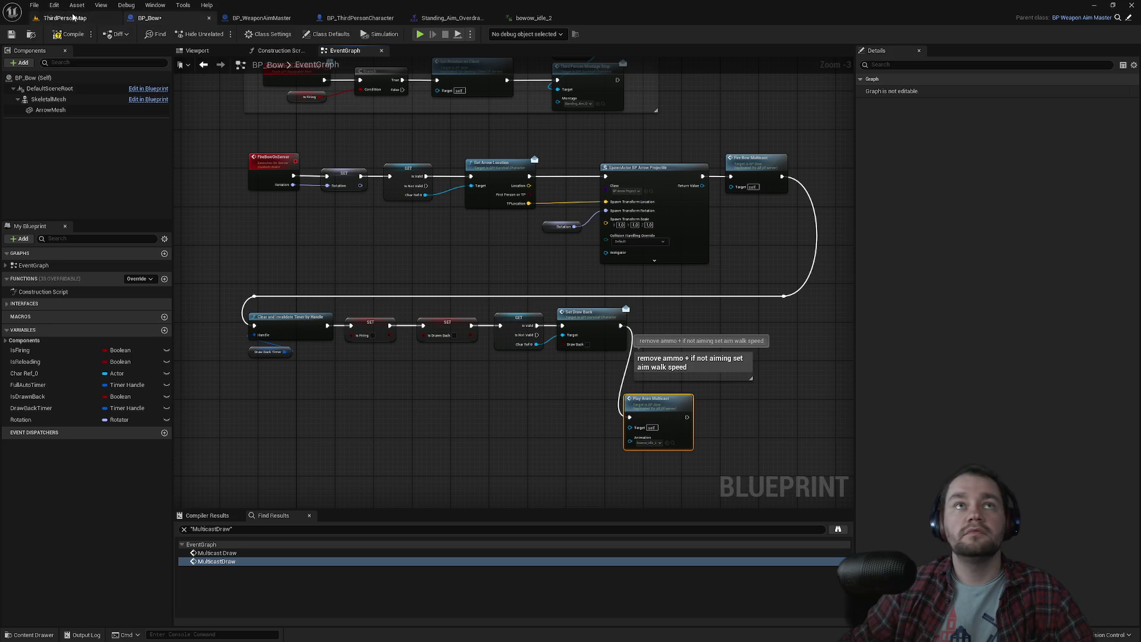
{"action": "left_click", "coordinate": [62, 18]}
{"action": "left_click", "coordinate": [222, 36]}
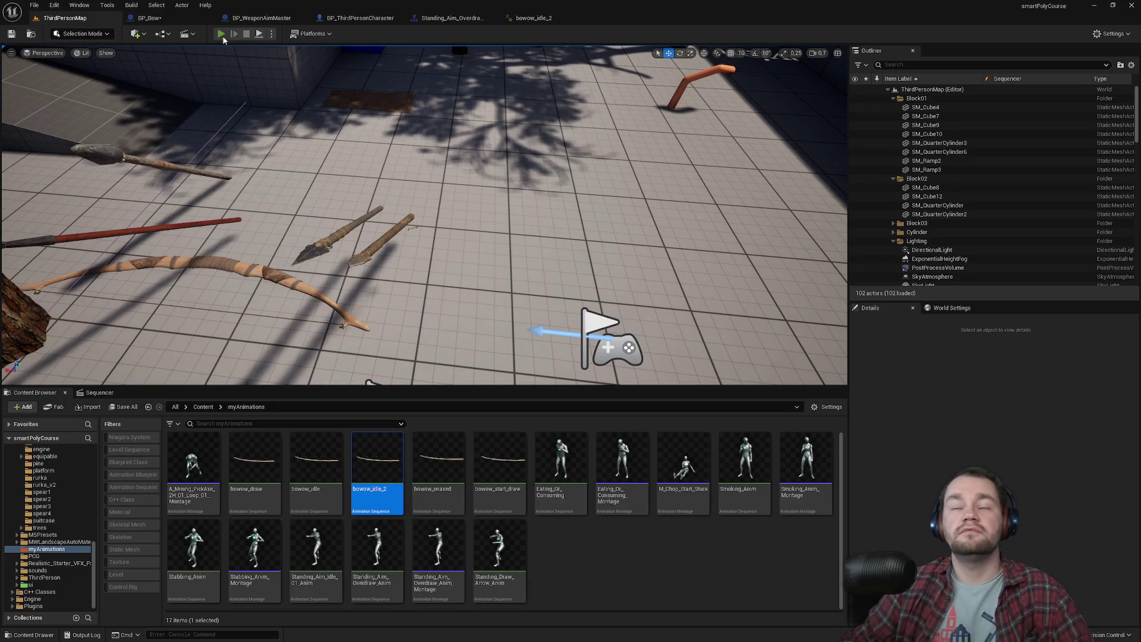
Test the bow draw in full-screen play, then restore the editor layout with Preview Client 1.
{"action": "key", "text": "F11"}
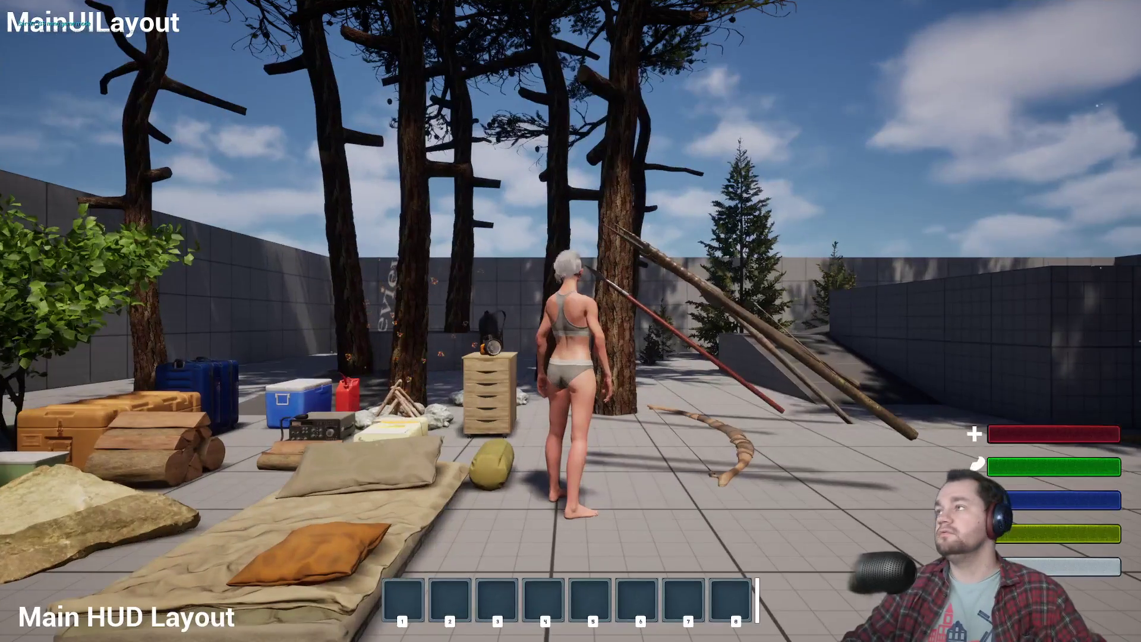
{"action": "key", "text": "super"}
{"action": "key", "text": "super"}
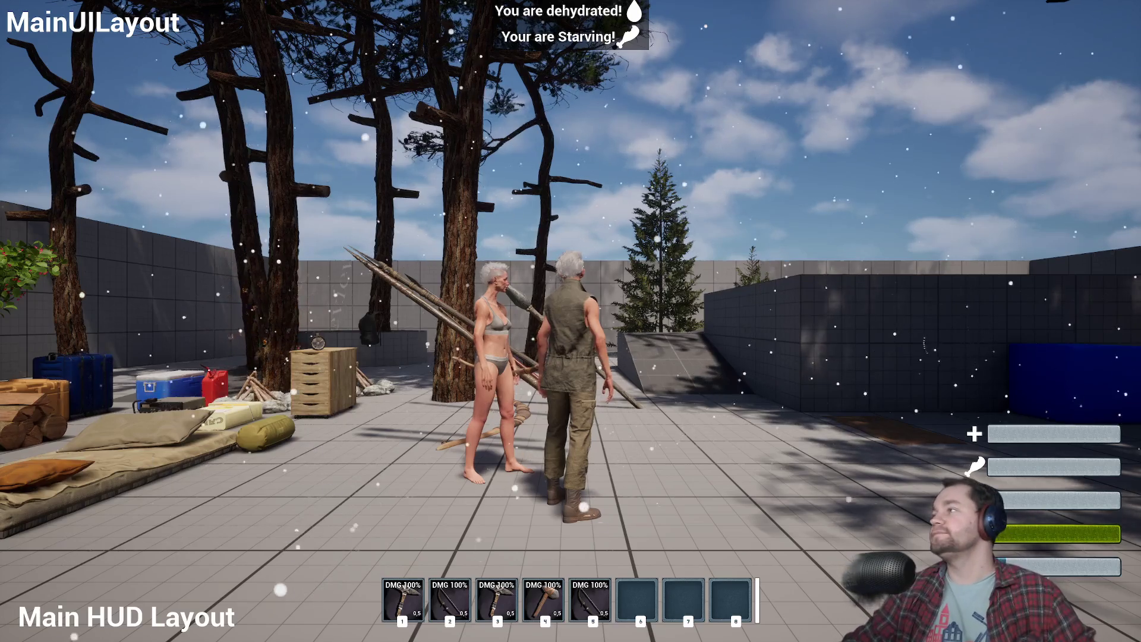
{"action": "key", "text": "super"}
{"action": "key", "text": "Escape"}
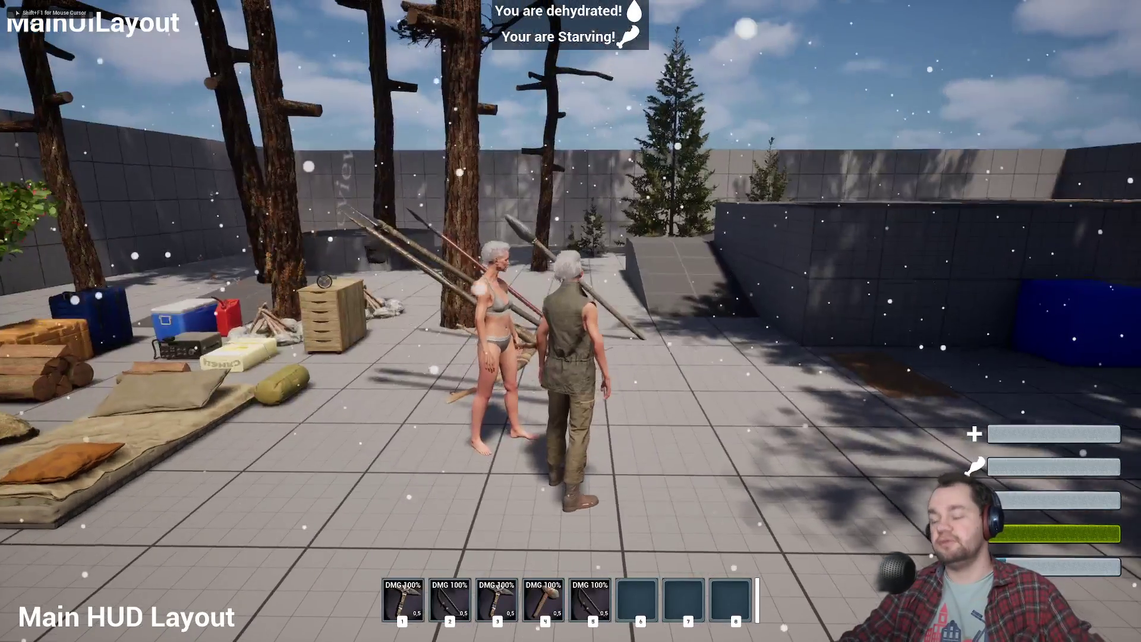
{"action": "key", "text": "shift+F1"}
{"action": "key", "text": "super"}
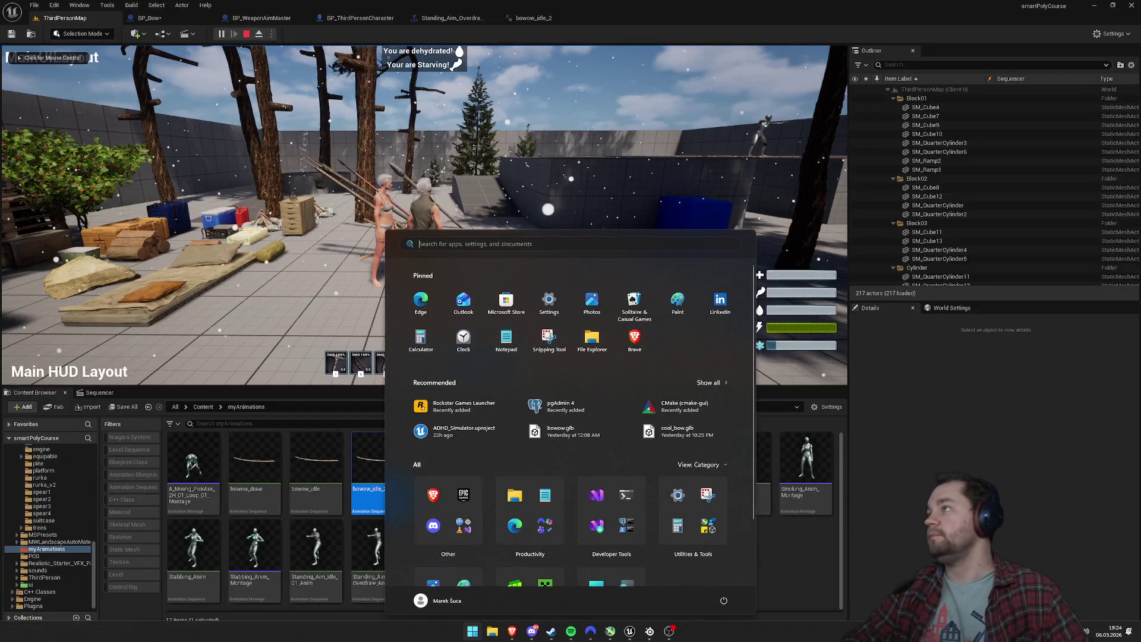
Tile the editor game on the left and Preview Client 1 on the right, game full-screen.
{"action": "key", "text": "Escape"}
{"action": "mouse_move", "coordinate": [881, 314]}
{"action": "left_mouse_down"}
{"action": "mouse_move", "coordinate": [1051, 309]}
{"action": "mouse_move", "coordinate": [1005, 294]}
{"action": "mouse_move", "coordinate": [1138, 297]}
{"action": "left_mouse_up"}
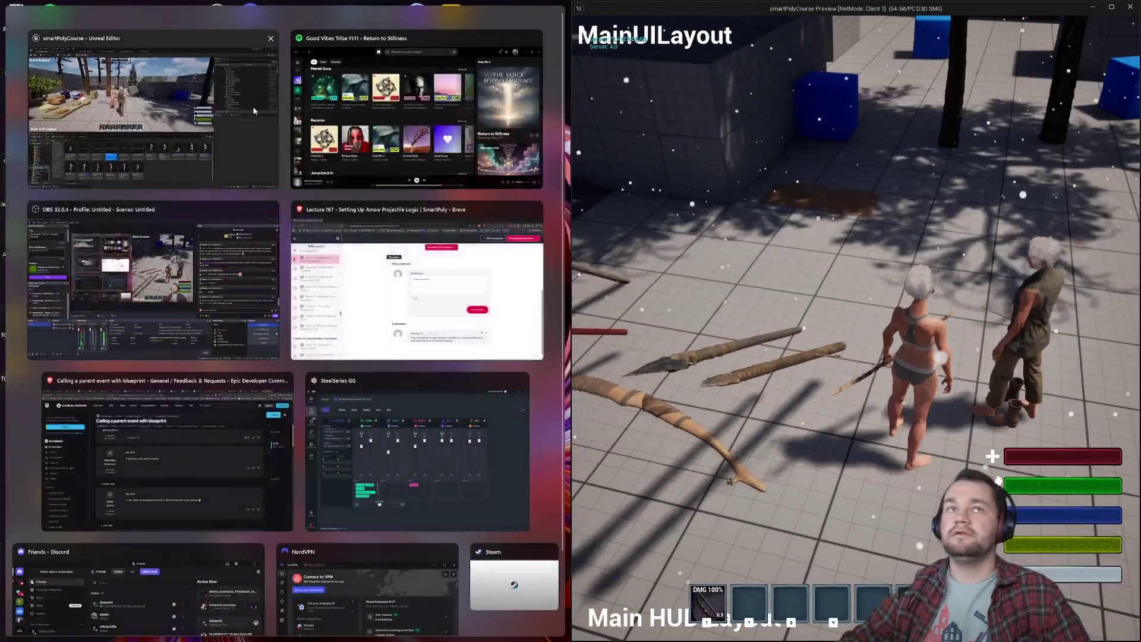
{"action": "left_click", "coordinate": [244, 102]}
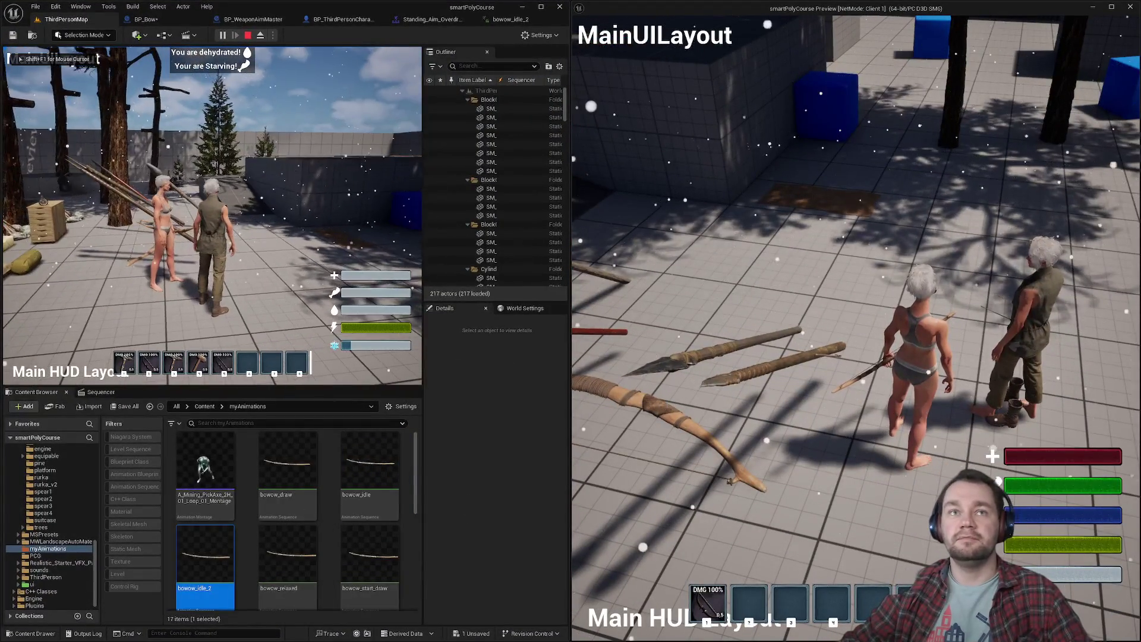
{"action": "key", "text": "F11"}
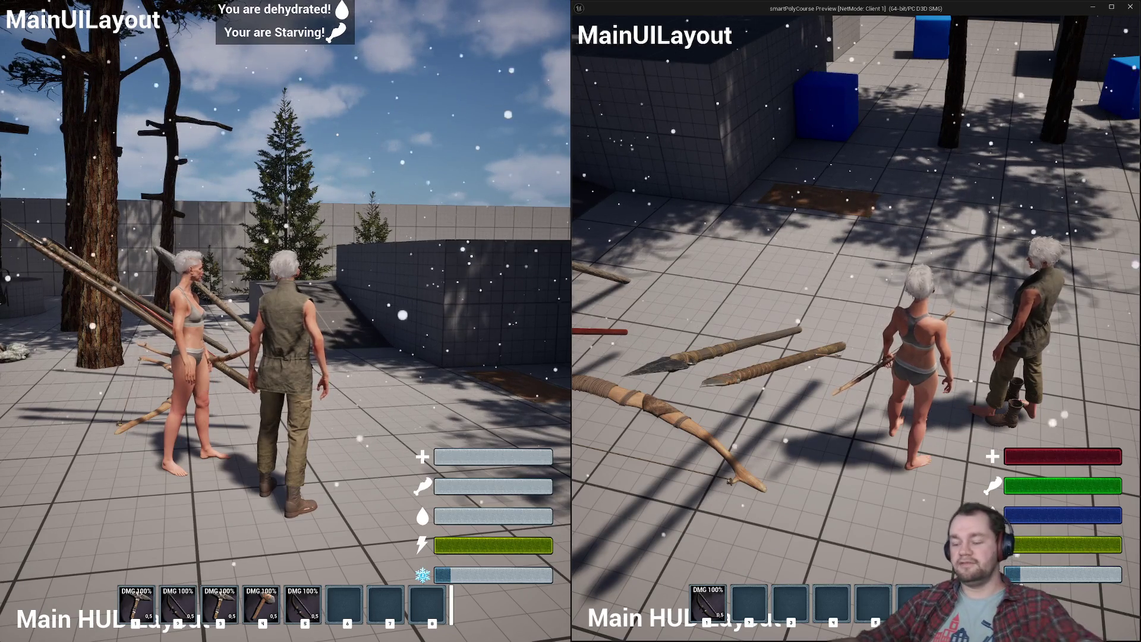
{"action": "key", "text": "super"}
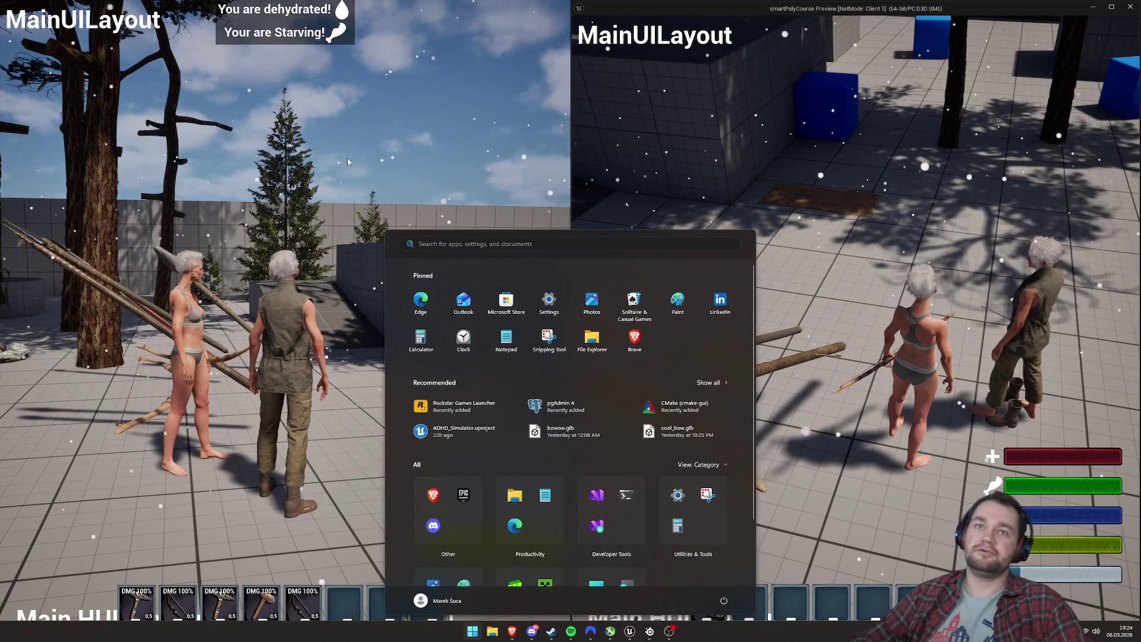
Walk both players' characters toward the stockpile in the two windows.
{"action": "left_click", "coordinate": [347, 158]}
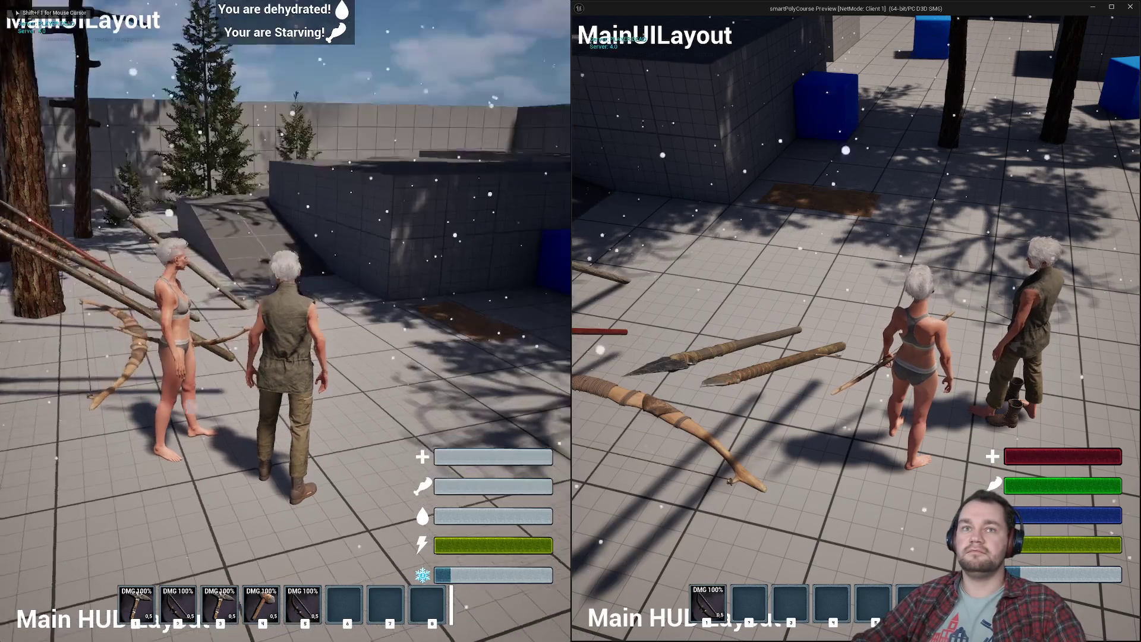
{"action": "key", "text": "w"}
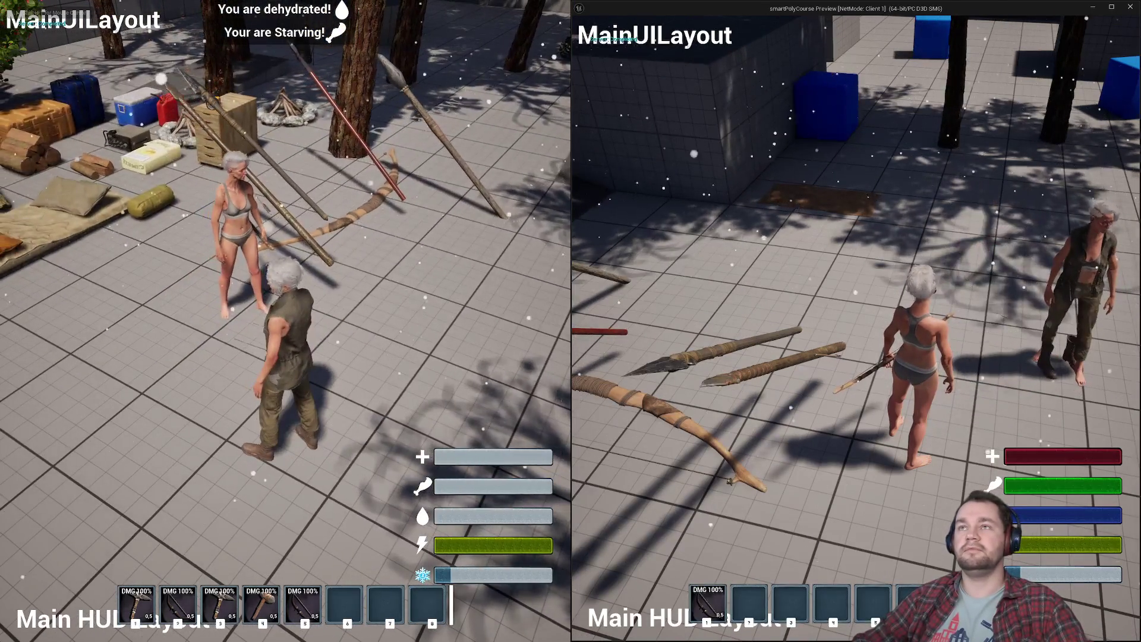
{"action": "key", "text": "super"}
{"action": "key", "text": "super"}
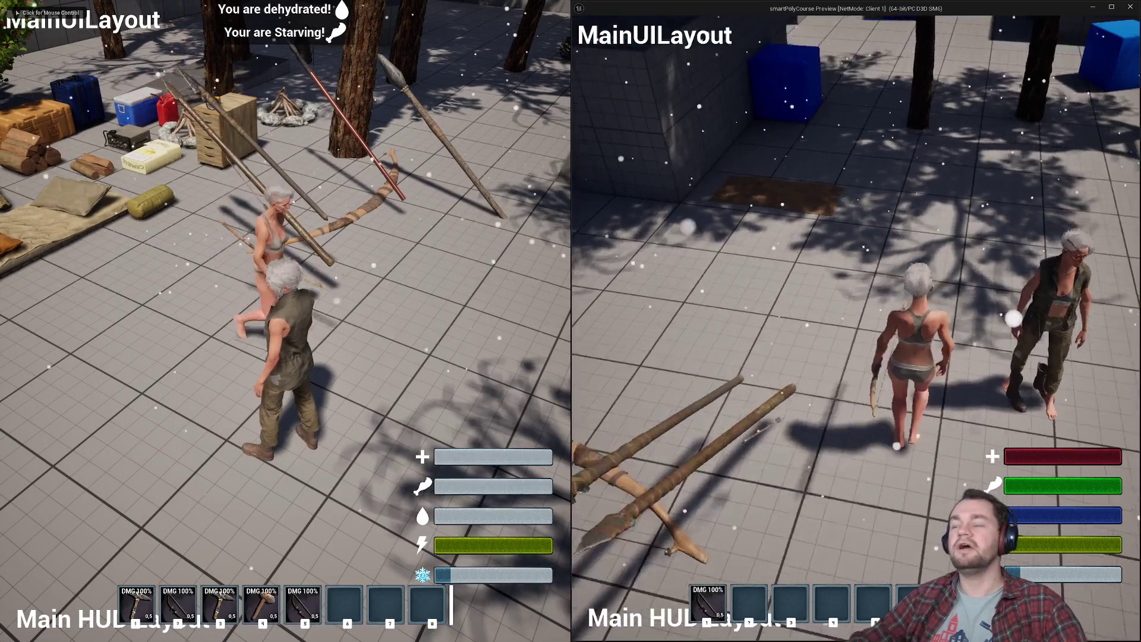
{"action": "key", "text": "w"}
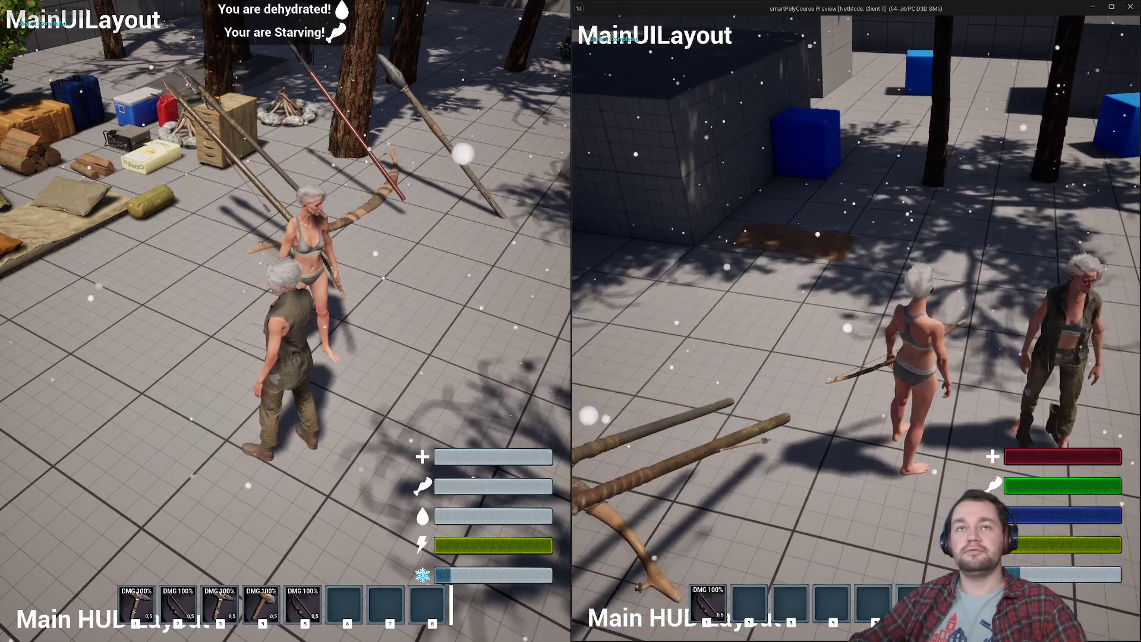
Draw the bow on the client, back up, and fire three arrows.
{"action": "right_click", "coordinate": [855, 321]}
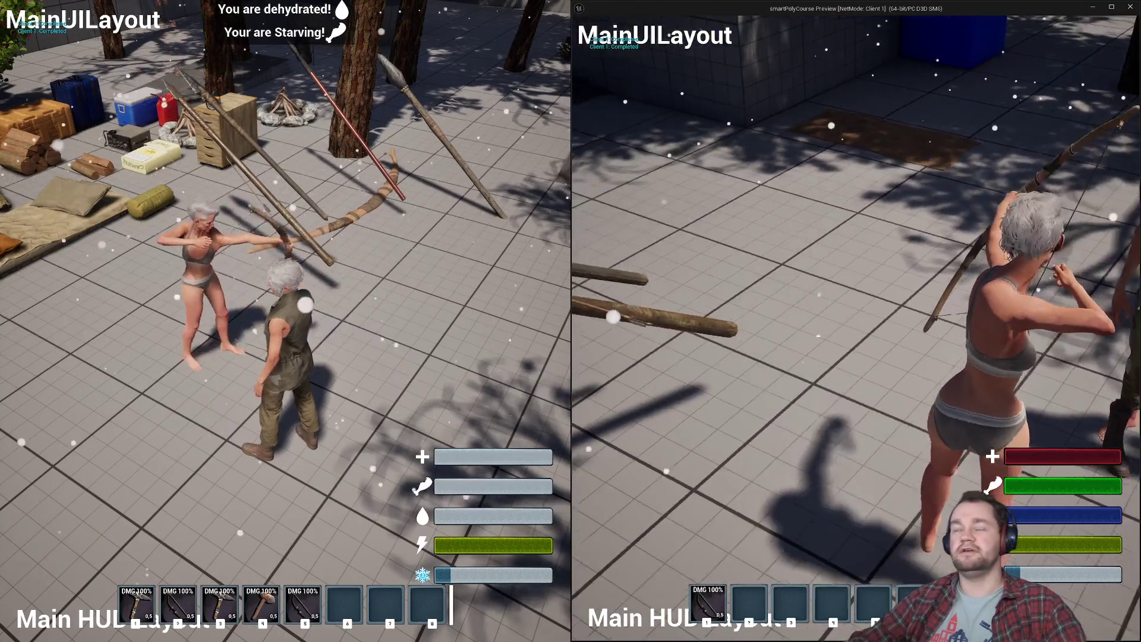
{"action": "key", "text": "s"}
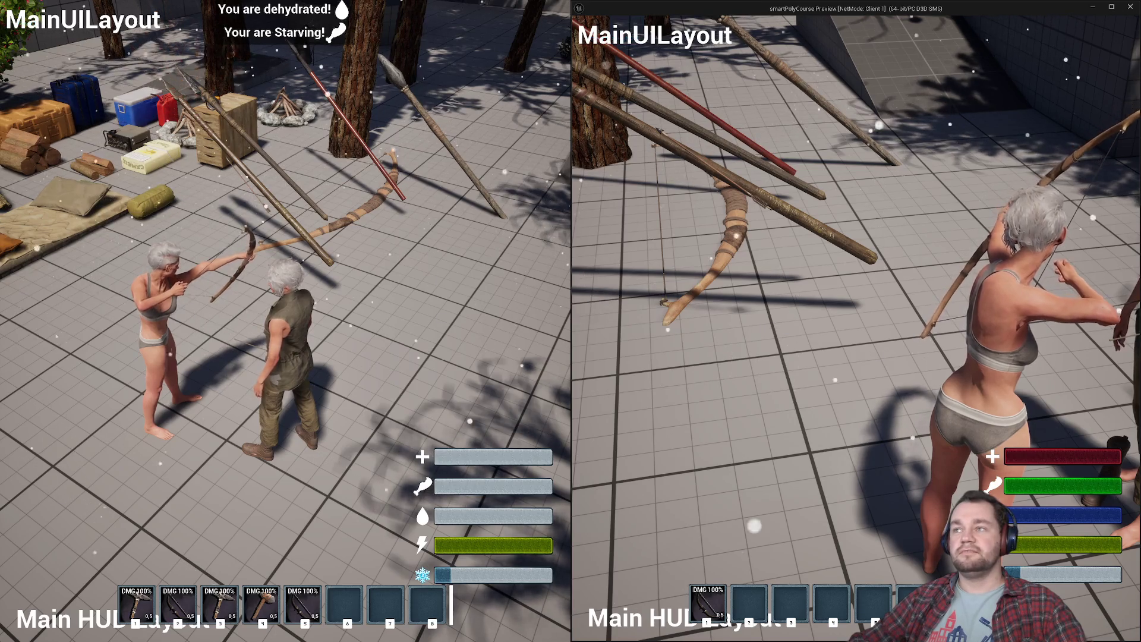
{"action": "left_click", "coordinate": [856, 321]}
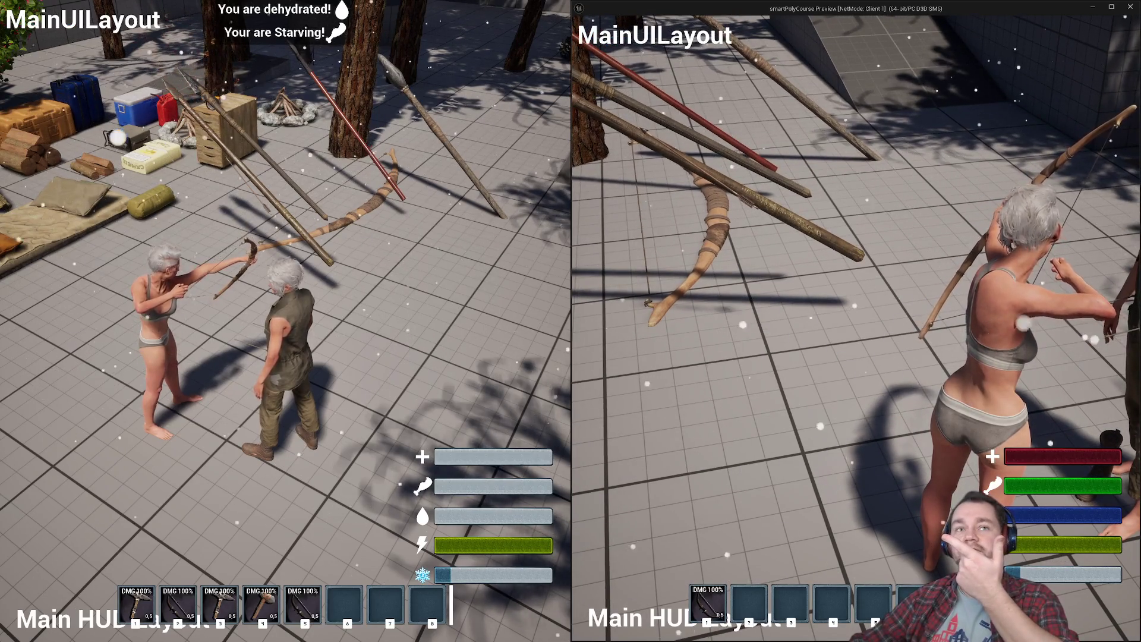
{"action": "left_click", "coordinate": [856, 321]}
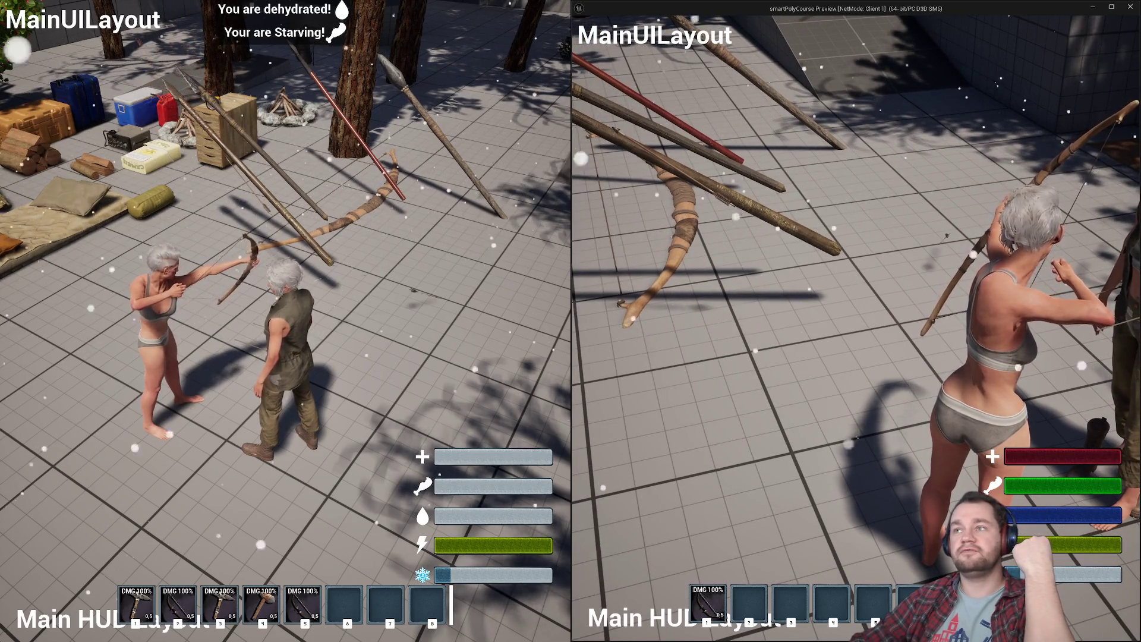
{"action": "left_click", "coordinate": [856, 324]}
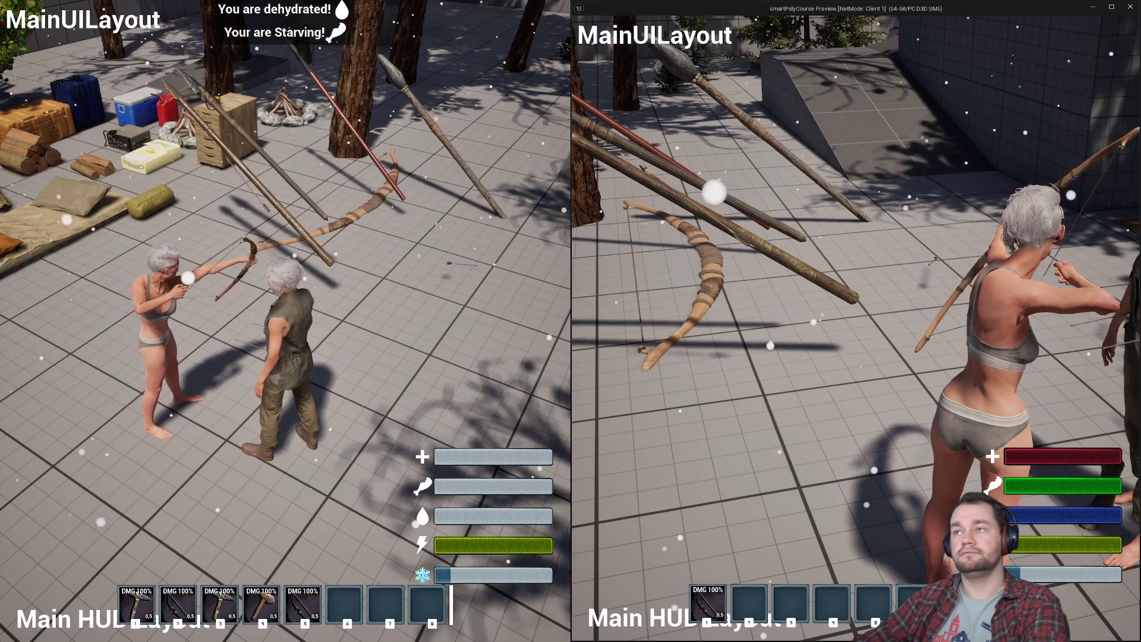
Stop play, close the Message Log, maximize the editor, and switch to BP_Bow's Event Graph.
{"action": "key", "text": "F11"}
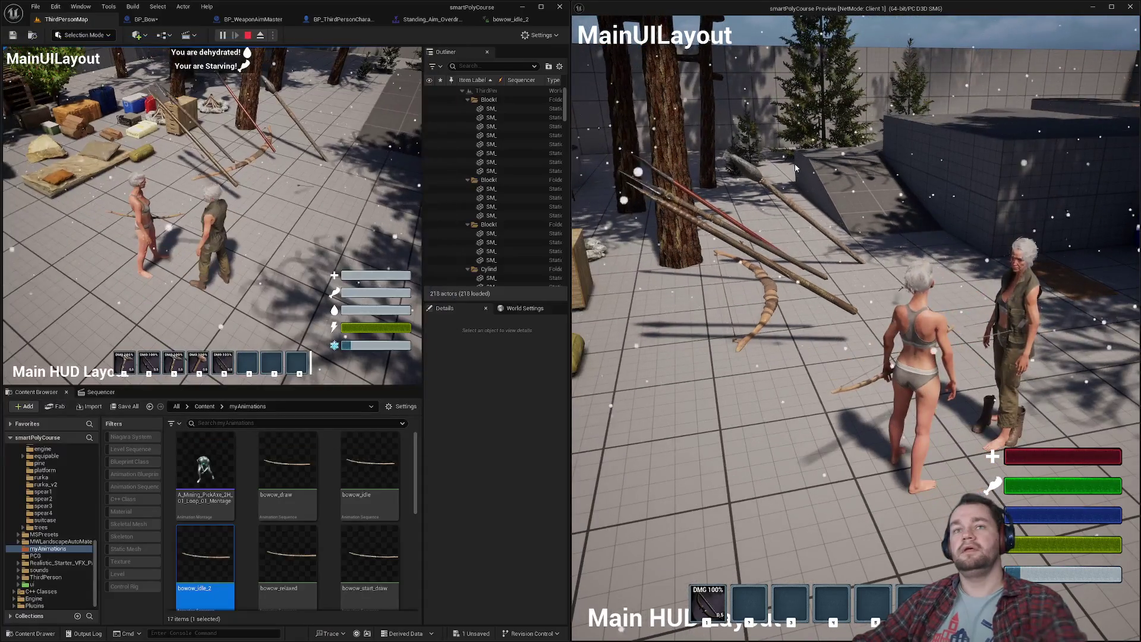
{"action": "key", "text": "Escape"}
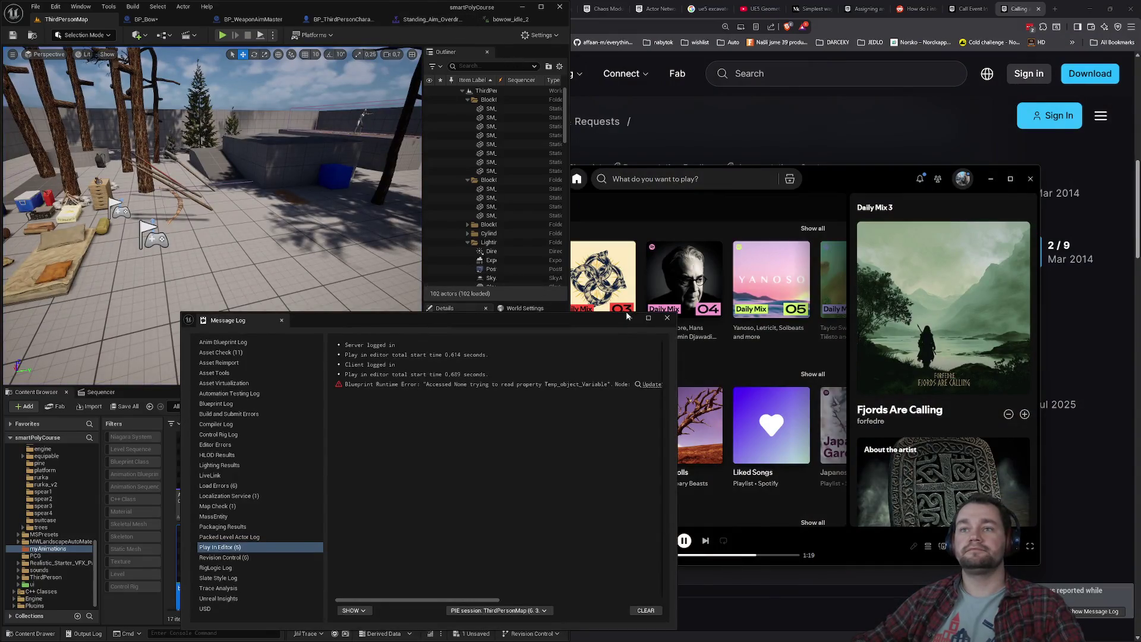
{"action": "left_click", "coordinate": [667, 319]}
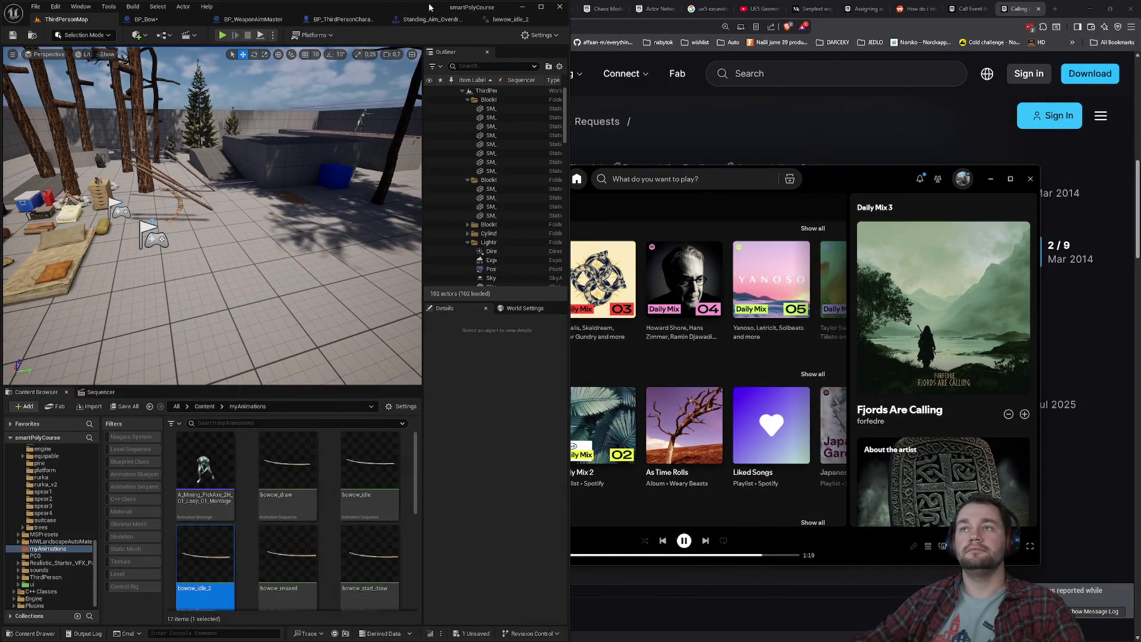
{"action": "key", "text": "super+Down"}
{"action": "double_click", "coordinate": [428, 93]}
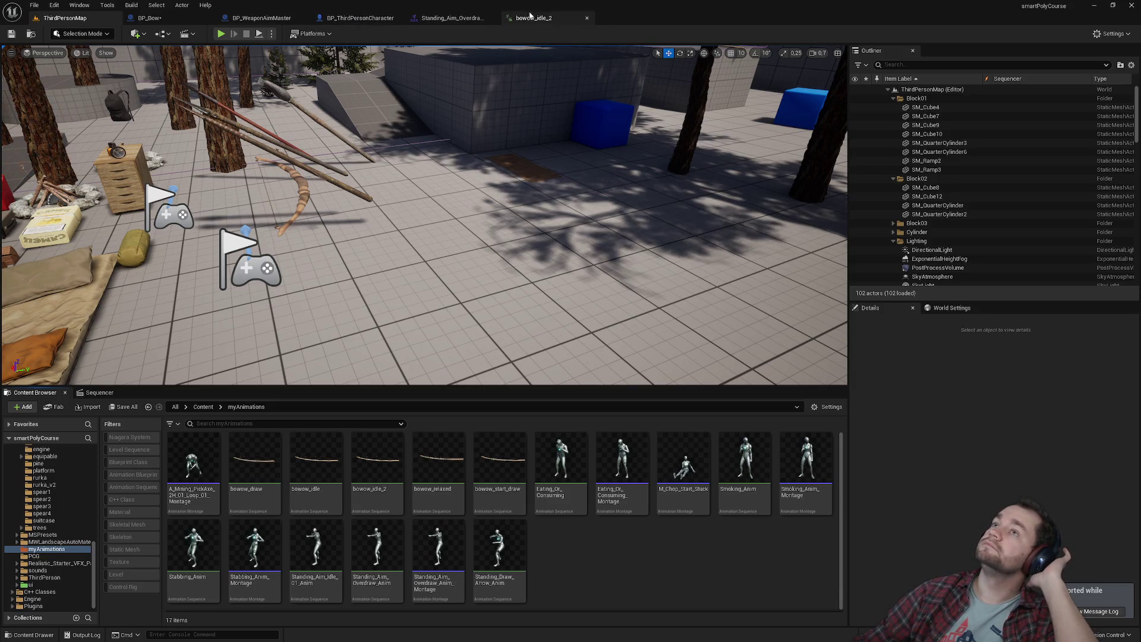
{"action": "left_click", "coordinate": [179, 19]}
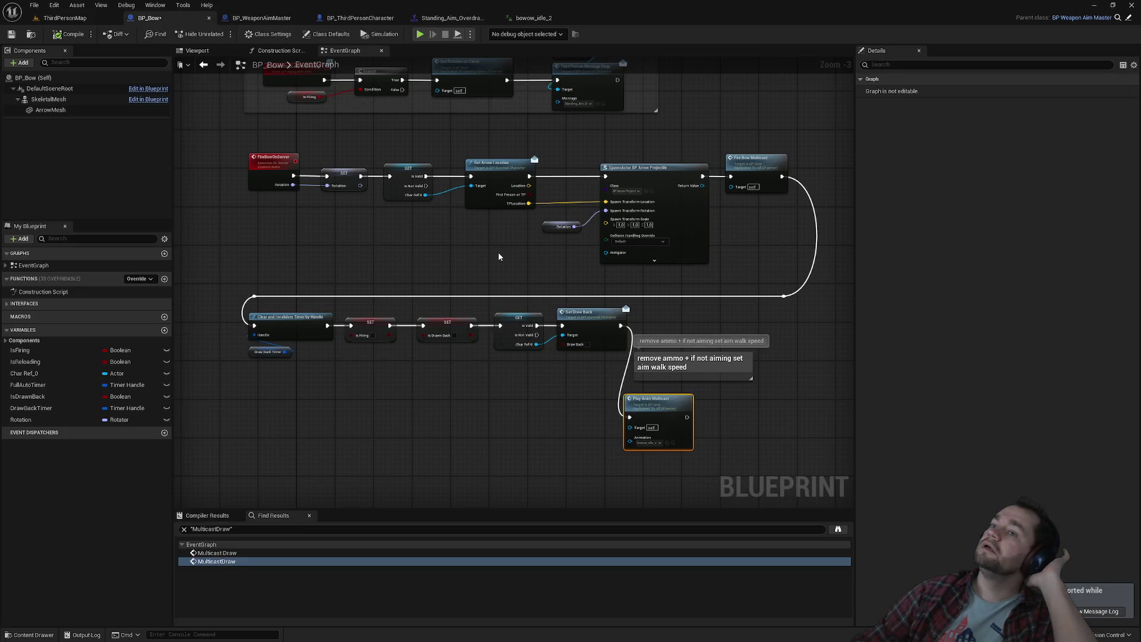
Detach the exec wire from BP_Bow's Third Person Montage Stop node.
{"action": "mouse_move", "coordinate": [493, 274]}
{"action": "left_mouse_down"}
{"action": "mouse_move", "coordinate": [454, 259]}
{"action": "mouse_move", "coordinate": [402, 196]}
{"action": "left_mouse_up"}
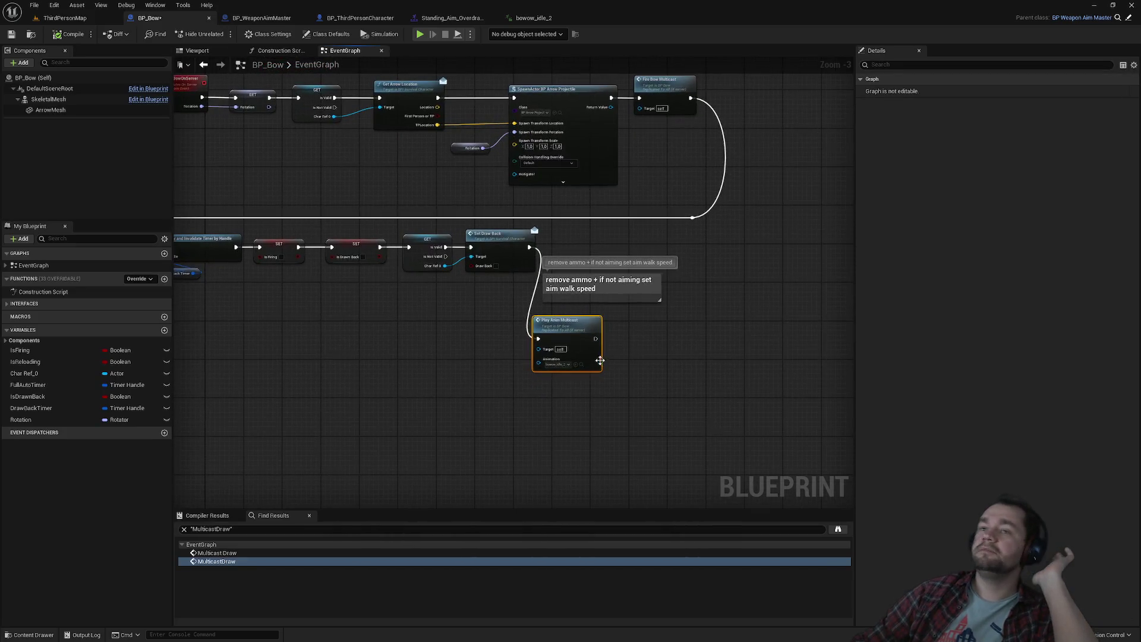
{"action": "mouse_move", "coordinate": [552, 369]}
{"action": "left_mouse_down"}
{"action": "mouse_move", "coordinate": [461, 244]}
{"action": "mouse_move", "coordinate": [489, 271]}
{"action": "mouse_move", "coordinate": [507, 230]}
{"action": "mouse_move", "coordinate": [558, 265]}
{"action": "mouse_move", "coordinate": [475, 336]}
{"action": "mouse_move", "coordinate": [512, 399]}
{"action": "mouse_move", "coordinate": [618, 346]}
{"action": "left_mouse_up"}
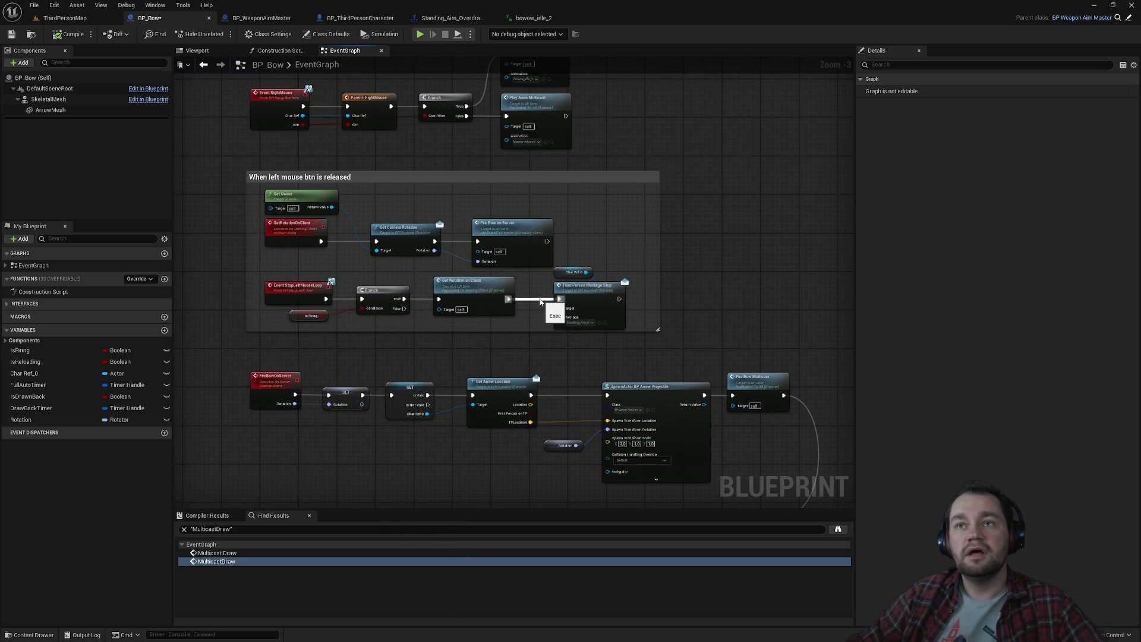
{"action": "left_click", "coordinate": [587, 298]}
{"action": "scroll", "coordinate": [614, 316], "scroll_direction": "up", "scroll_amount": 3}
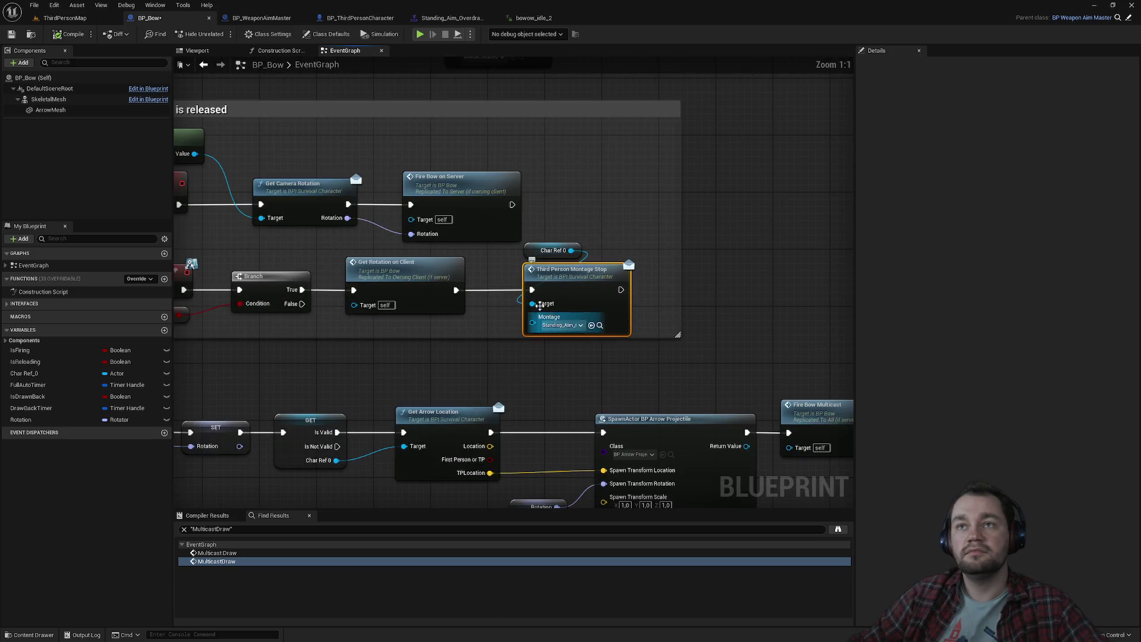
{"action": "left_click_drag", "start_coordinate": [532, 290], "coordinate": [503, 294]}
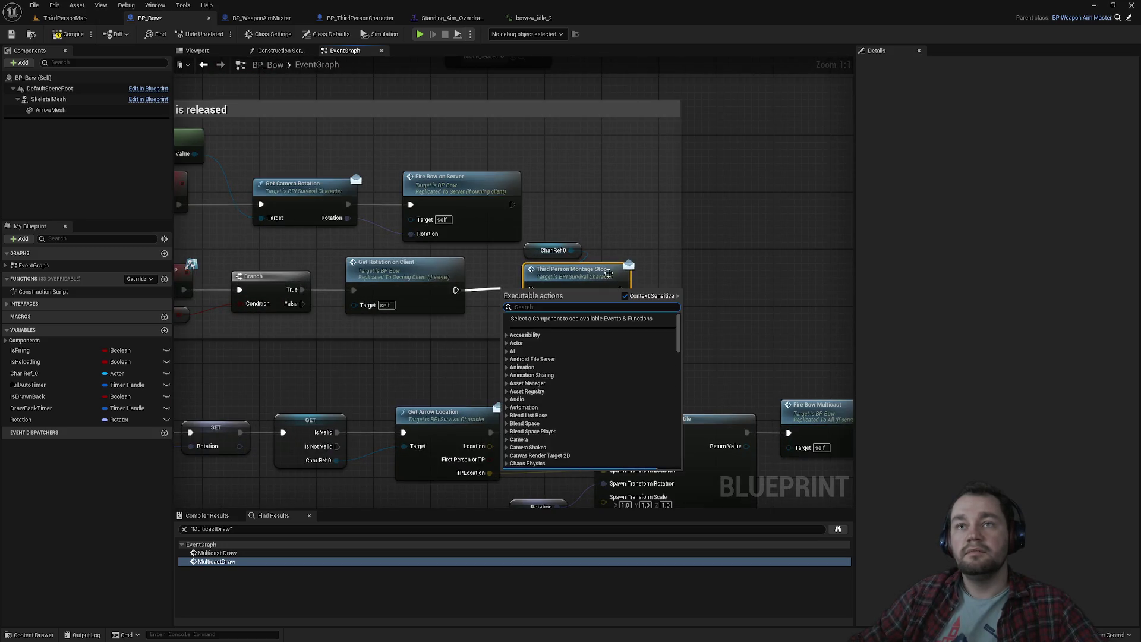
{"action": "left_click", "coordinate": [655, 265]}
Wire Play Anim Multicast into Third Person Montage Stop, then play ThirdPersonMap.
{"action": "left_click", "coordinate": [613, 270]}
{"action": "key", "text": "Delete"}
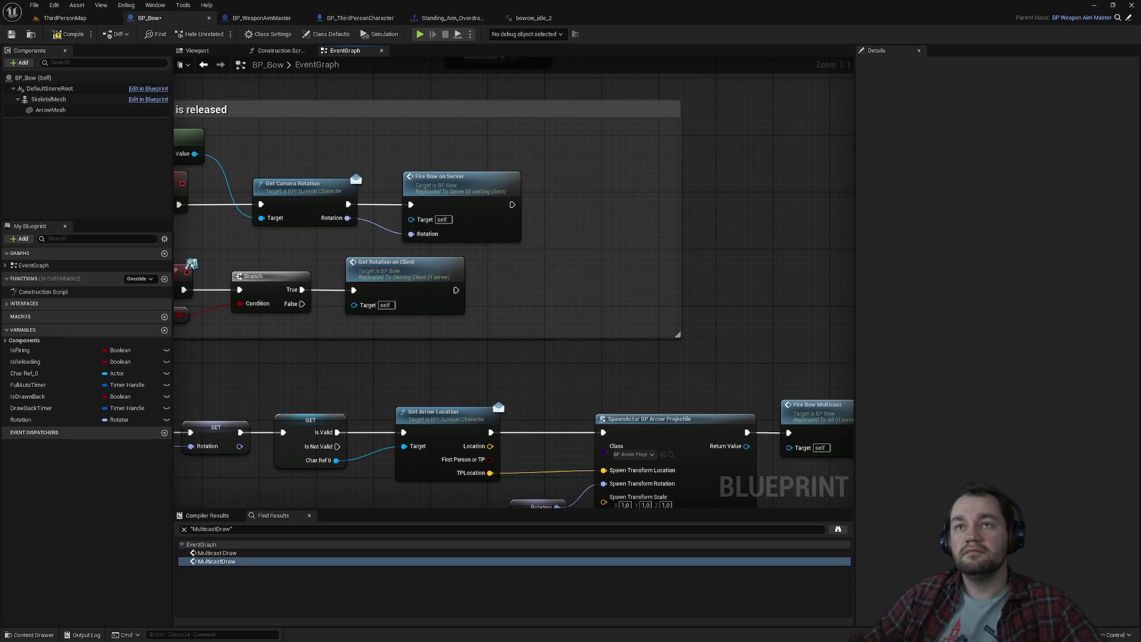
{"action": "scroll", "coordinate": [683, 350], "scroll_direction": "down", "scroll_amount": 1}
{"action": "key", "text": "ctrl+z"}
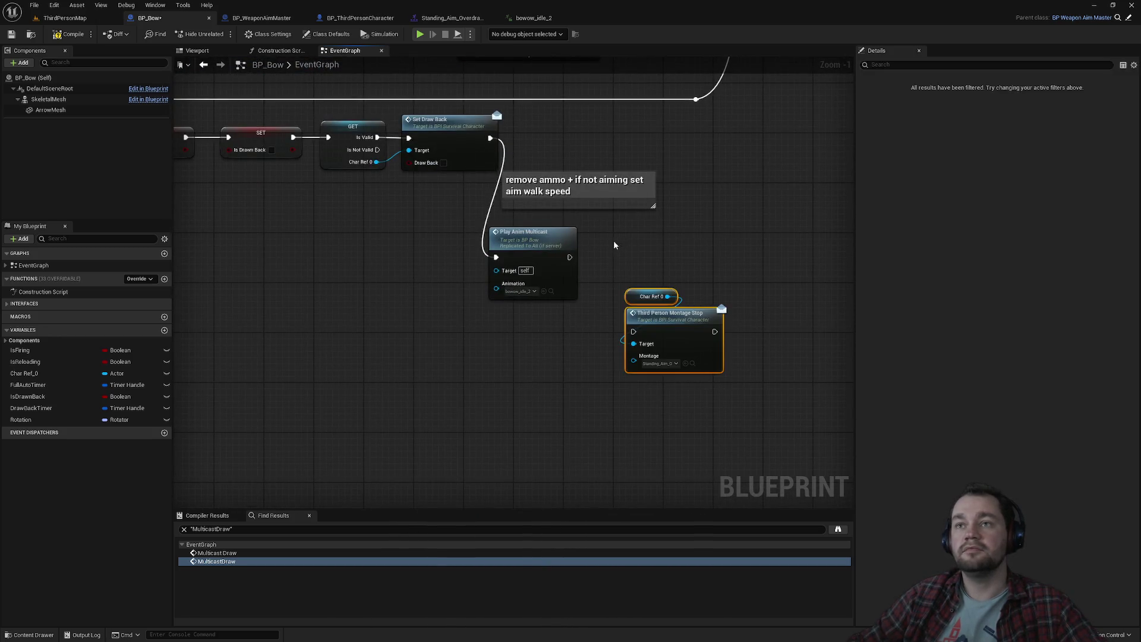
{"action": "left_click_drag", "start_coordinate": [569, 258], "coordinate": [634, 331]}
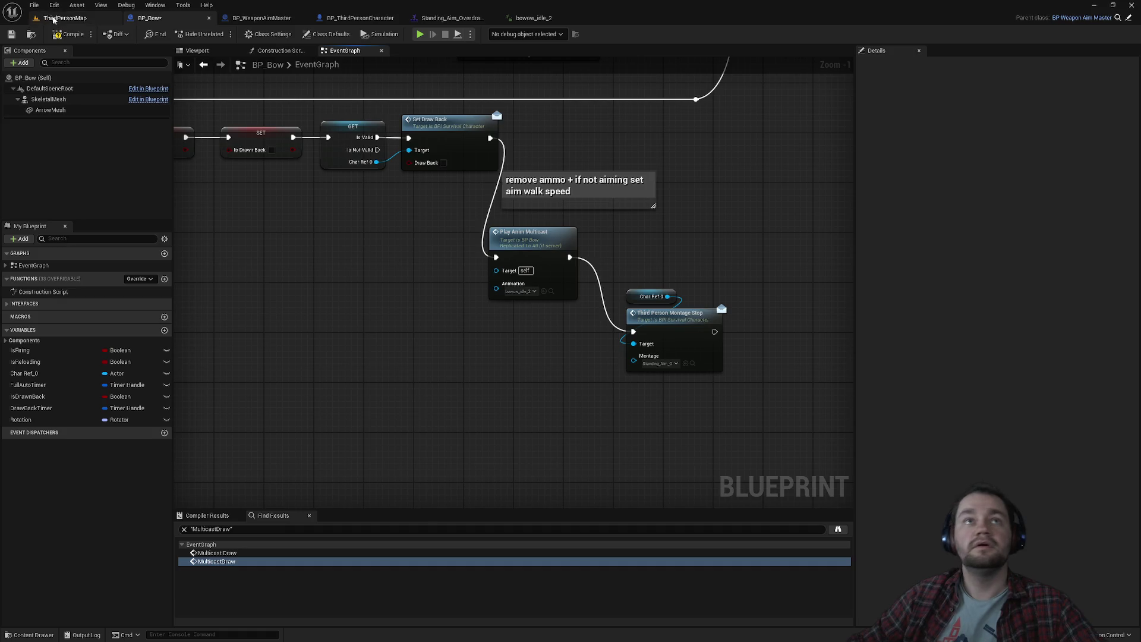
{"action": "left_click", "coordinate": [64, 18]}
{"action": "left_click", "coordinate": [221, 34]}
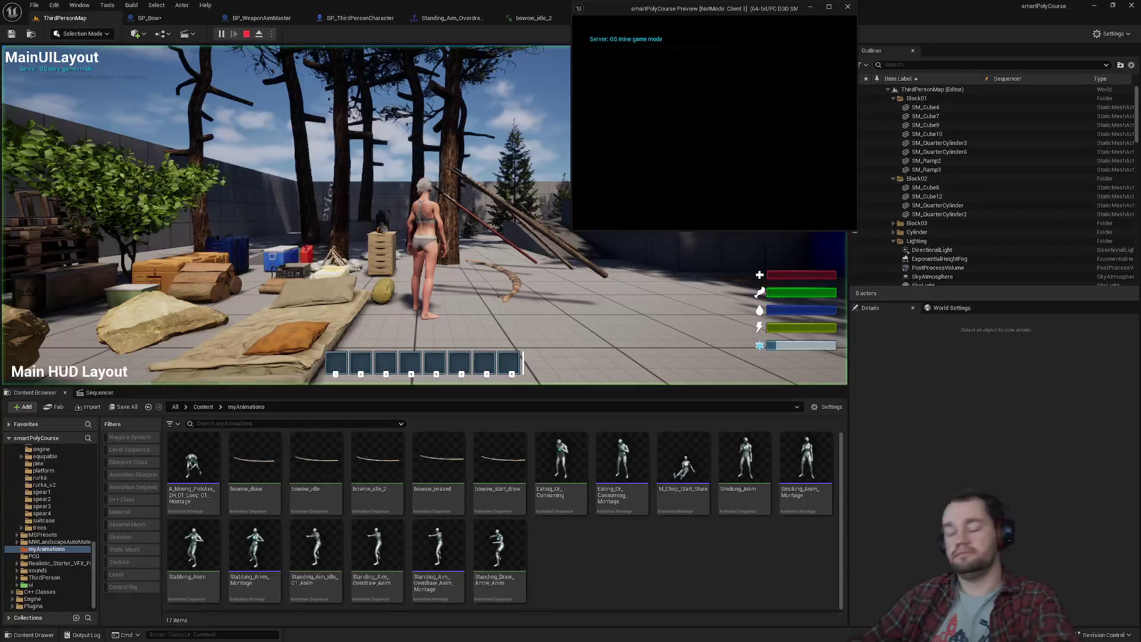
Check the rewired bow in both player windows, then stop play and close the Message Log.
{"action": "key", "text": "F11"}
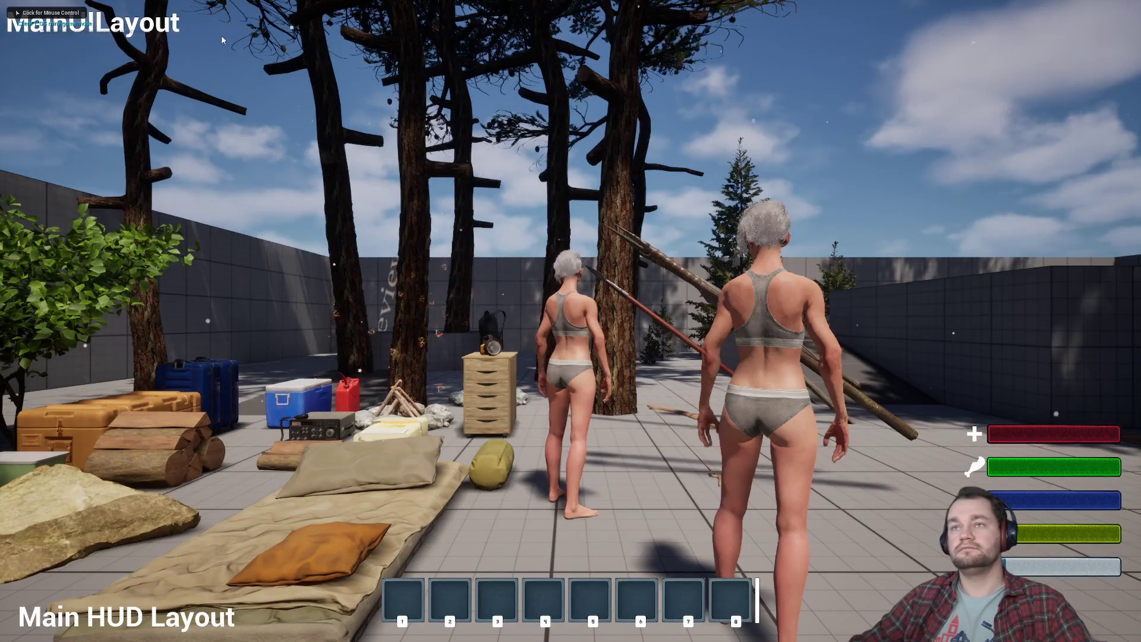
{"action": "key", "text": "alt+Tab"}
{"action": "left_click_drag", "start_coordinate": [766, 9], "coordinate": [971, 140]}
{"action": "left_click", "coordinate": [971, 386]}
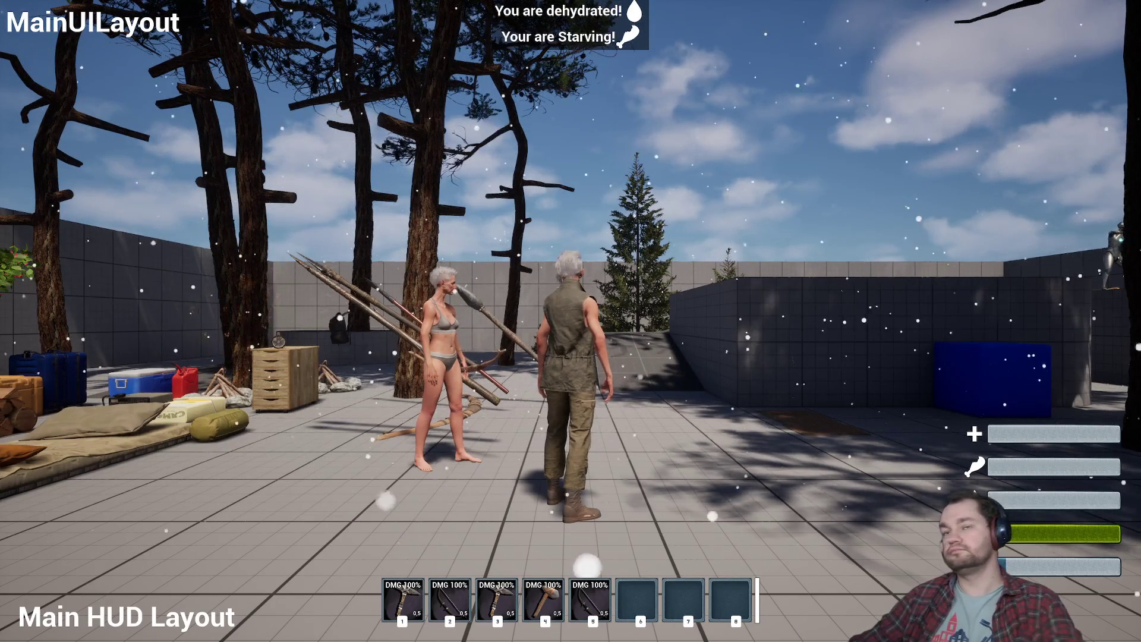
{"action": "key", "text": "Escape"}
{"action": "left_click", "coordinate": [667, 318]}
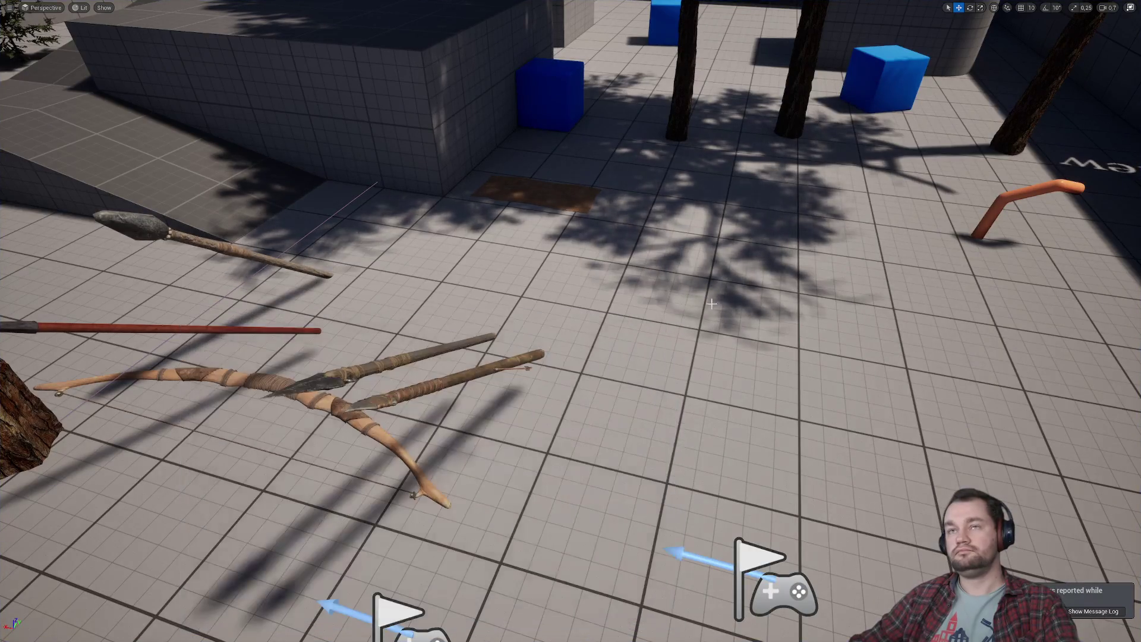
In BP_Bow, place Play Anim Multicast right after Set Draw Back.
{"action": "key", "text": "F11"}
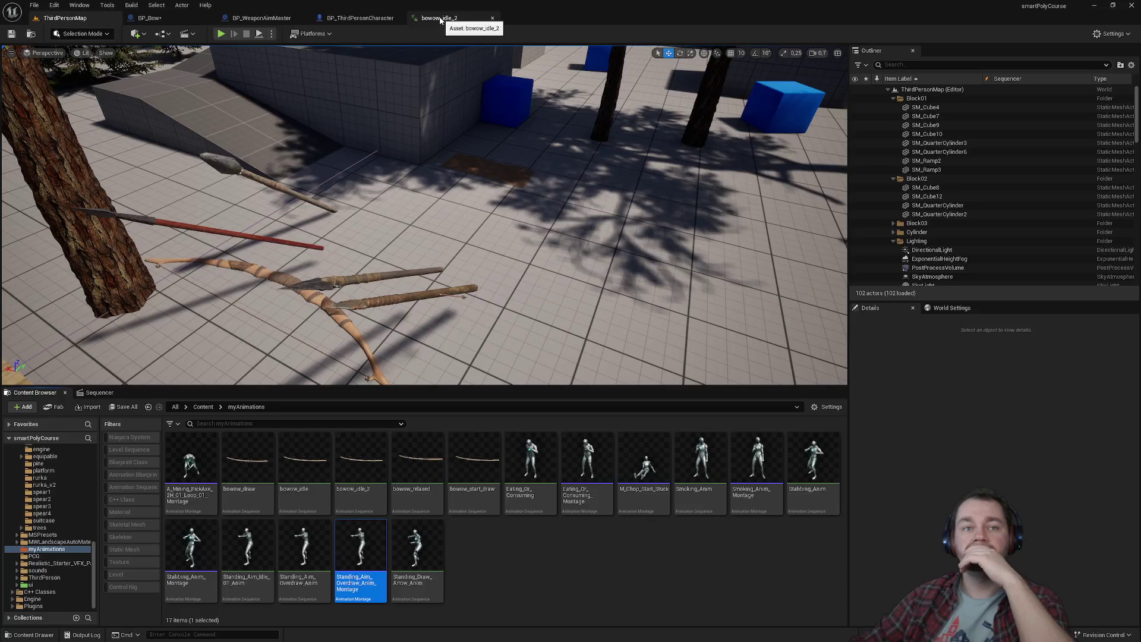
{"action": "left_click", "coordinate": [149, 18]}
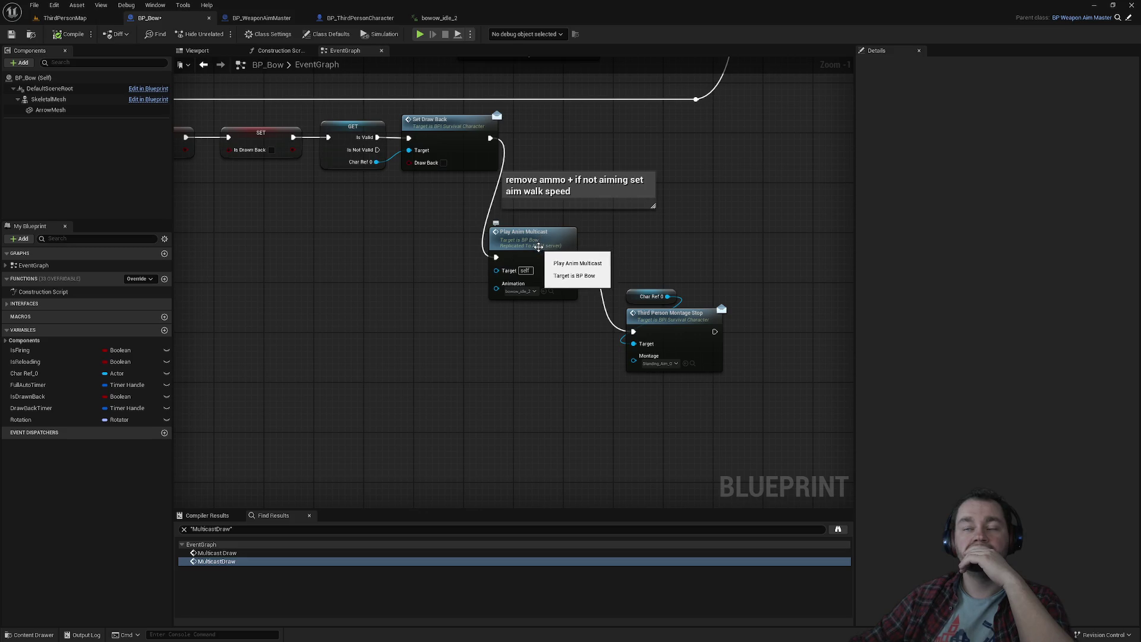
{"action": "mouse_move", "coordinate": [538, 246]}
{"action": "left_mouse_down"}
{"action": "mouse_move", "coordinate": [565, 142]}
{"action": "mouse_move", "coordinate": [588, 127]}
{"action": "mouse_move", "coordinate": [576, 134]}
{"action": "left_mouse_up"}
{"action": "left_click", "coordinate": [685, 157]}
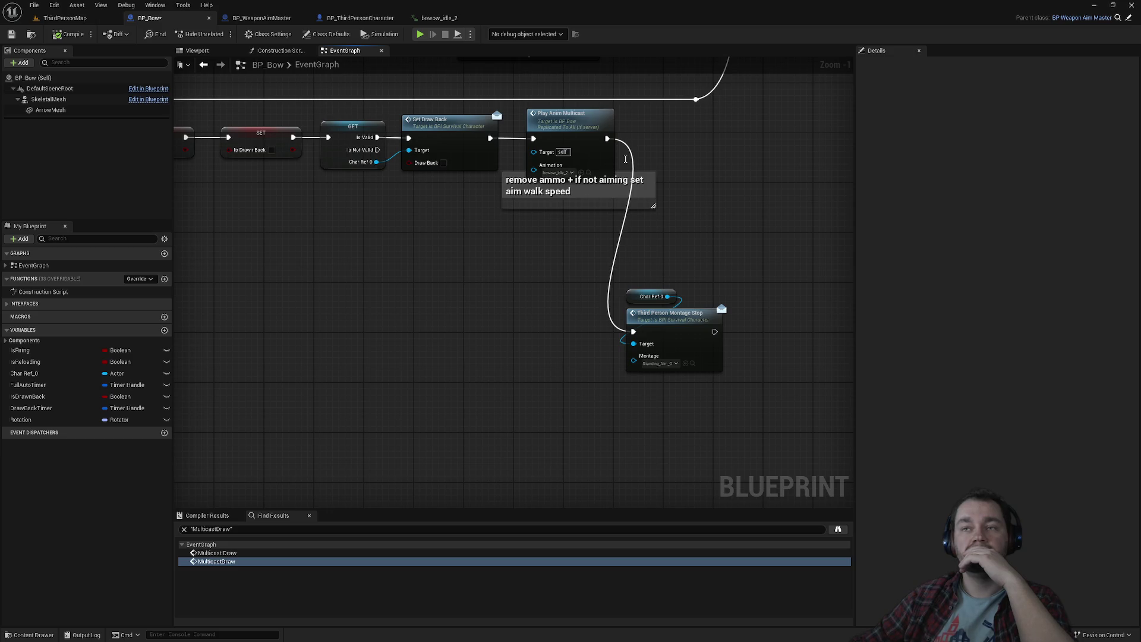
Move the Char Ref and Montage Stop nodes into the mouse-release comment group.
{"action": "scroll", "coordinate": [669, 159], "scroll_direction": "down", "scroll_amount": 2}
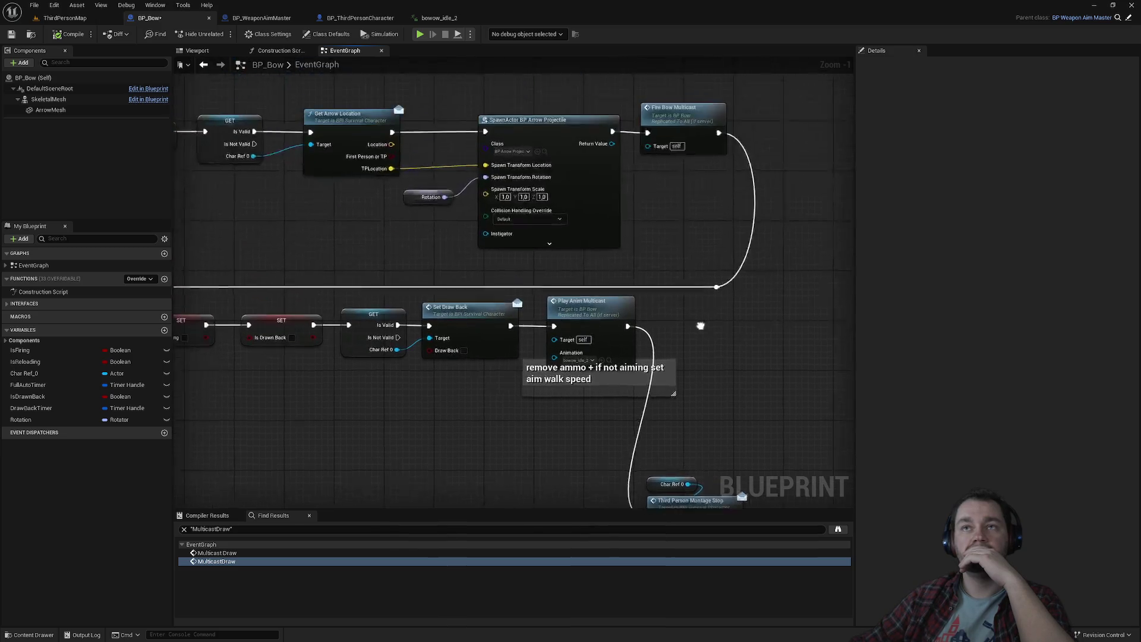
{"action": "mouse_move", "coordinate": [315, 277]}
{"action": "left_mouse_down"}
{"action": "mouse_move", "coordinate": [427, 443]}
{"action": "mouse_move", "coordinate": [343, 194]}
{"action": "left_mouse_up"}
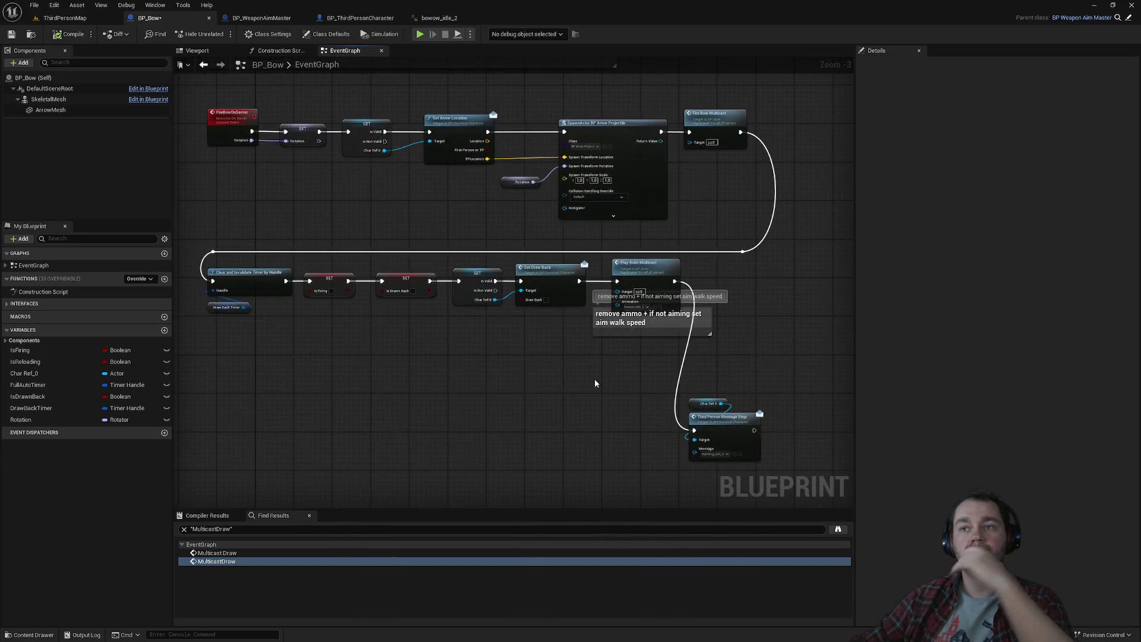
{"action": "left_click_drag", "start_coordinate": [678, 388], "coordinate": [767, 467]}
{"action": "left_click_drag", "start_coordinate": [709, 427], "coordinate": [560, 216]}
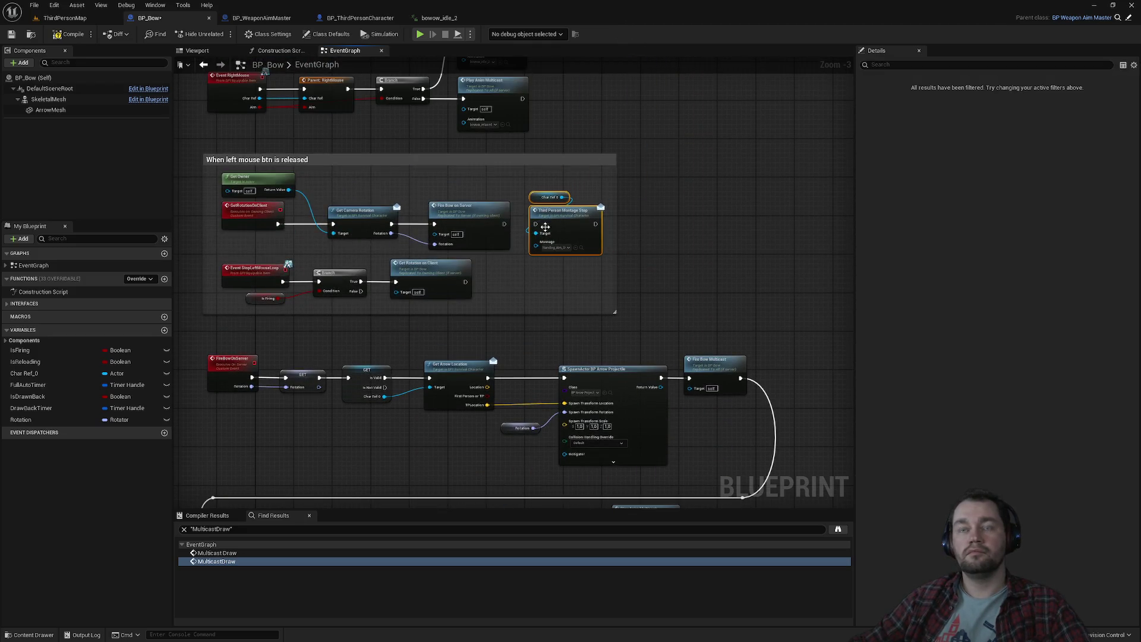
Connect Get Rotation on Client, not Fire Bow on Server, to Third Person Montage Stop.
{"action": "scroll", "coordinate": [545, 224], "scroll_direction": "up", "scroll_amount": 3}
{"action": "left_click_drag", "start_coordinate": [486, 220], "coordinate": [536, 222]}
{"action": "left_click_drag", "start_coordinate": [520, 307], "coordinate": [646, 308]}
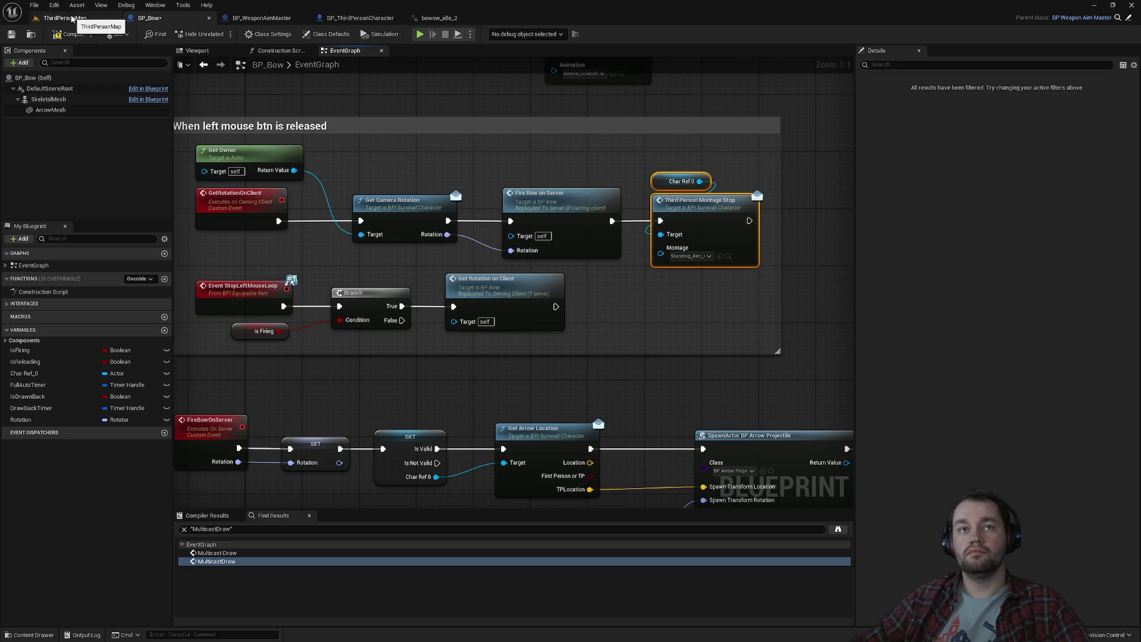
{"action": "left_click", "coordinate": [634, 223], "text": "alt"}
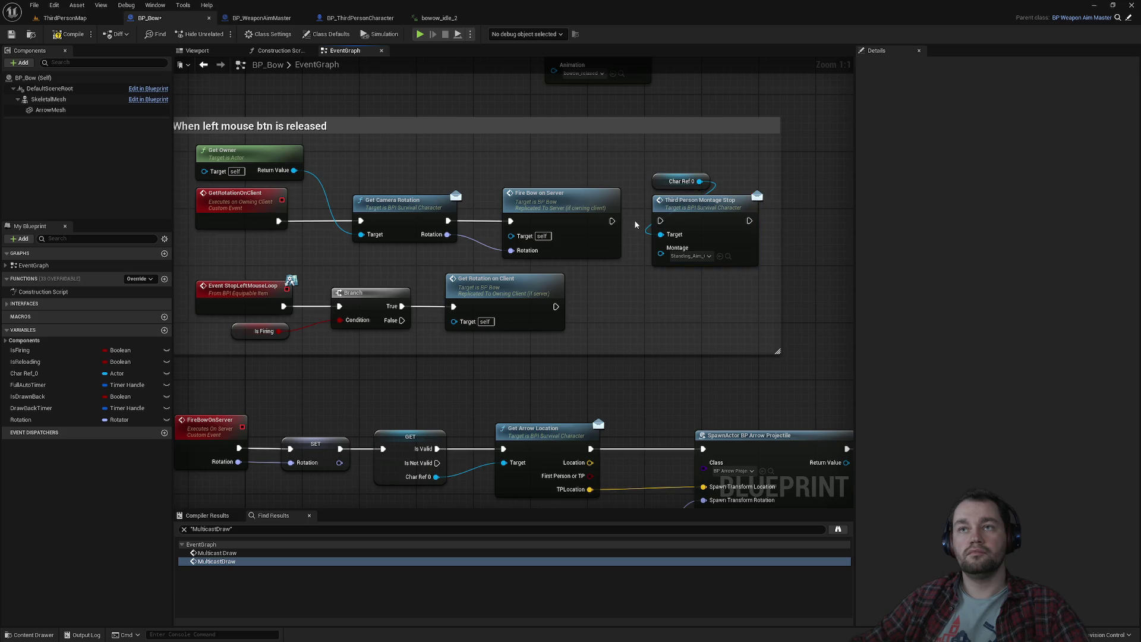
{"action": "left_click_drag", "start_coordinate": [661, 221], "coordinate": [555, 307]}
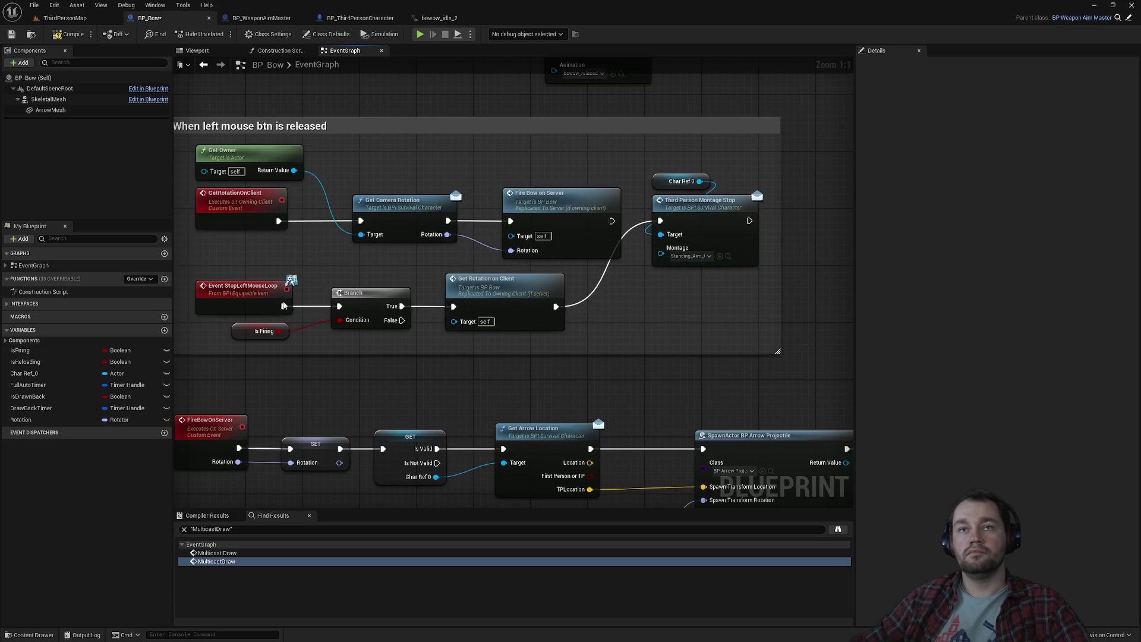
{"action": "left_click", "coordinate": [65, 17]}
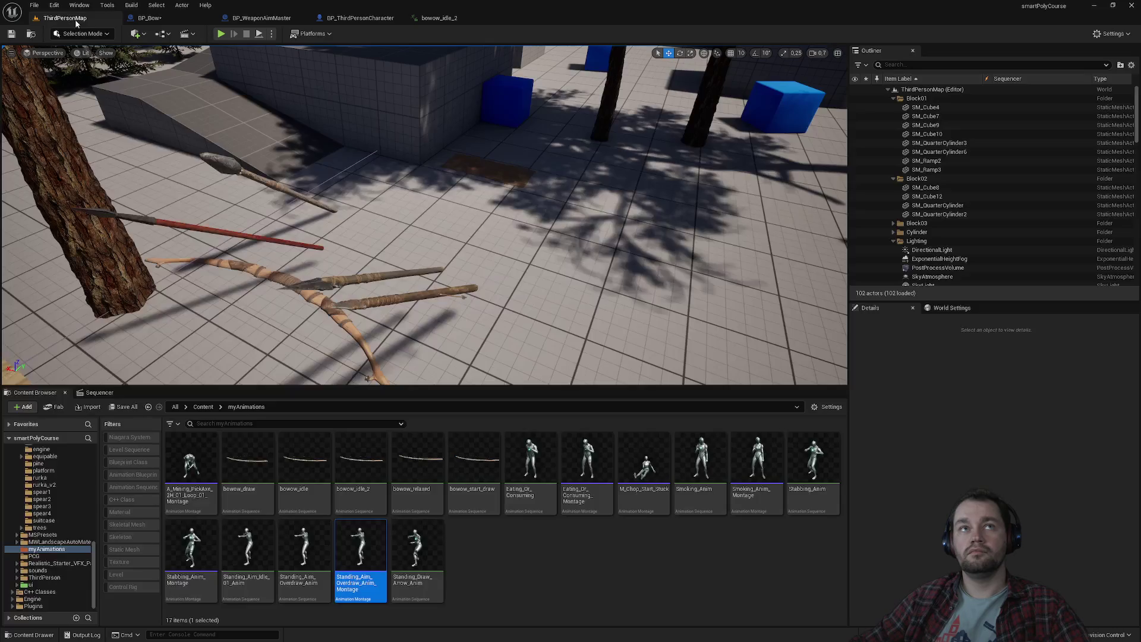
Play ThirdPersonMap, equip the bow from hotbar slot 1, then stop the session.
{"action": "left_click", "coordinate": [220, 34]}
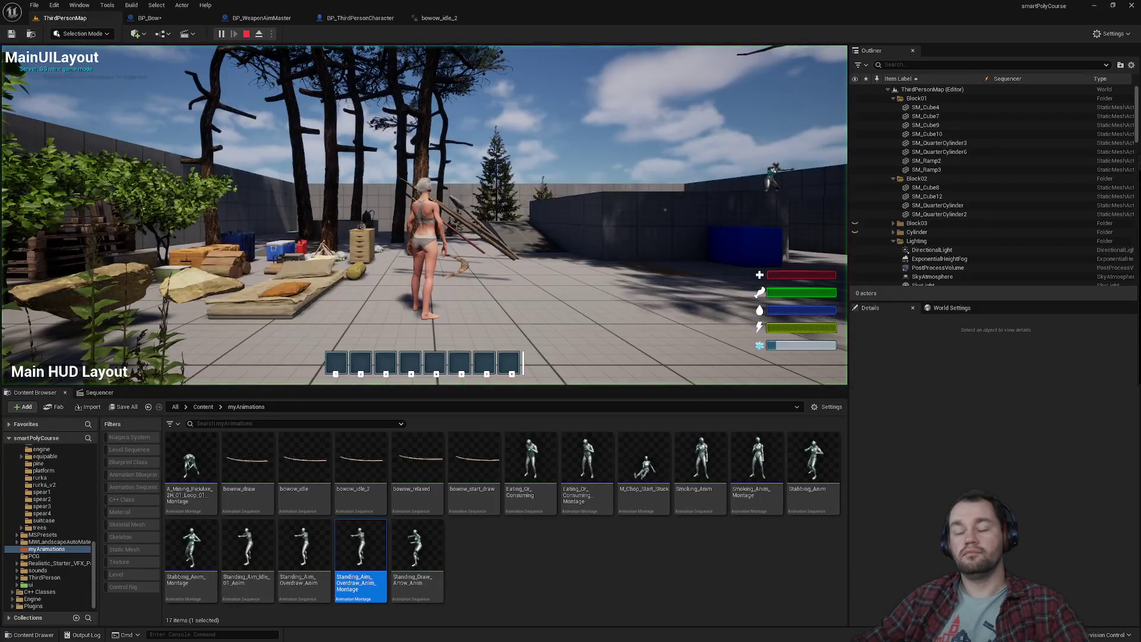
{"action": "key", "text": "super"}
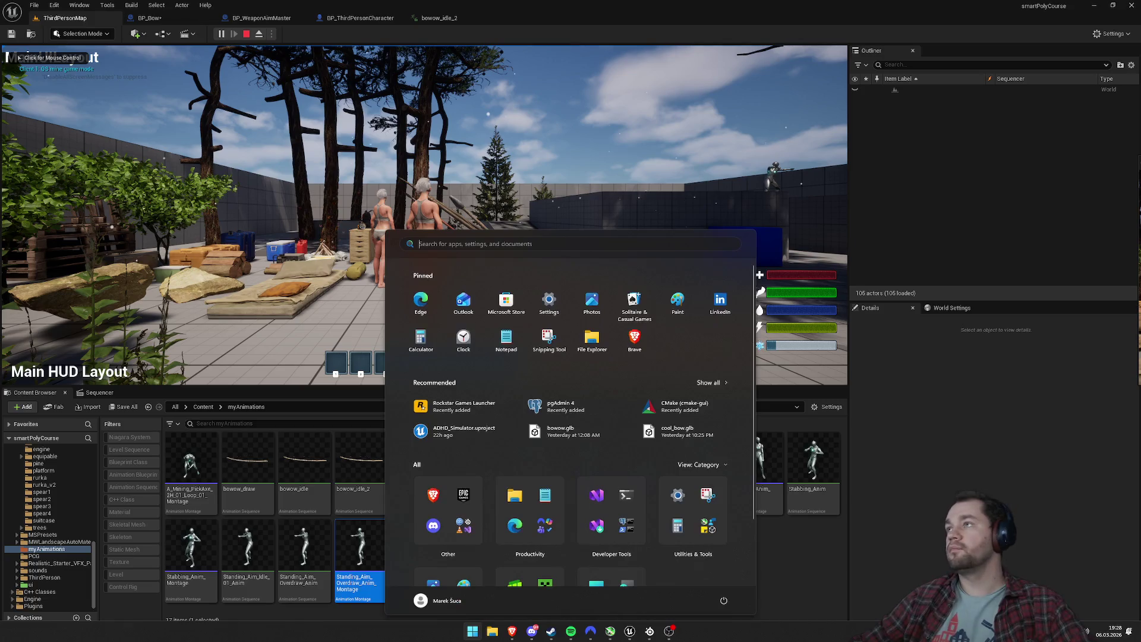
{"action": "key", "text": "super"}
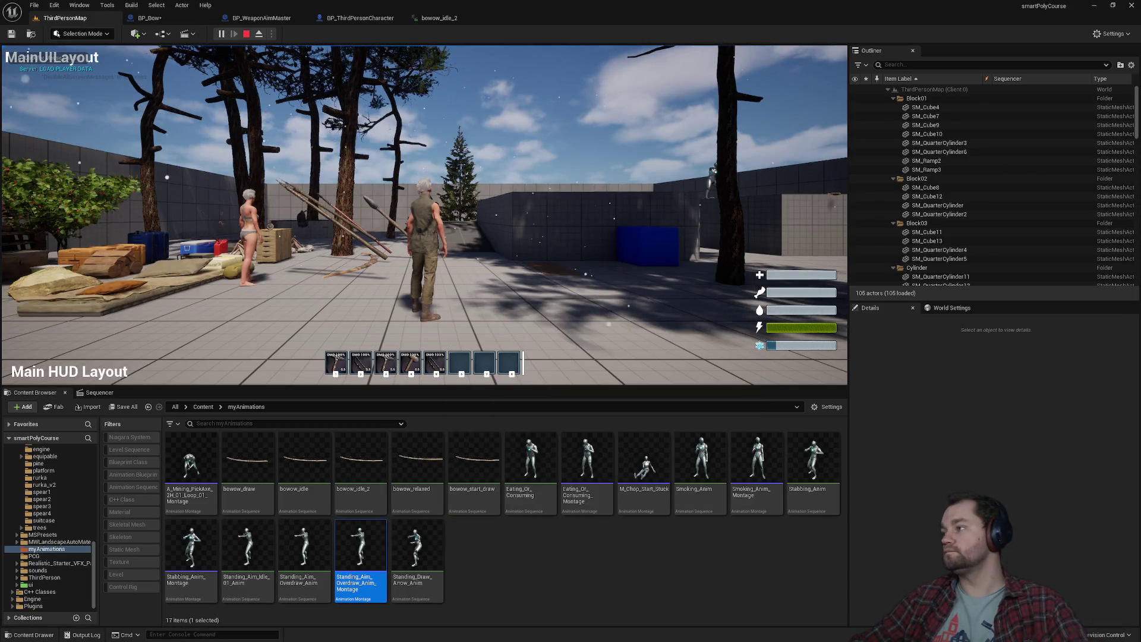
{"action": "key", "text": "super"}
{"action": "key", "text": "super"}
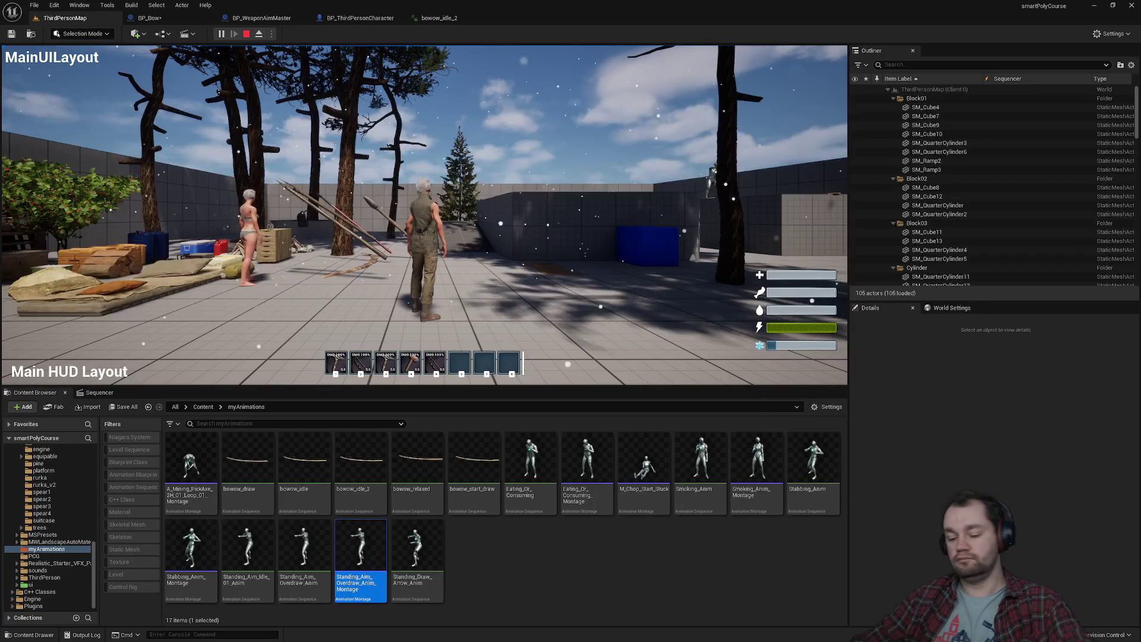
{"action": "key", "text": "1"}
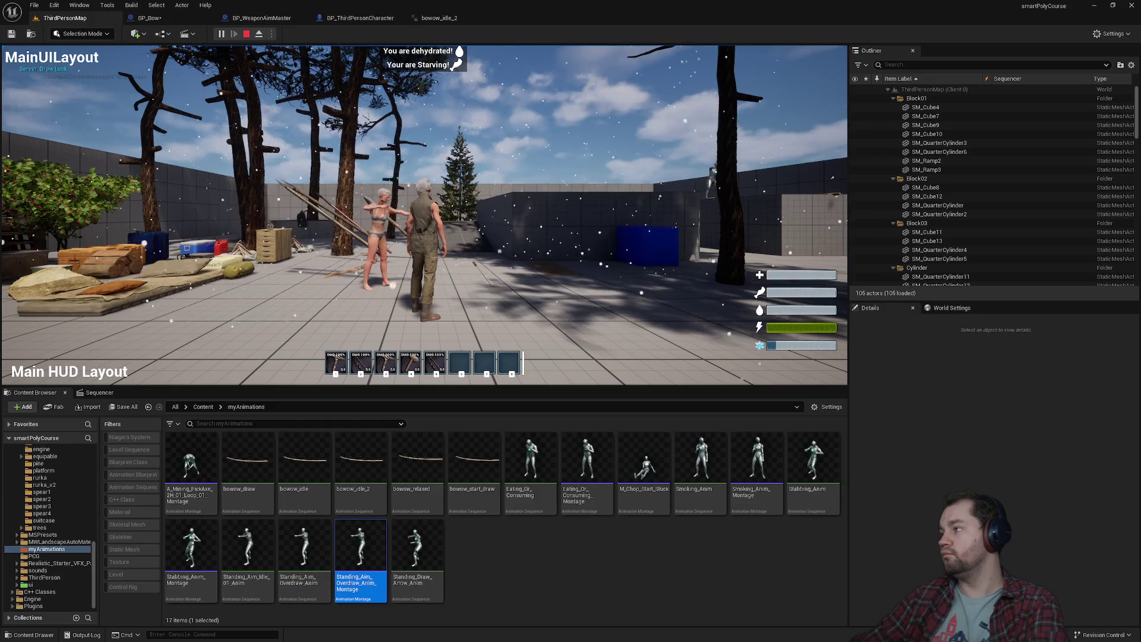
{"action": "key", "text": "F11"}
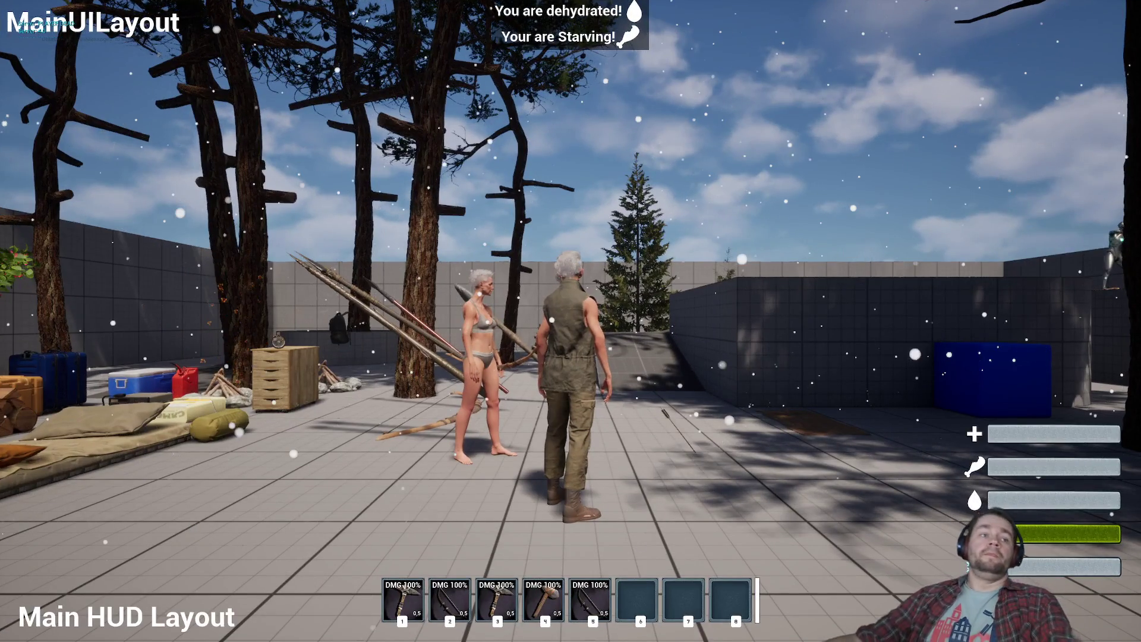
{"action": "key", "text": "Escape"}
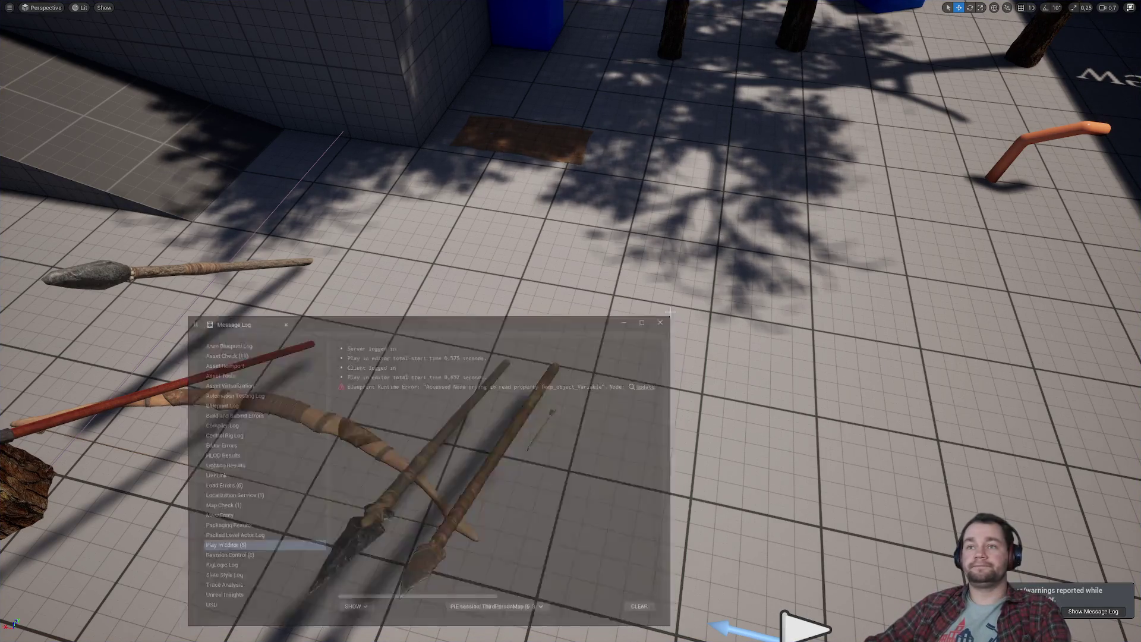
Close the Message Log and bring up BP_Bow's arrow spawning and draw-back nodes.
{"action": "left_click", "coordinate": [663, 320]}
{"action": "key", "text": "F11"}
{"action": "left_click", "coordinate": [148, 18]}
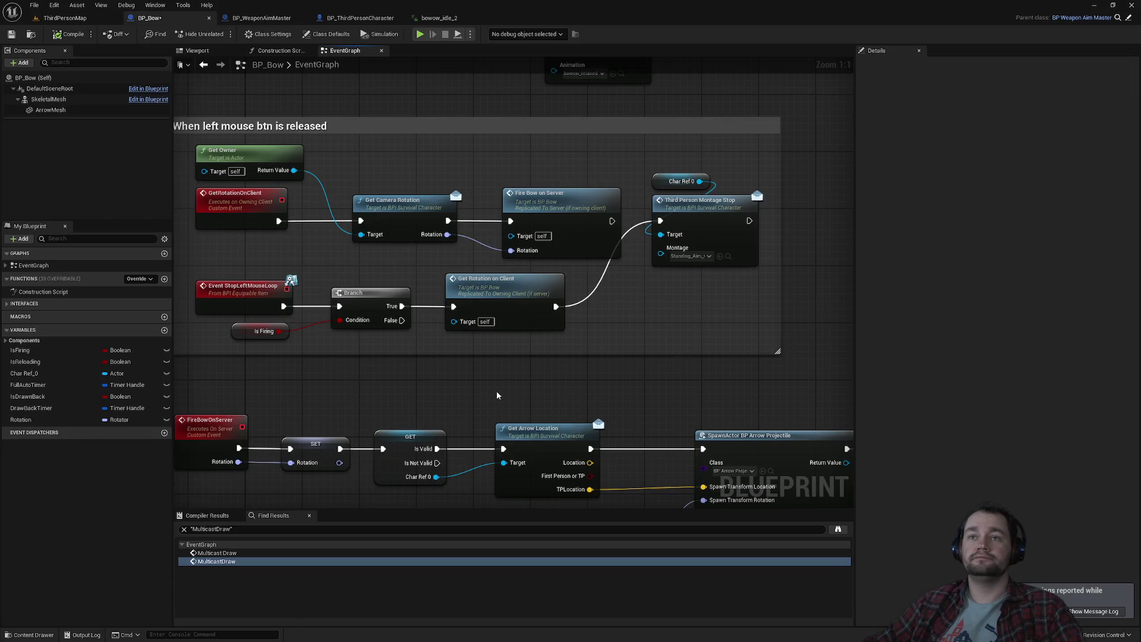
{"action": "mouse_move", "coordinate": [496, 396]}
{"action": "left_mouse_down"}
{"action": "mouse_move", "coordinate": [465, 251]}
{"action": "mouse_move", "coordinate": [497, 225]}
{"action": "left_mouse_up"}
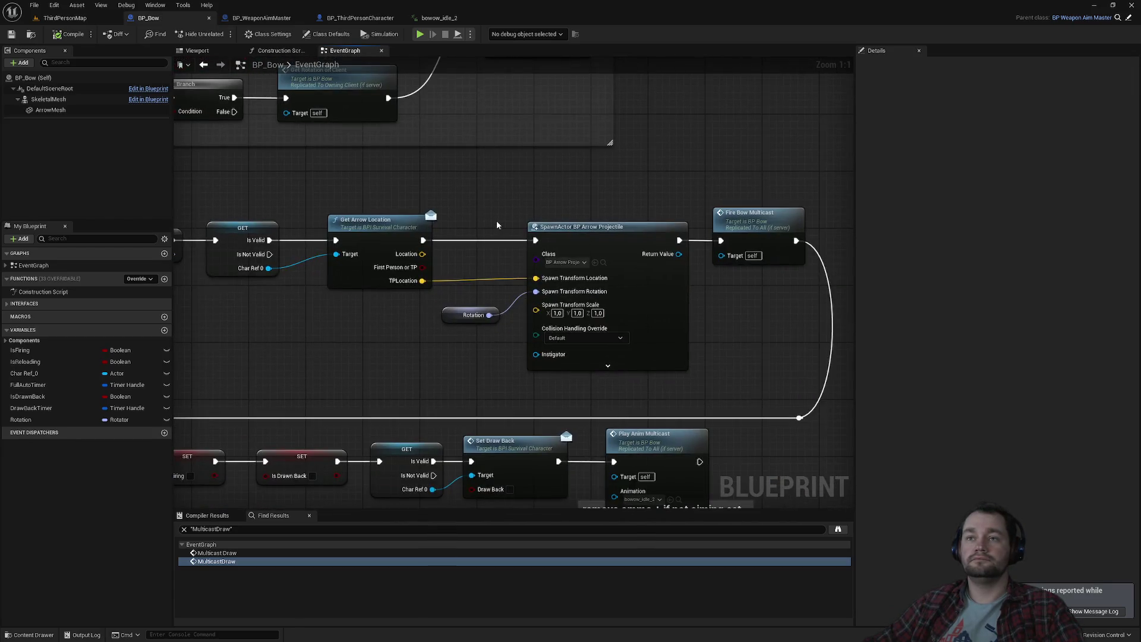
Look at bowow_idle_2 and BP_WeaponAimMaster's Aim on Server and Aim on Client nodes.
{"action": "left_click", "coordinate": [439, 18]}
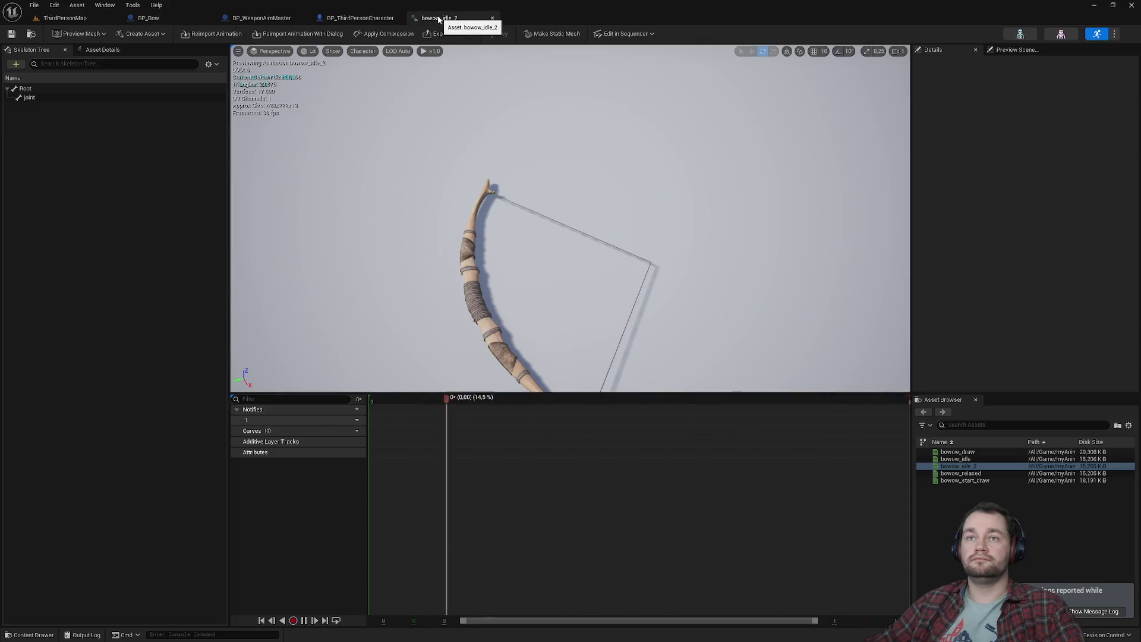
{"action": "left_click", "coordinate": [492, 17]}
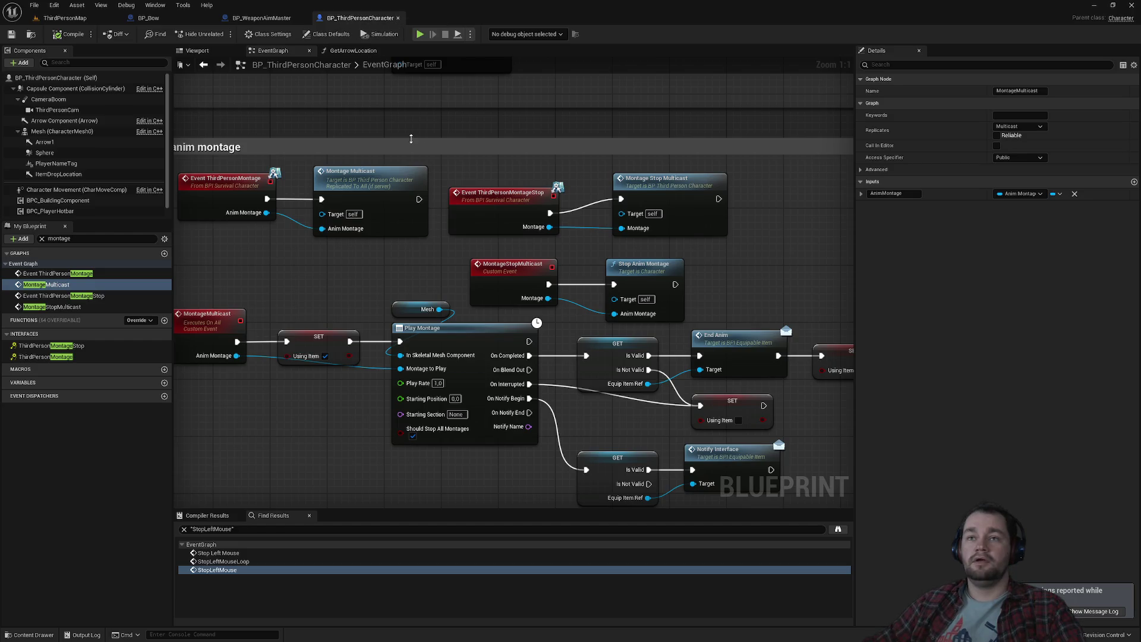
{"action": "left_click", "coordinate": [281, 20]}
{"action": "left_click_drag", "start_coordinate": [395, 168], "coordinate": [461, 145]}
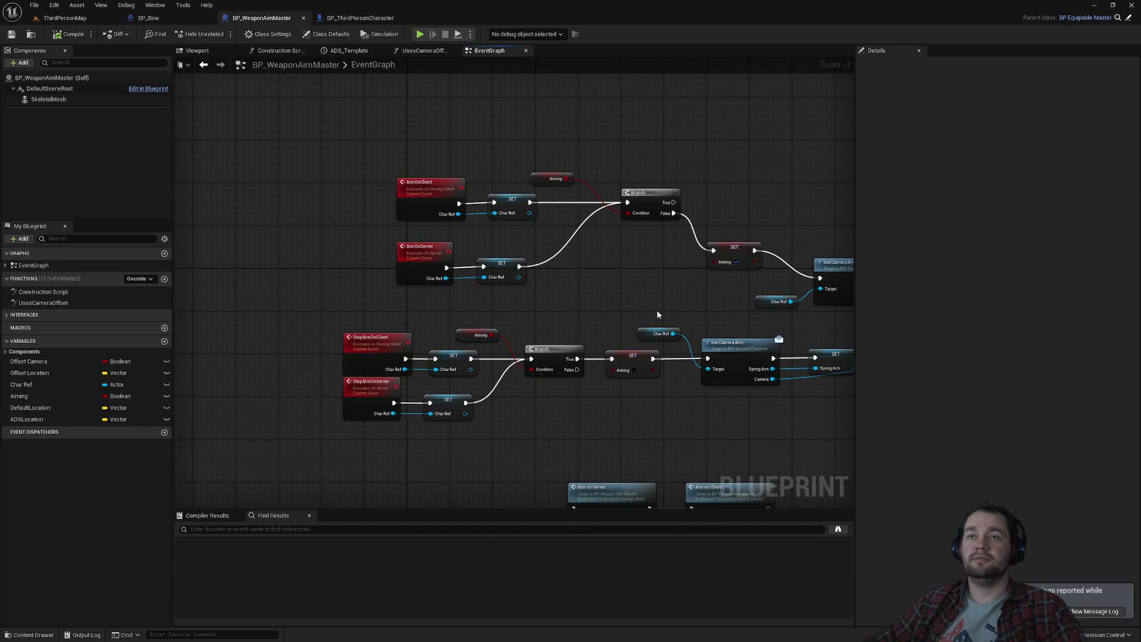
{"action": "left_click_drag", "start_coordinate": [657, 316], "coordinate": [566, 324]}
{"action": "left_click", "coordinate": [148, 18]}
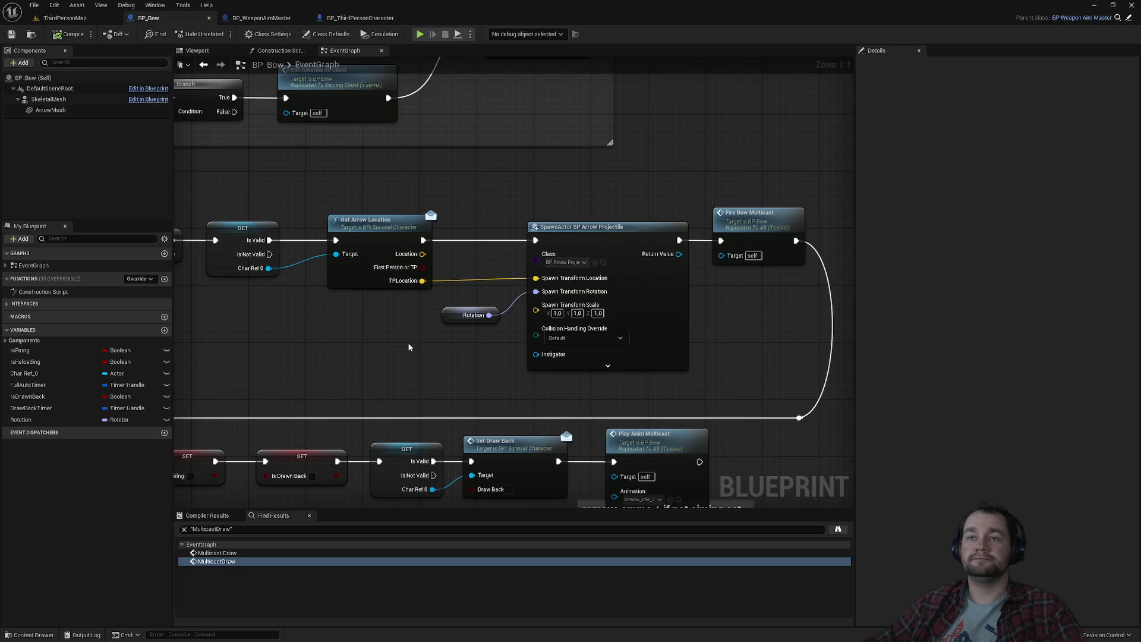
Unhook Get Rotation on Client from Montage Stop and connect Fire Bow on Server instead.
{"action": "mouse_move", "coordinate": [502, 397]}
{"action": "left_mouse_down"}
{"action": "mouse_move", "coordinate": [466, 247]}
{"action": "mouse_move", "coordinate": [483, 444]}
{"action": "left_mouse_up"}
{"action": "mouse_move", "coordinate": [535, 219]}
{"action": "left_mouse_down"}
{"action": "mouse_move", "coordinate": [573, 441]}
{"action": "mouse_move", "coordinate": [690, 439]}
{"action": "left_mouse_up"}
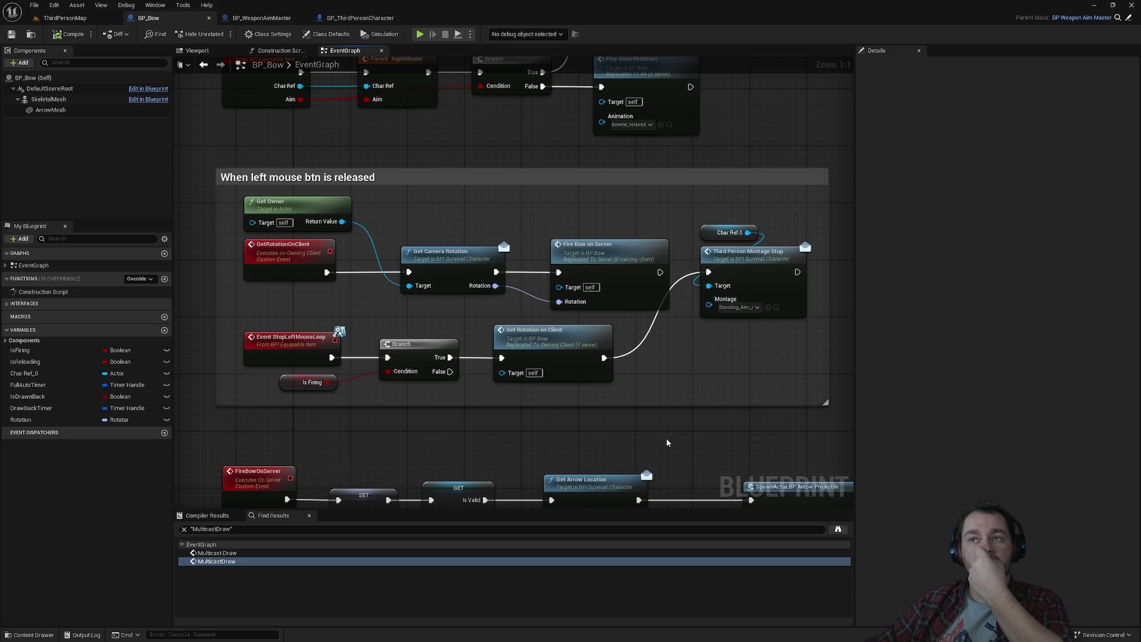
{"action": "left_click", "coordinate": [631, 356], "text": "alt"}
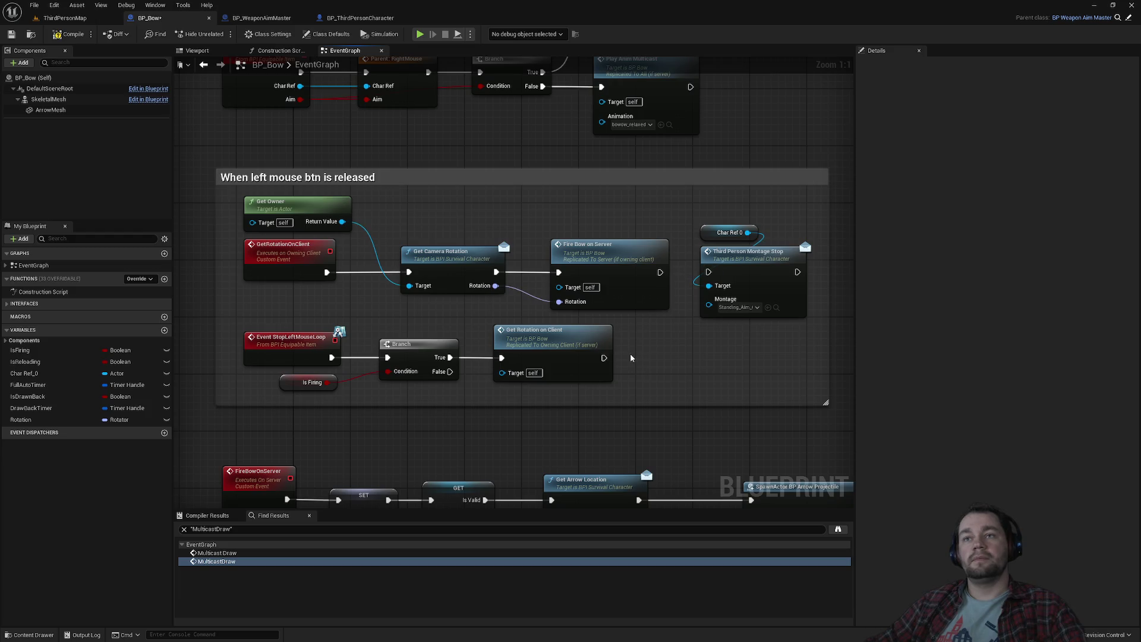
{"action": "left_click_drag", "start_coordinate": [698, 423], "coordinate": [558, 451]}
{"action": "mouse_move", "coordinate": [641, 244]}
{"action": "left_mouse_down"}
{"action": "mouse_move", "coordinate": [583, 286]}
{"action": "mouse_move", "coordinate": [640, 272]}
{"action": "left_mouse_up"}
{"action": "left_click", "coordinate": [724, 240]}
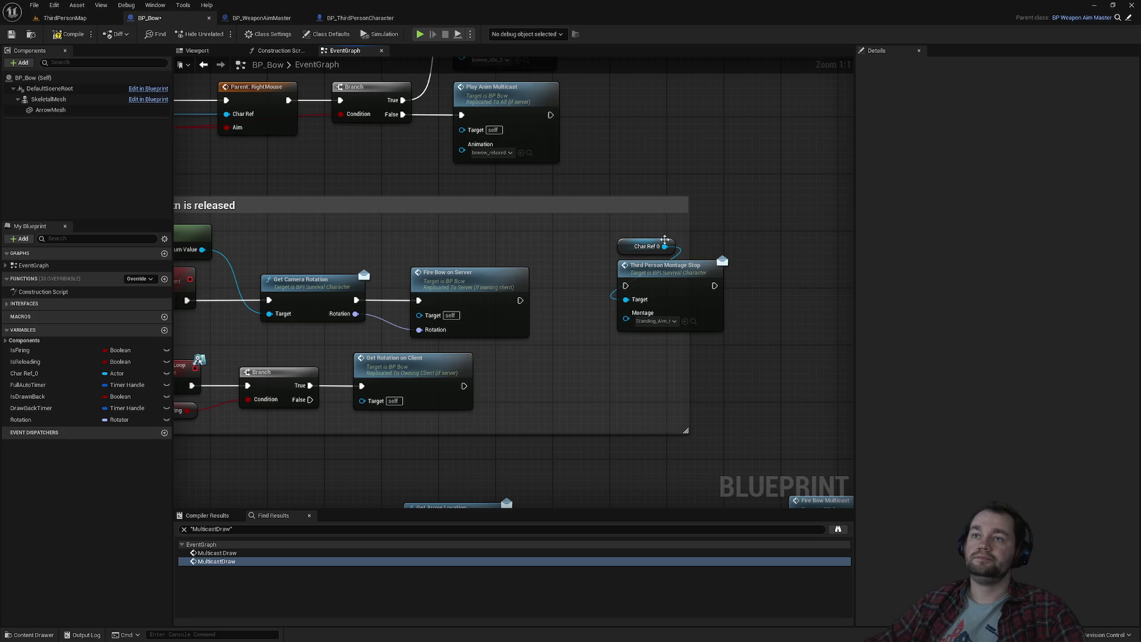
{"action": "mouse_move", "coordinate": [625, 286]}
{"action": "left_mouse_down"}
{"action": "mouse_move", "coordinate": [538, 312]}
{"action": "mouse_move", "coordinate": [528, 303]}
{"action": "left_mouse_up"}
{"action": "left_click", "coordinate": [65, 18]}
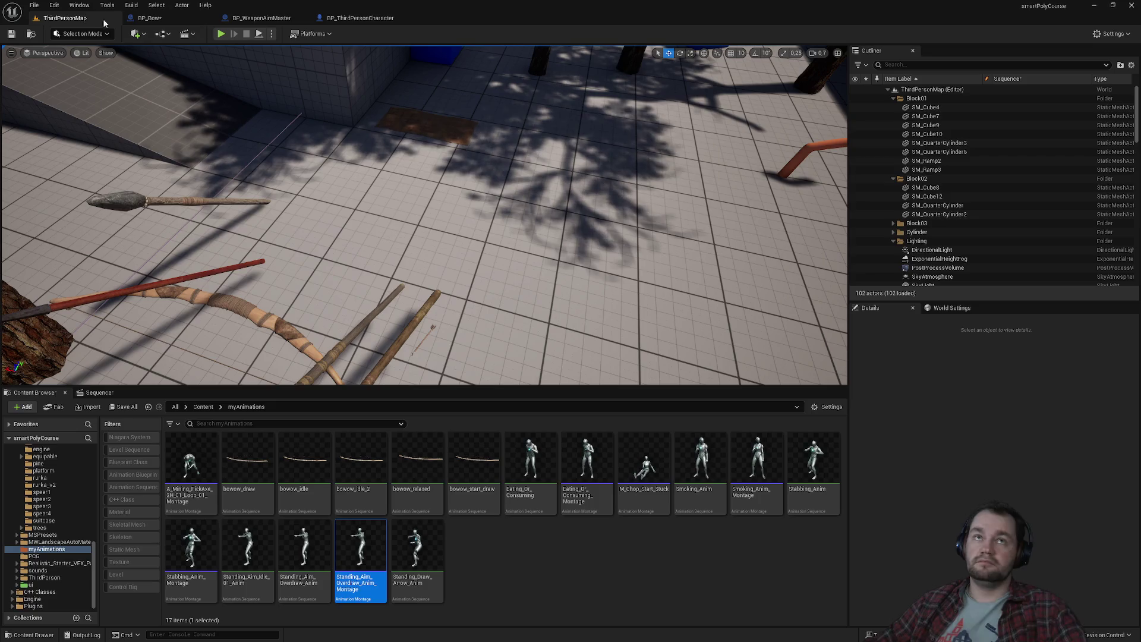
Run another ThirdPersonMap play session full-screen to test the bow, then stop it.
{"action": "left_click", "coordinate": [221, 34]}
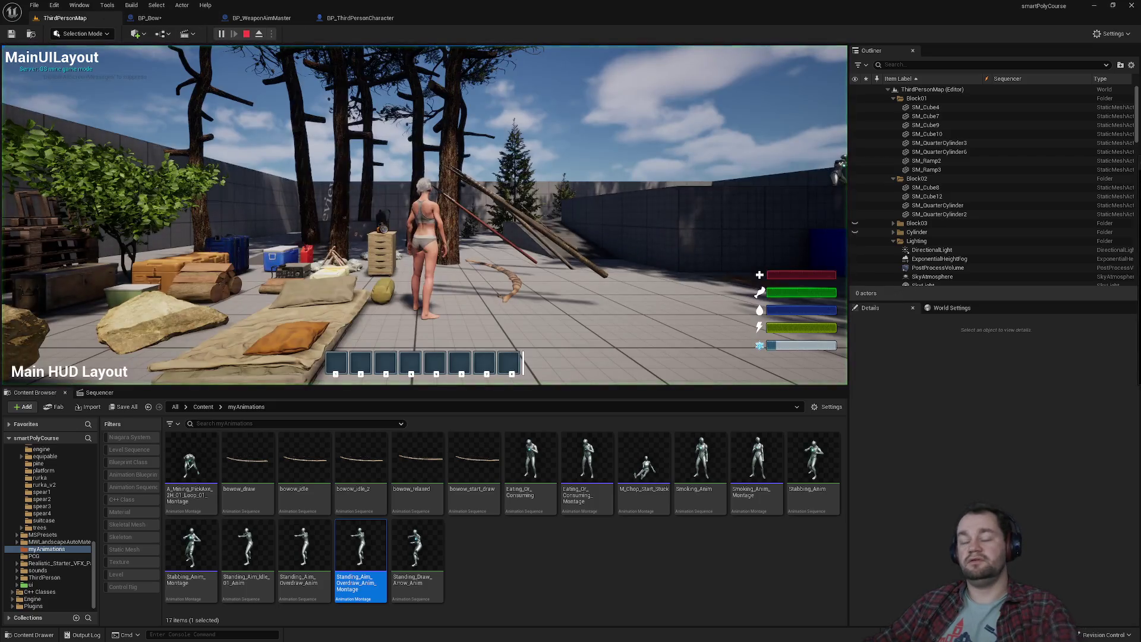
{"action": "key", "text": "F11"}
{"action": "key", "text": "super"}
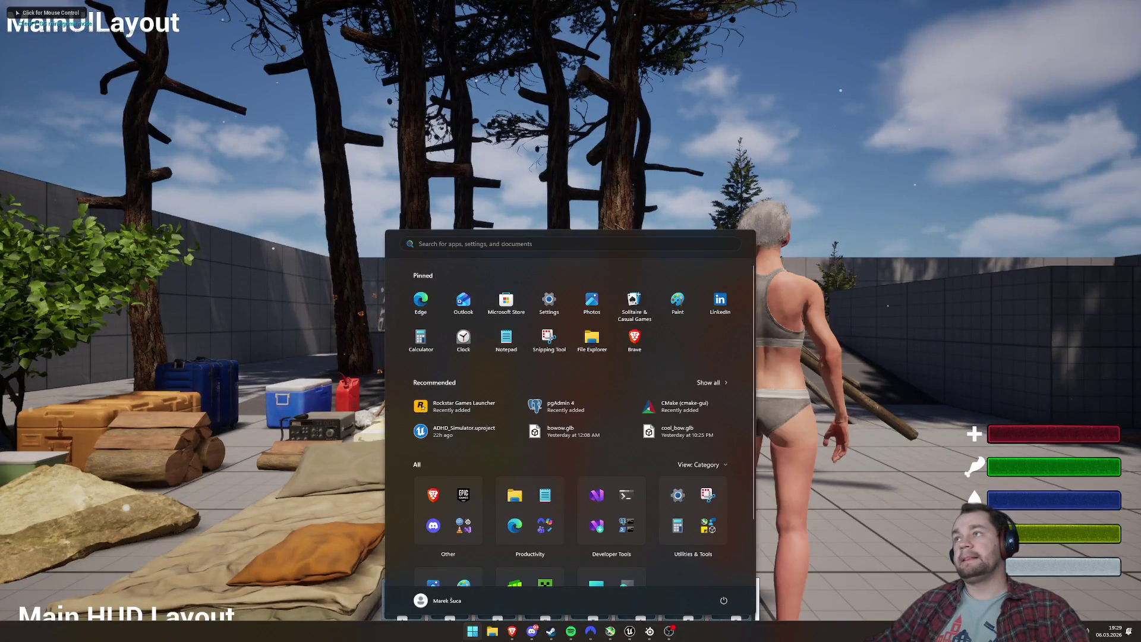
{"action": "key", "text": "Escape"}
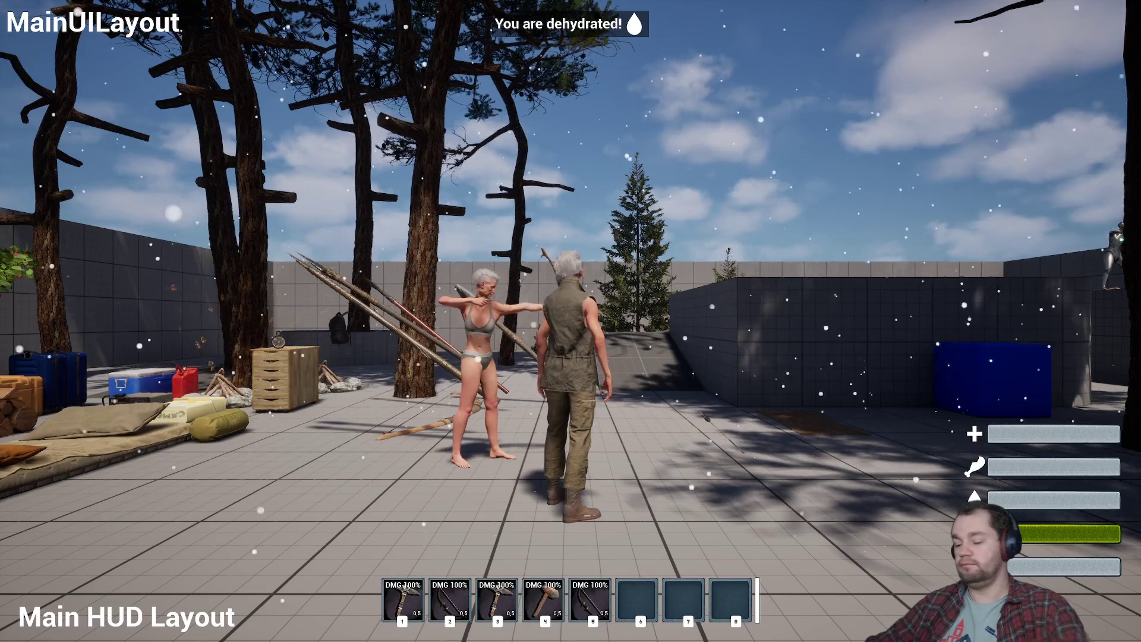
{"action": "key", "text": "F11"}
{"action": "key", "text": "Escape"}
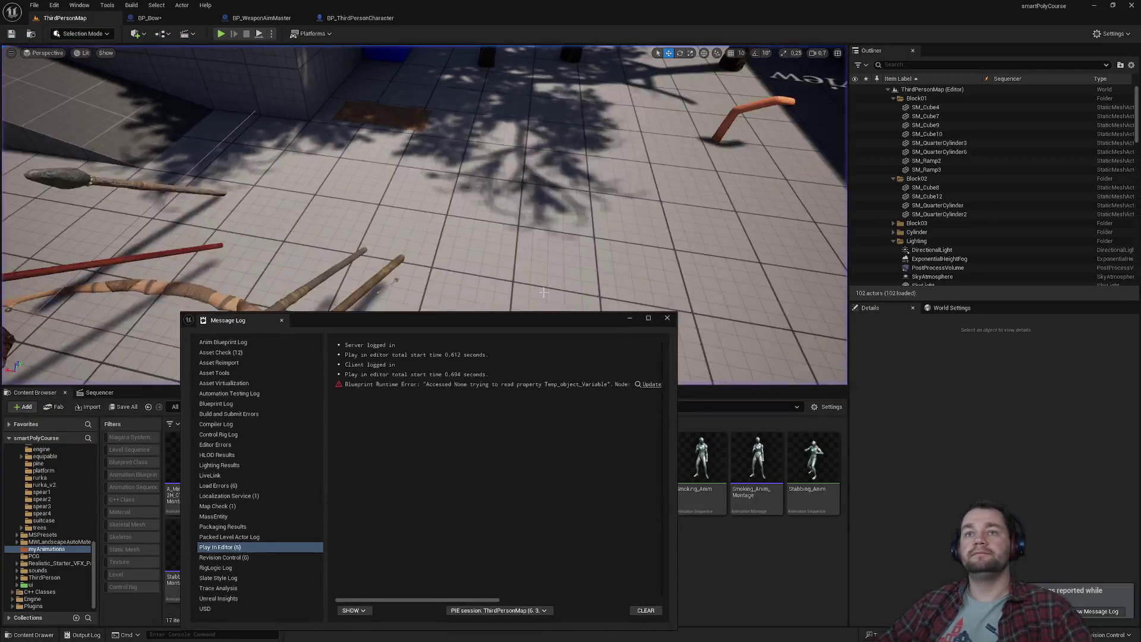
{"action": "left_click", "coordinate": [667, 318]}
{"action": "left_click", "coordinate": [368, 19]}
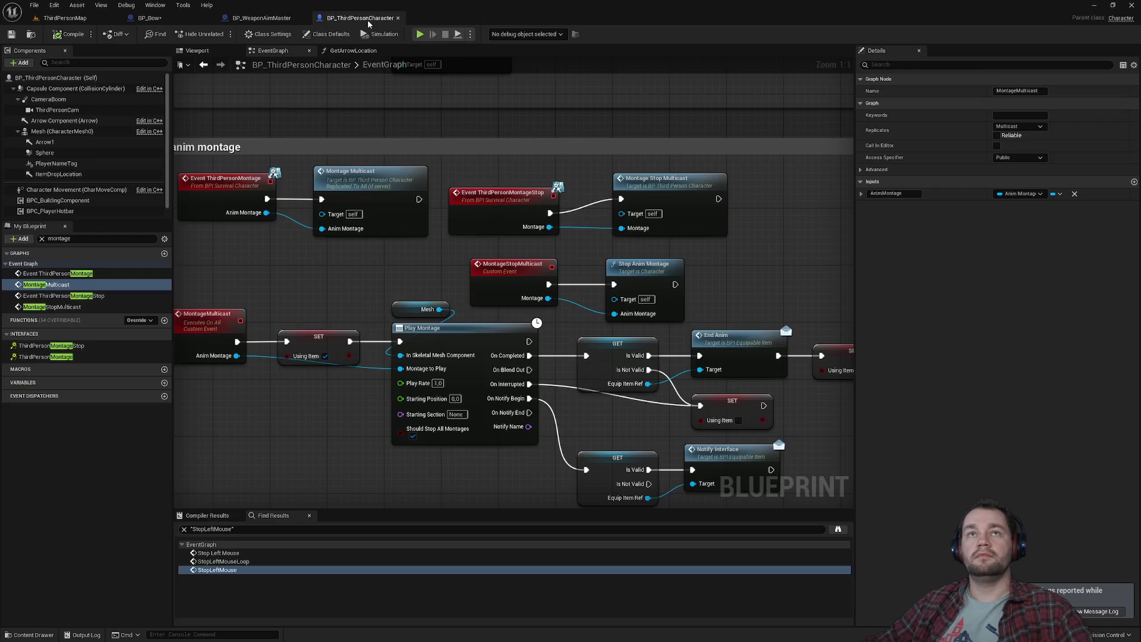
{"action": "left_click", "coordinate": [289, 18]}
{"action": "left_click", "coordinate": [185, 22]}
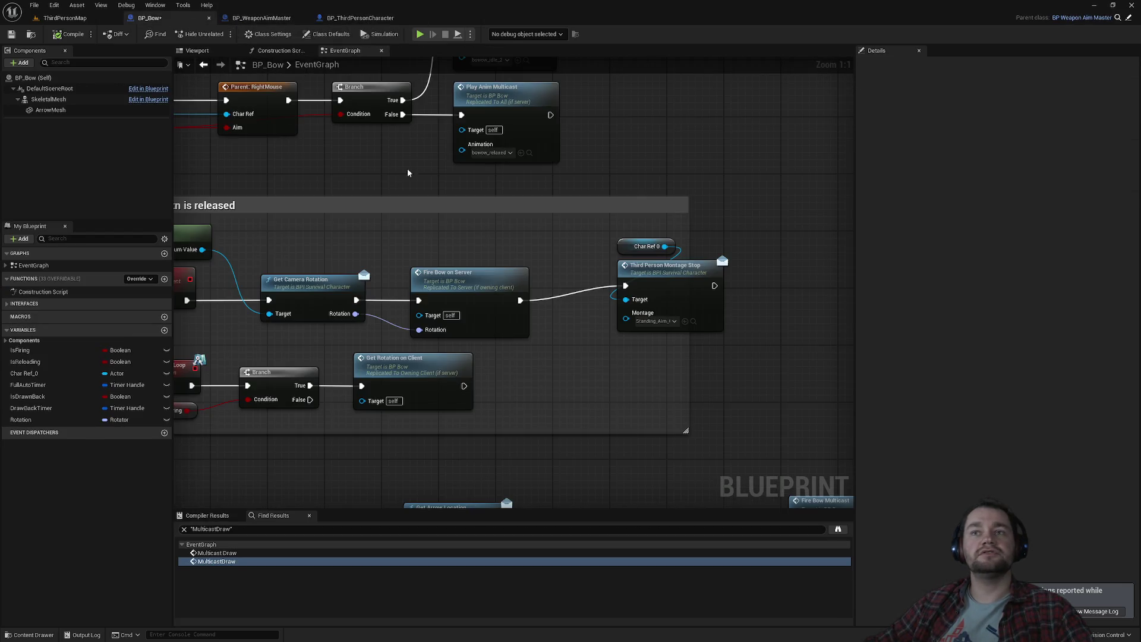
{"action": "left_click", "coordinate": [647, 247]}
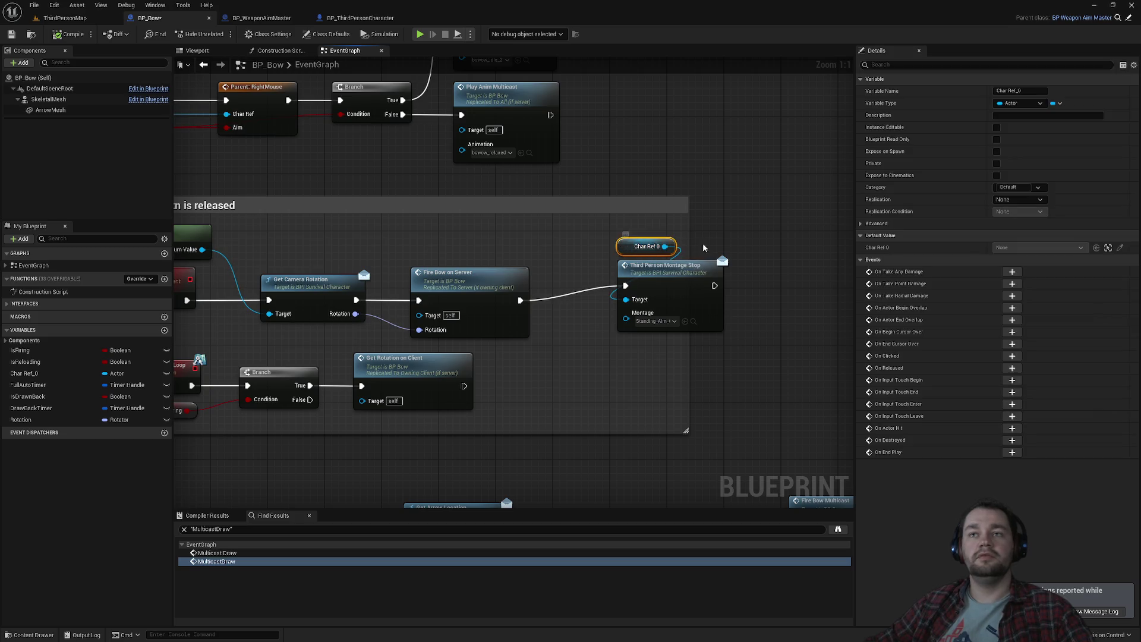
{"action": "left_click", "coordinate": [665, 274], "text": "ctrl"}
{"action": "left_click_drag", "start_coordinate": [664, 274], "coordinate": [658, 288]}
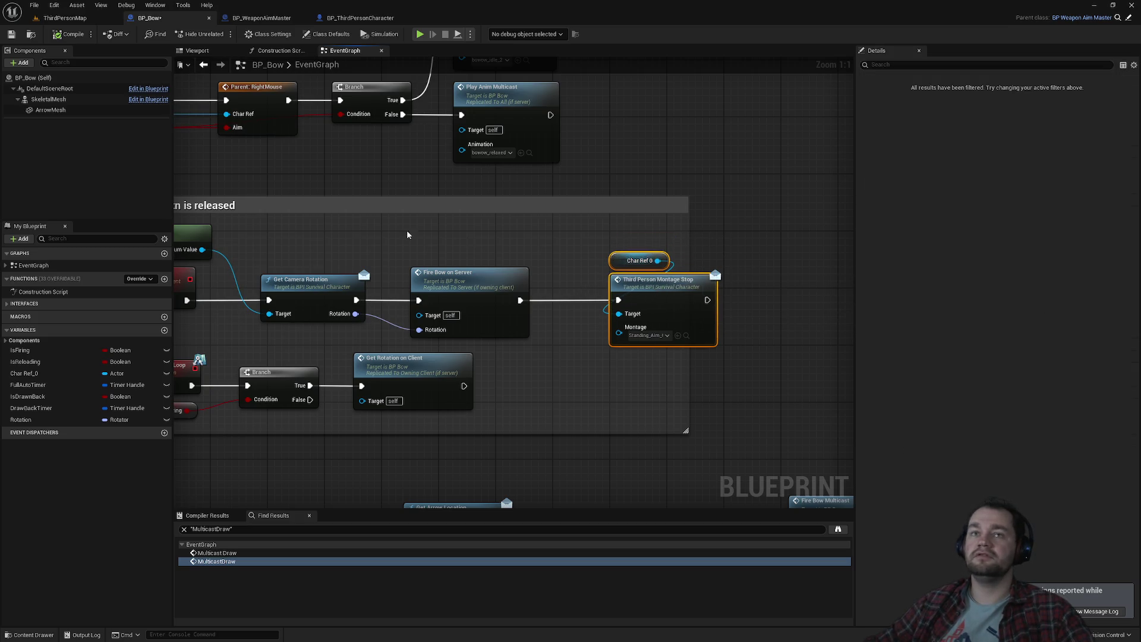
{"action": "left_click_drag", "start_coordinate": [249, 205], "coordinate": [395, 200]}
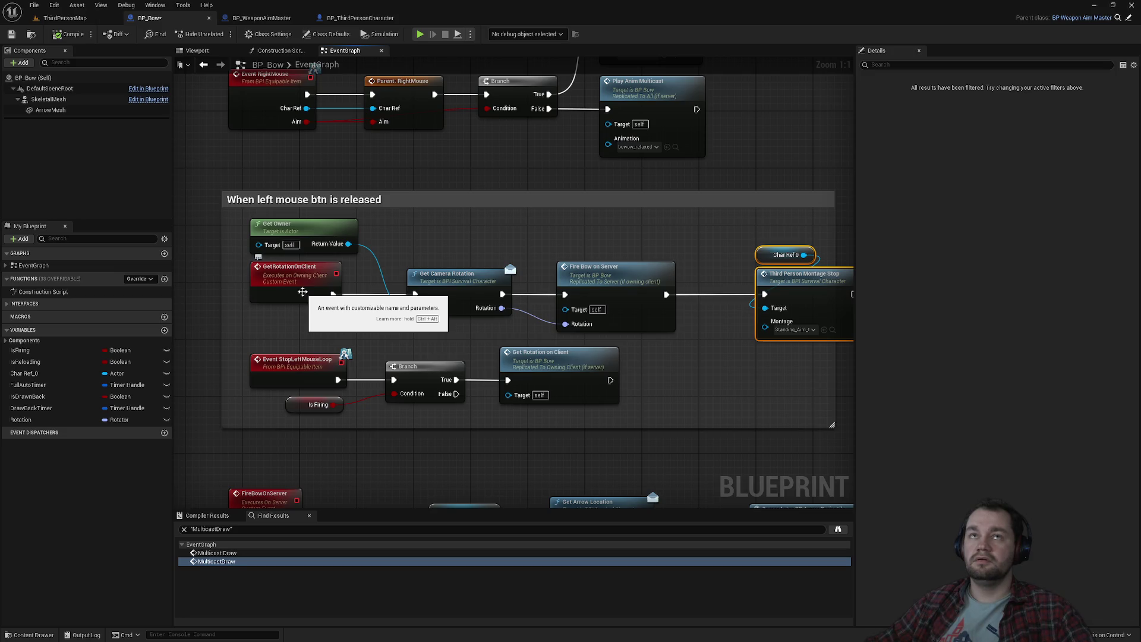
{"action": "left_click_drag", "start_coordinate": [578, 261], "coordinate": [400, 245]}
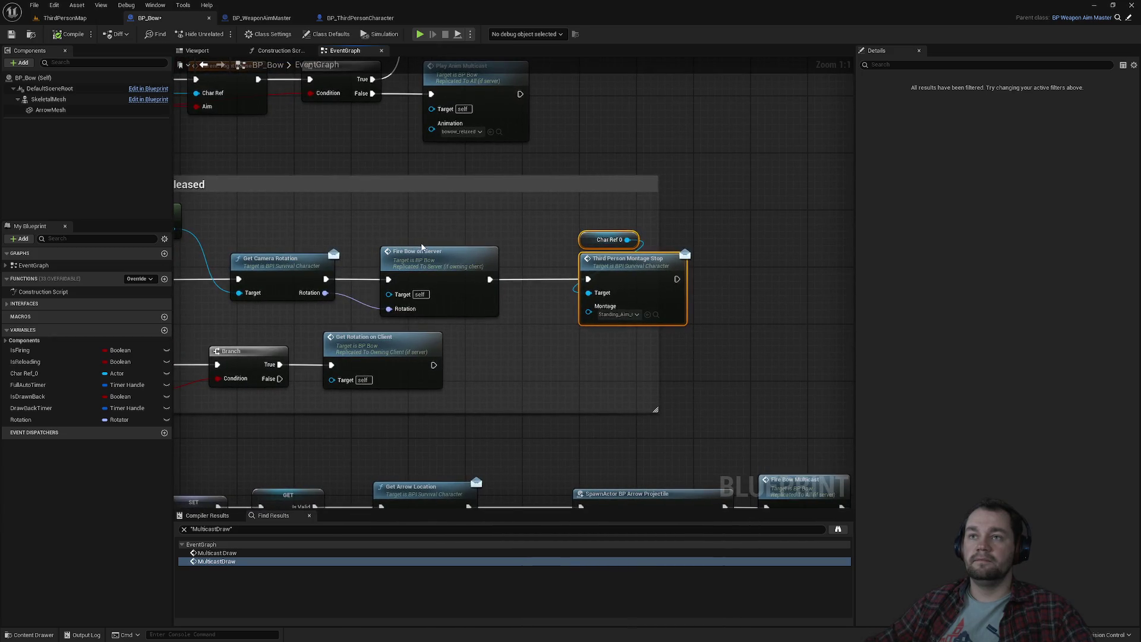
{"action": "mouse_move", "coordinate": [626, 245]}
{"action": "left_mouse_down"}
{"action": "mouse_move", "coordinate": [443, 267]}
{"action": "mouse_move", "coordinate": [563, 240]}
{"action": "left_mouse_up"}
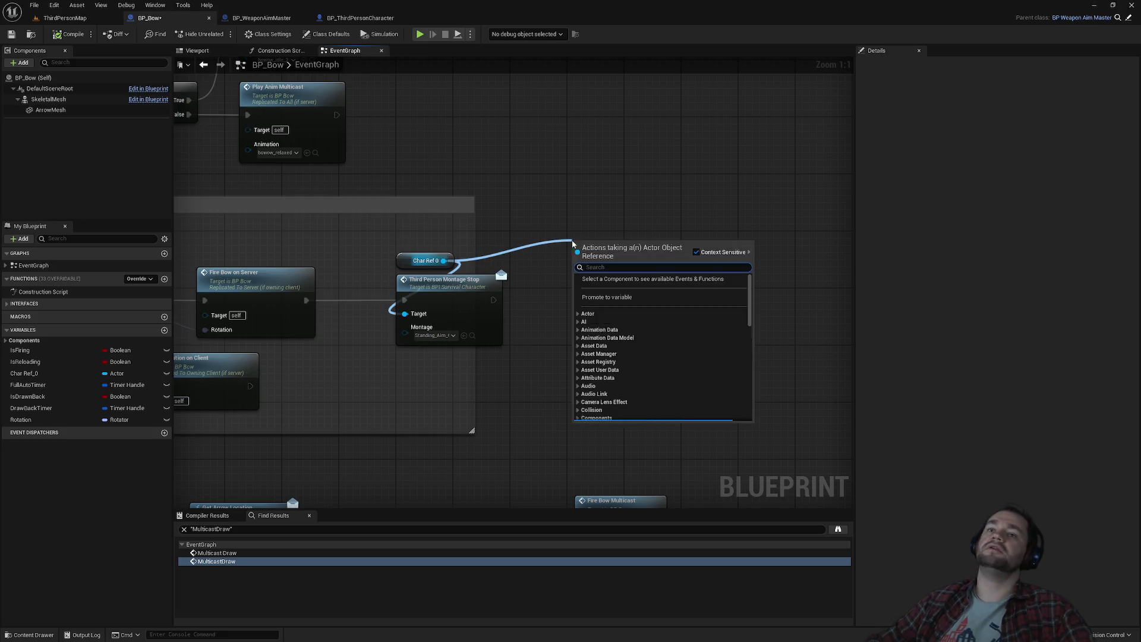
{"action": "left_click", "coordinate": [536, 216]}
{"action": "left_click_drag", "start_coordinate": [443, 261], "coordinate": [520, 251]}
{"action": "type", "text": "mesh"}
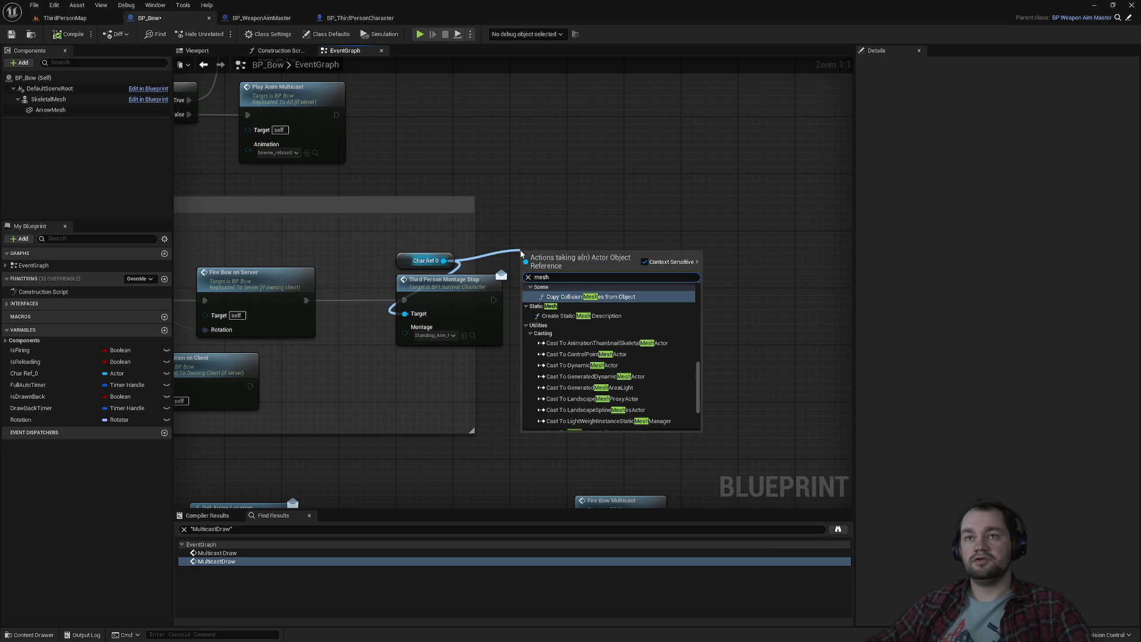
{"action": "scroll", "coordinate": [662, 328], "scroll_direction": "up", "scroll_amount": 5}
{"action": "scroll", "coordinate": [662, 326], "scroll_direction": "up", "scroll_amount": 3}
{"action": "left_click", "coordinate": [581, 225]}
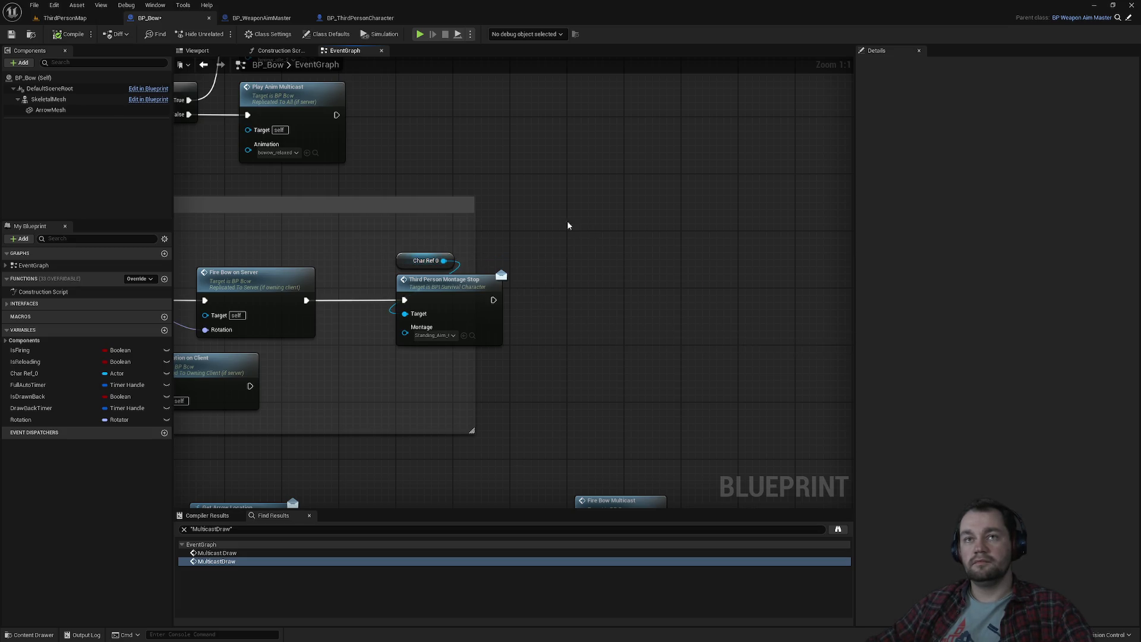
{"action": "left_click_drag", "start_coordinate": [443, 260], "coordinate": [537, 252]}
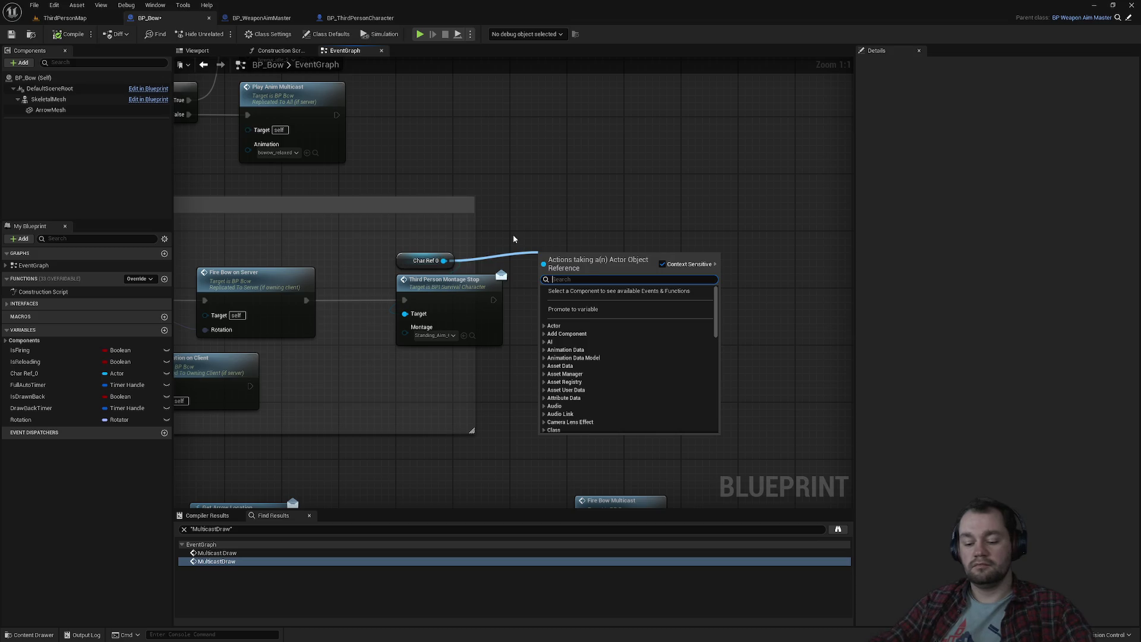
{"action": "type", "text": "get"}
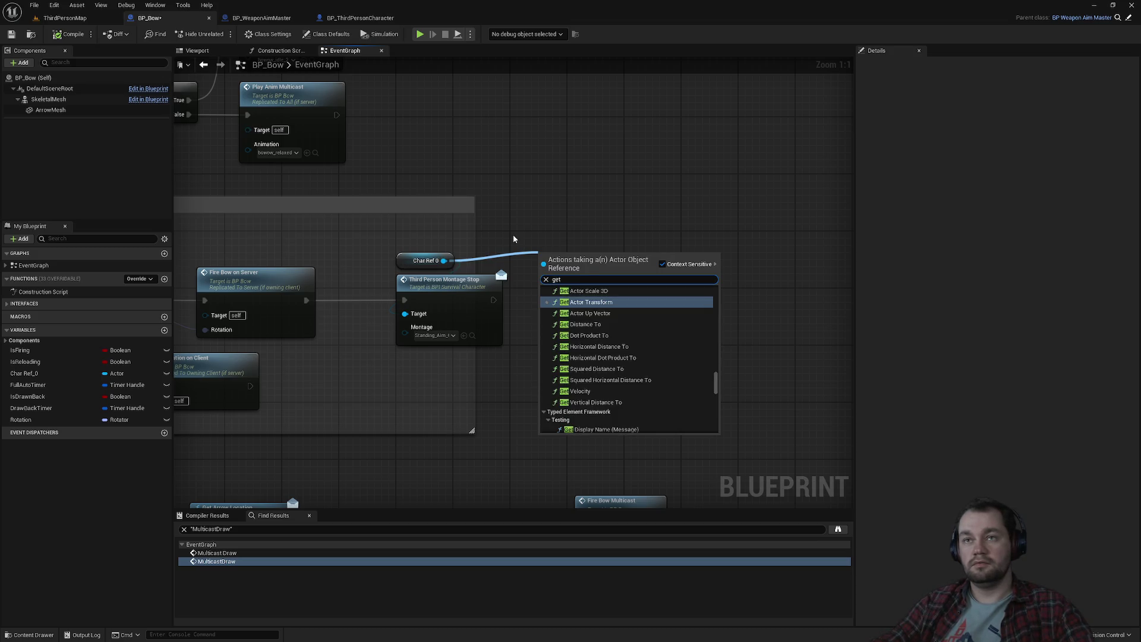
{"action": "type", "text": " mesh"}
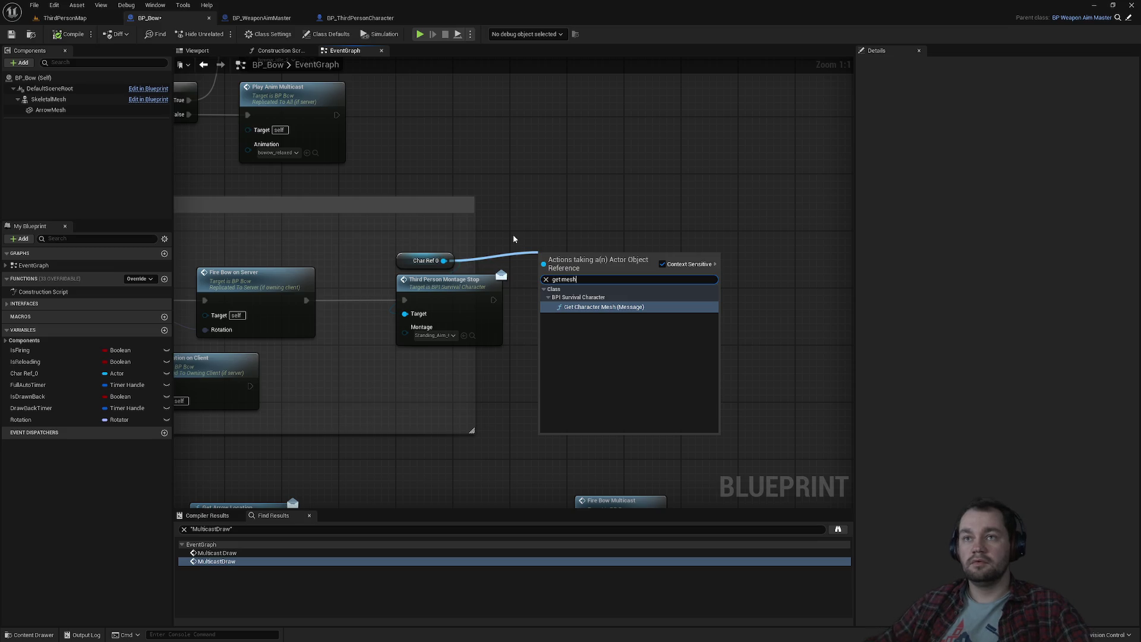
{"action": "key", "text": "Escape"}
{"action": "left_click_drag", "start_coordinate": [493, 300], "coordinate": [545, 280]}
{"action": "left_click_drag", "start_coordinate": [623, 298], "coordinate": [687, 334]}
{"action": "type", "text": "stop"}
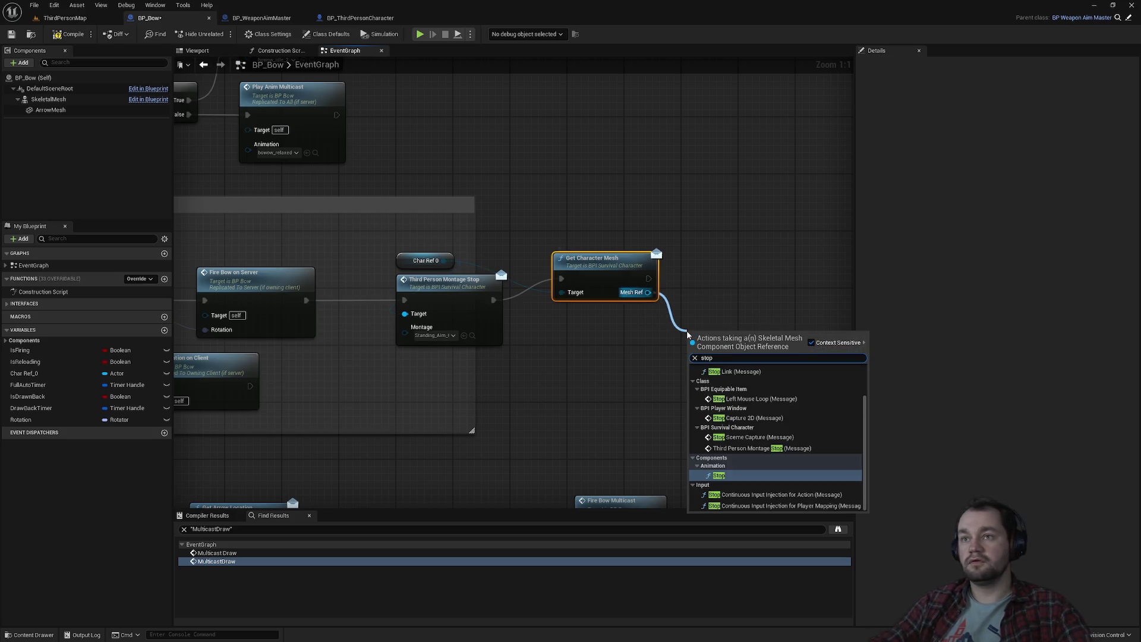
{"action": "type", "text": " mon"}
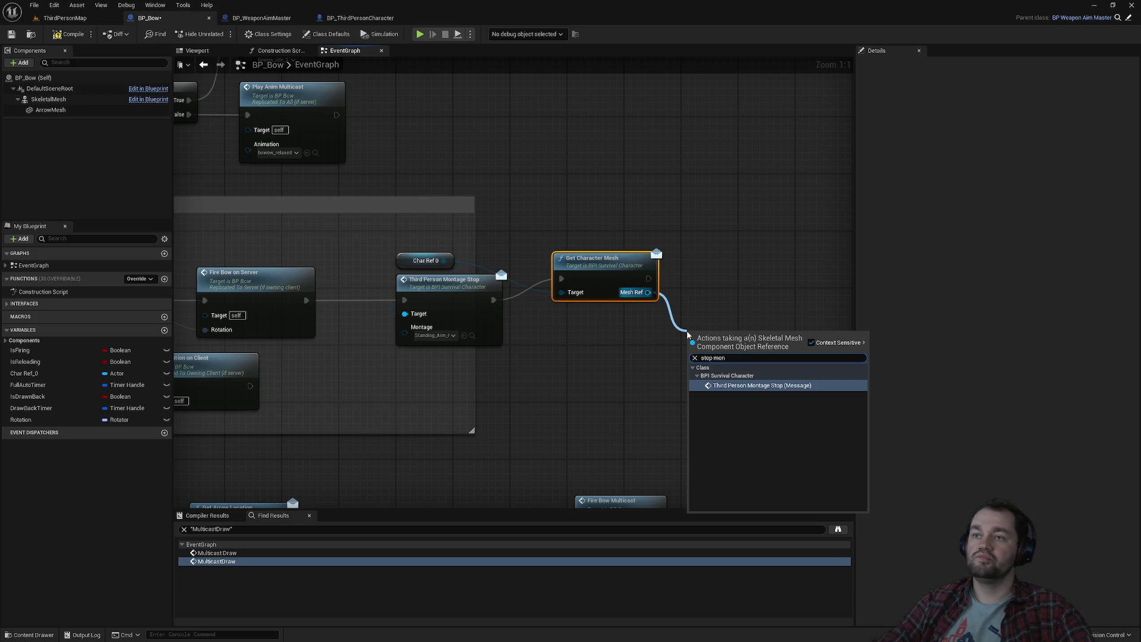
{"action": "key", "text": "Escape"}
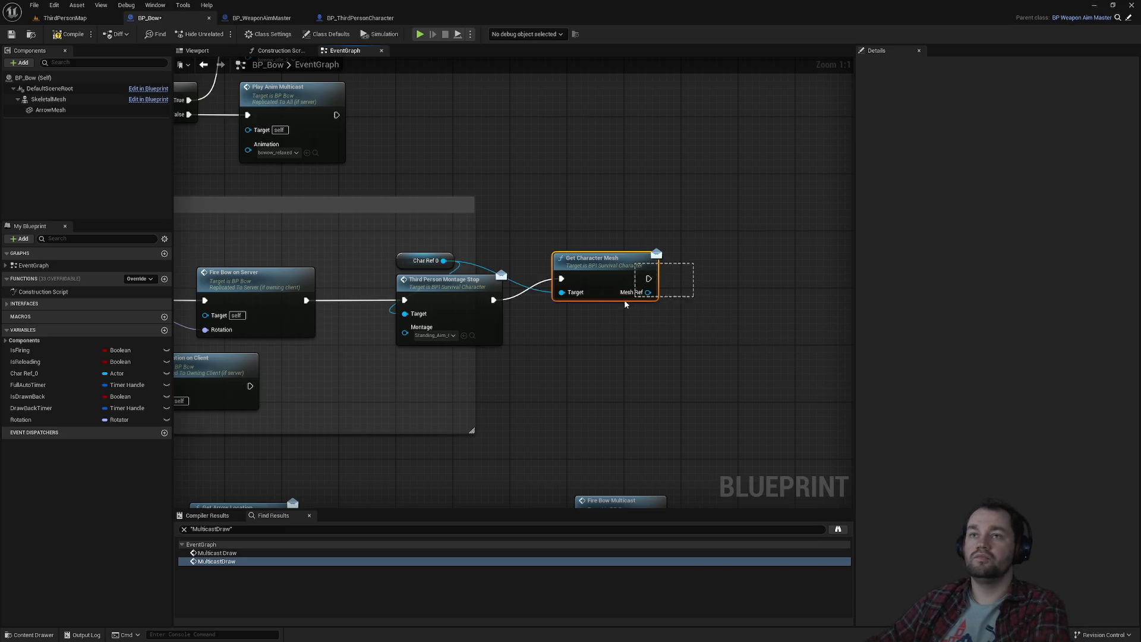
{"action": "key", "text": "Delete"}
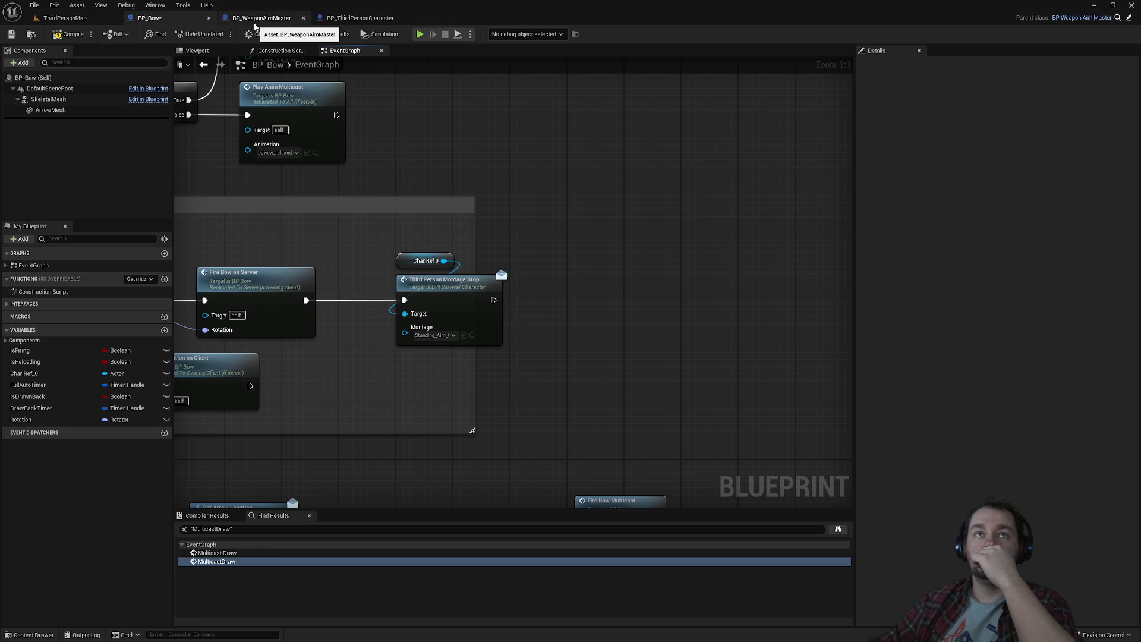
In BP_ThirdPersonCharacter, realign Montage Stop Multicast with Event ThirdPersonMontageStop.
{"action": "left_click", "coordinate": [338, 19]}
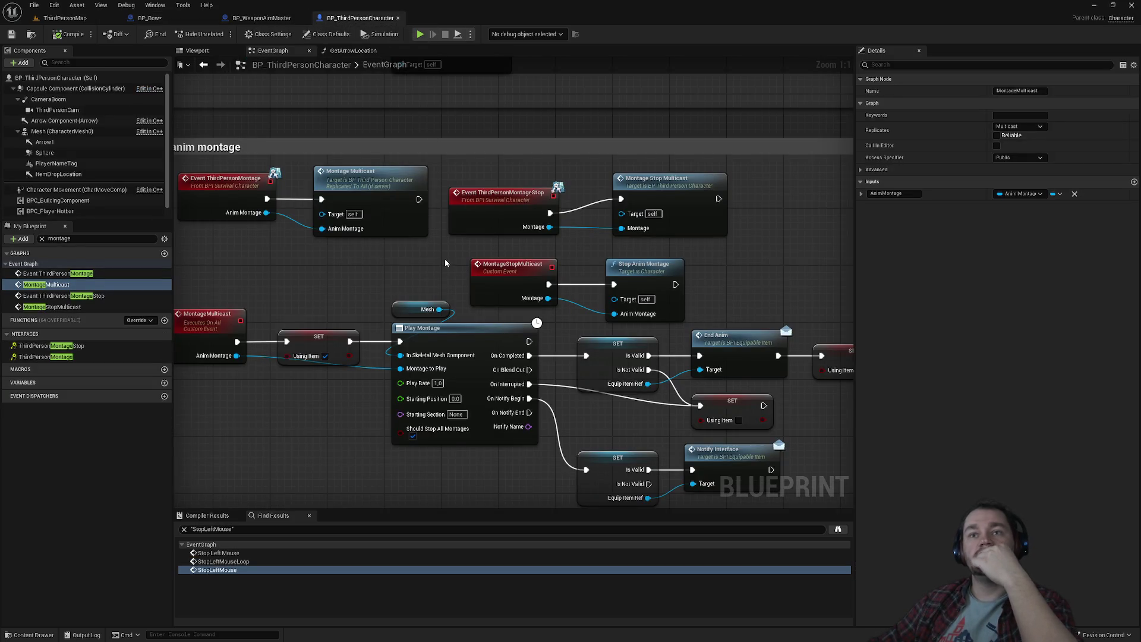
{"action": "left_click", "coordinate": [509, 205]}
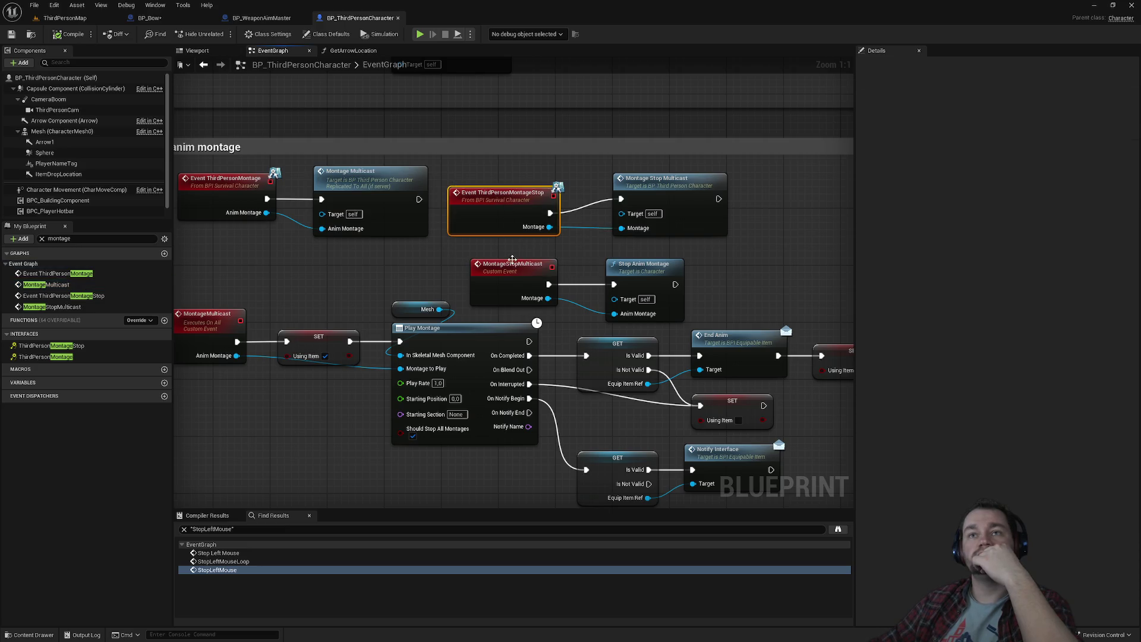
{"action": "left_click", "coordinate": [654, 190]}
{"action": "left_click", "coordinate": [511, 270]}
{"action": "left_click", "coordinate": [662, 187]}
{"action": "left_click_drag", "start_coordinate": [662, 187], "coordinate": [654, 202]}
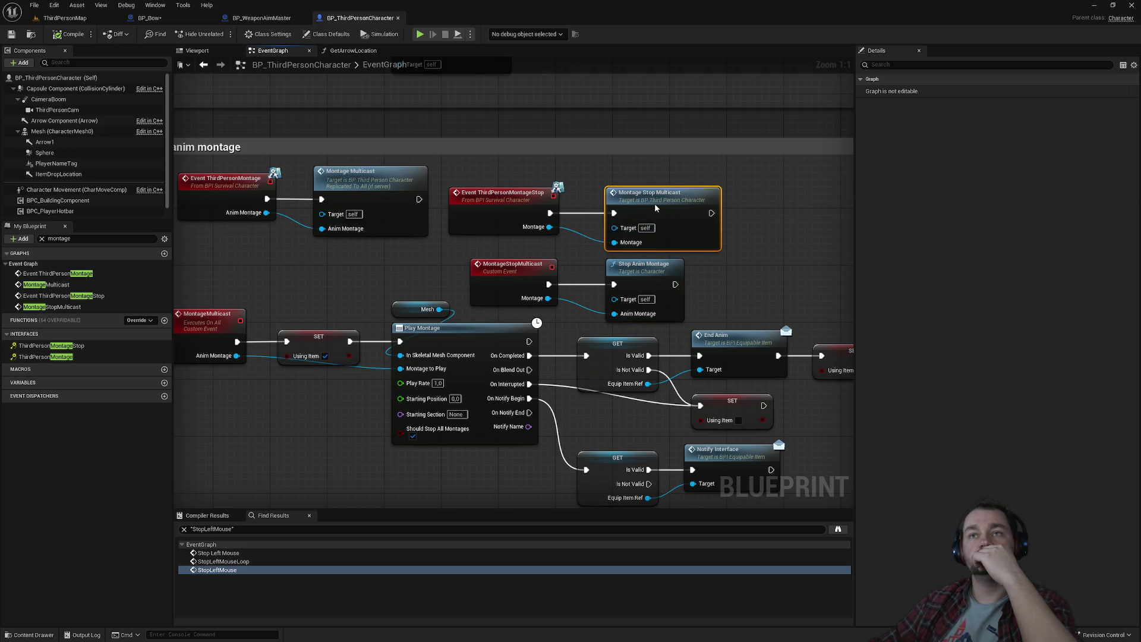
{"action": "left_click", "coordinate": [530, 218], "text": "ctrl"}
{"action": "mouse_move", "coordinate": [529, 218]}
{"action": "left_mouse_down"}
{"action": "mouse_move", "coordinate": [531, 208]}
{"action": "mouse_move", "coordinate": [690, 215]}
{"action": "left_mouse_up"}
{"action": "left_click", "coordinate": [547, 238]}
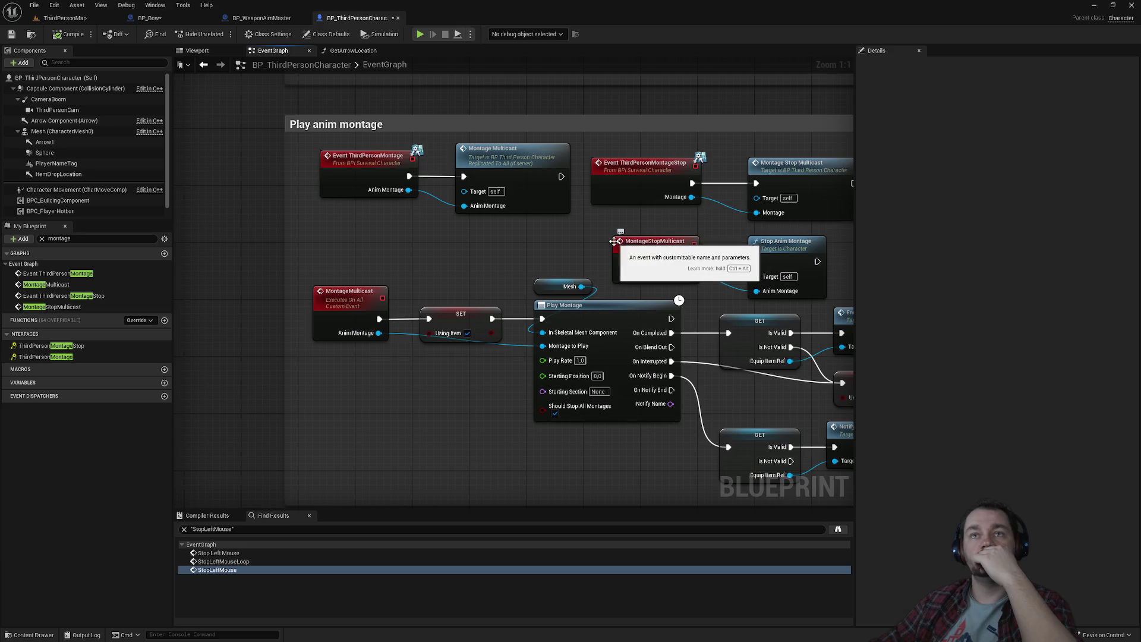
Nudge Event ThirdPersonMontageStop right and tidy the Event ThirdPersonMontage and Montage Multicast nodes.
{"action": "left_click_drag", "start_coordinate": [640, 228], "coordinate": [572, 227]}
{"action": "left_click_drag", "start_coordinate": [553, 180], "coordinate": [573, 181]}
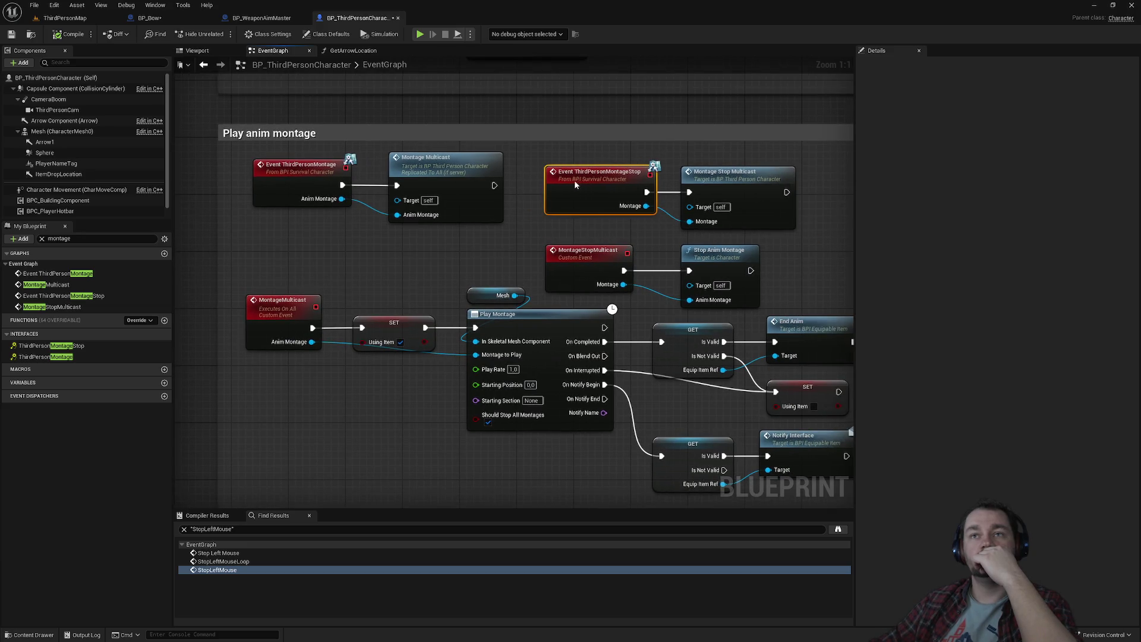
{"action": "left_click", "coordinate": [558, 229]}
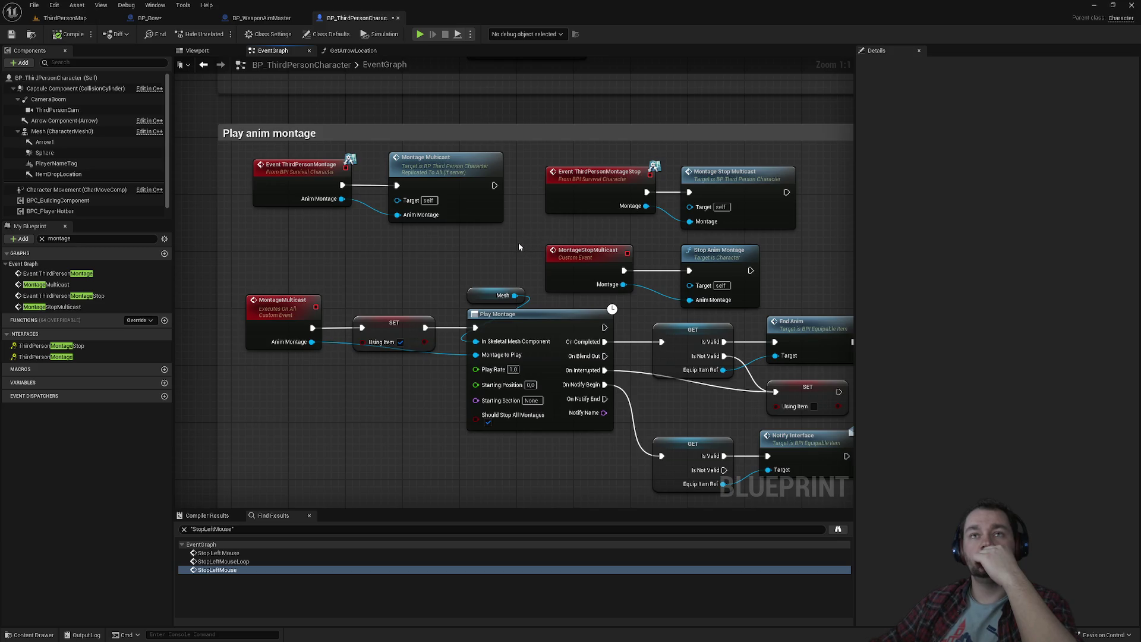
{"action": "mouse_move", "coordinate": [460, 244]}
{"action": "left_mouse_down"}
{"action": "mouse_move", "coordinate": [369, 241]}
{"action": "mouse_move", "coordinate": [286, 179]}
{"action": "mouse_move", "coordinate": [323, 254]}
{"action": "left_mouse_up"}
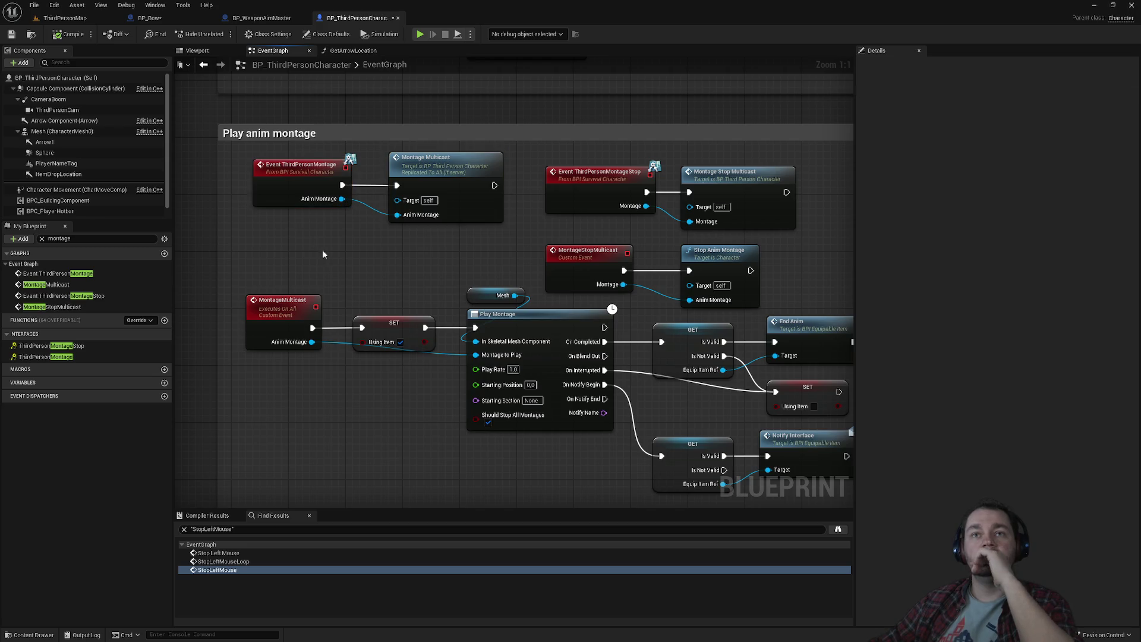
{"action": "left_click_drag", "start_coordinate": [326, 208], "coordinate": [410, 191]}
{"action": "left_click", "coordinate": [406, 247]}
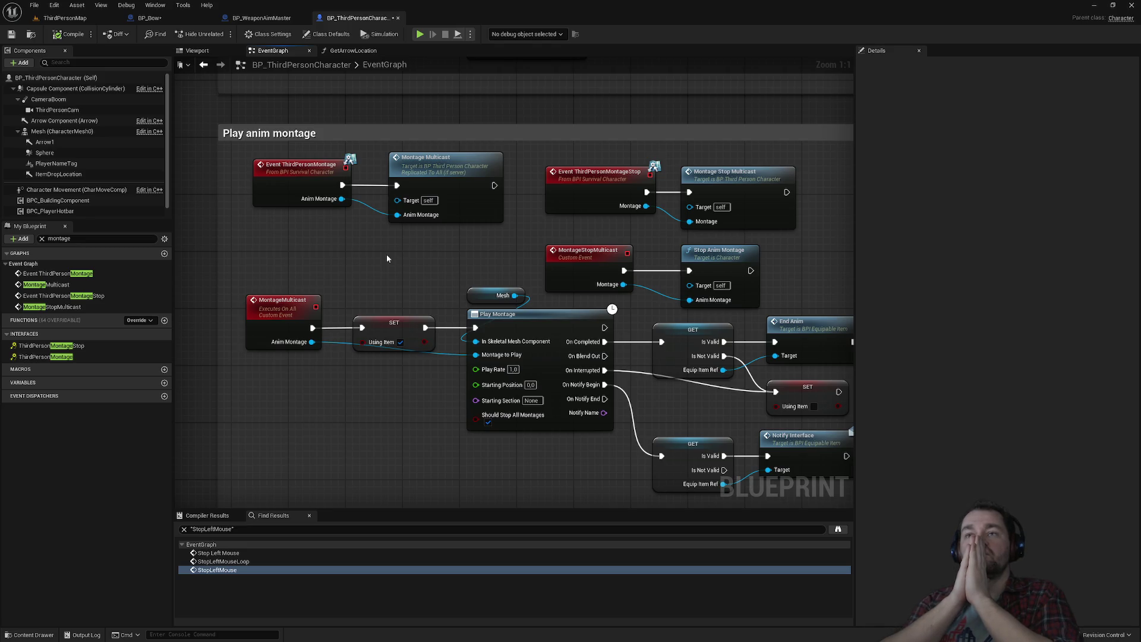
Bring the Brave browser to the front with a fresh new tab.
{"action": "key", "text": "super"}
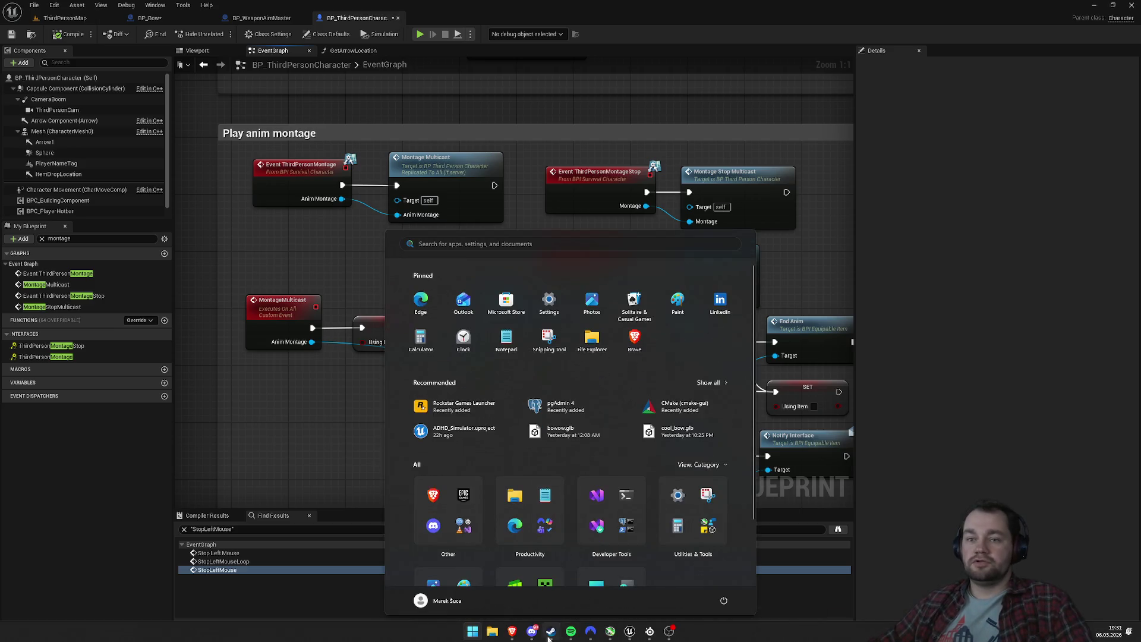
{"action": "mouse_move", "coordinate": [511, 632]}
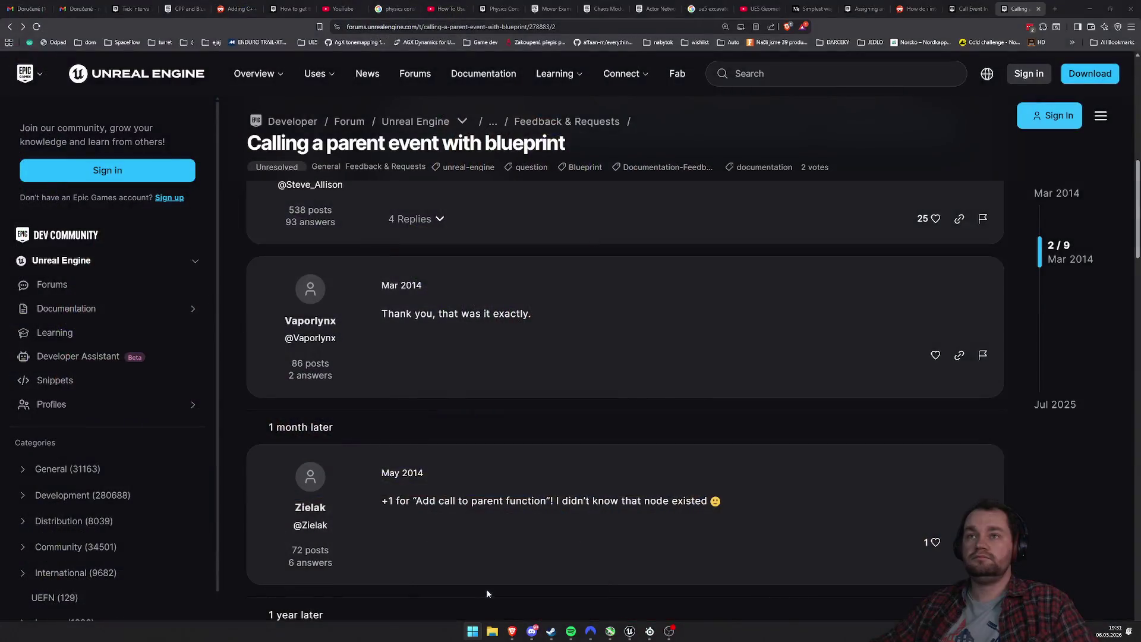
{"action": "left_click", "coordinate": [475, 591]}
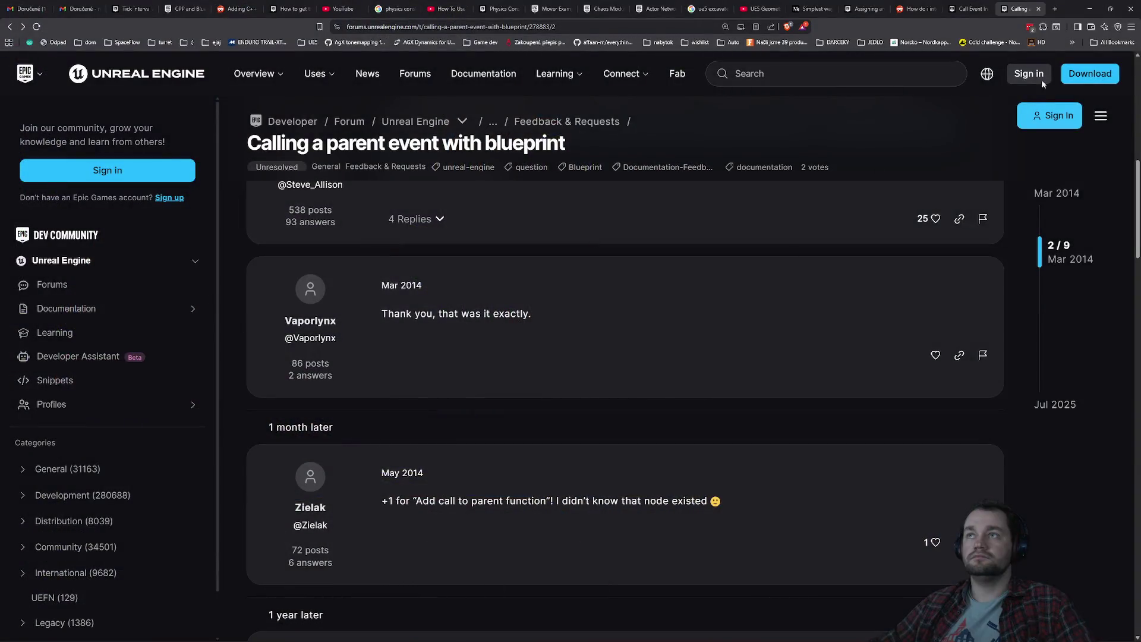
{"action": "left_click", "coordinate": [1056, 9]}
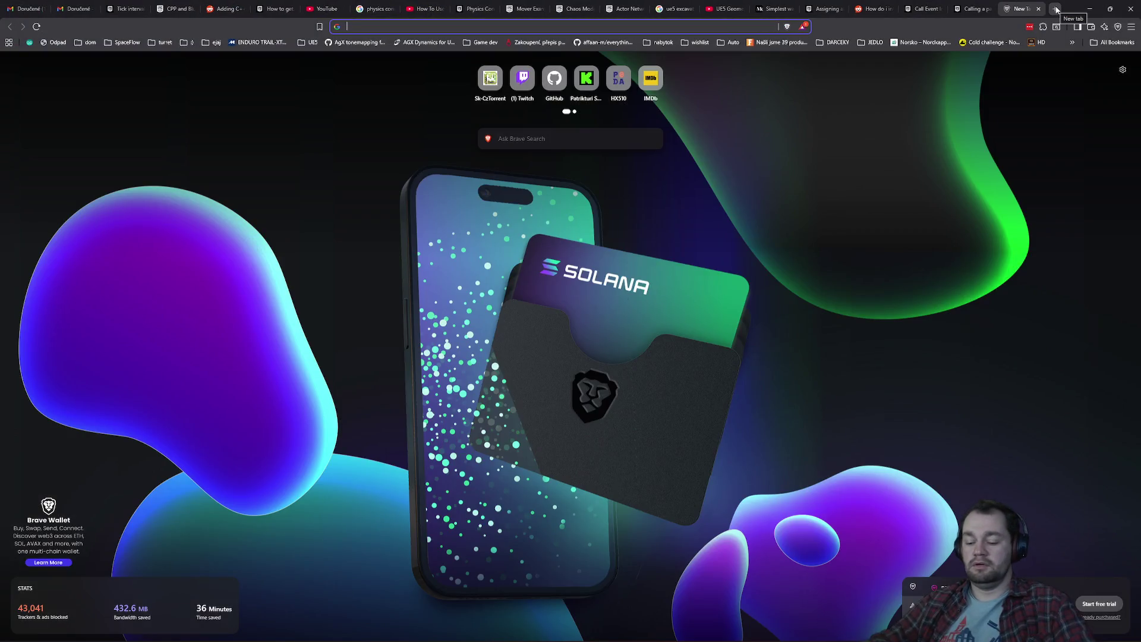
Search the web for 'ue5 stop montage replication' and scroll to the forum result.
{"action": "type", "text": "stop montage"}
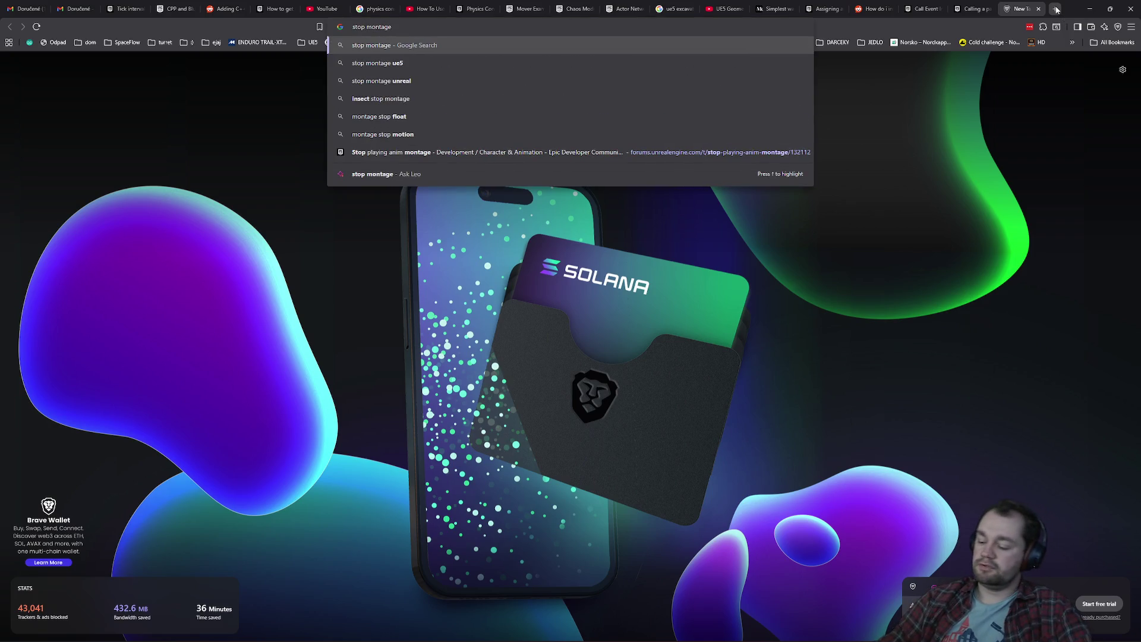
{"action": "key", "text": "Home"}
{"action": "type", "text": "ue5"}
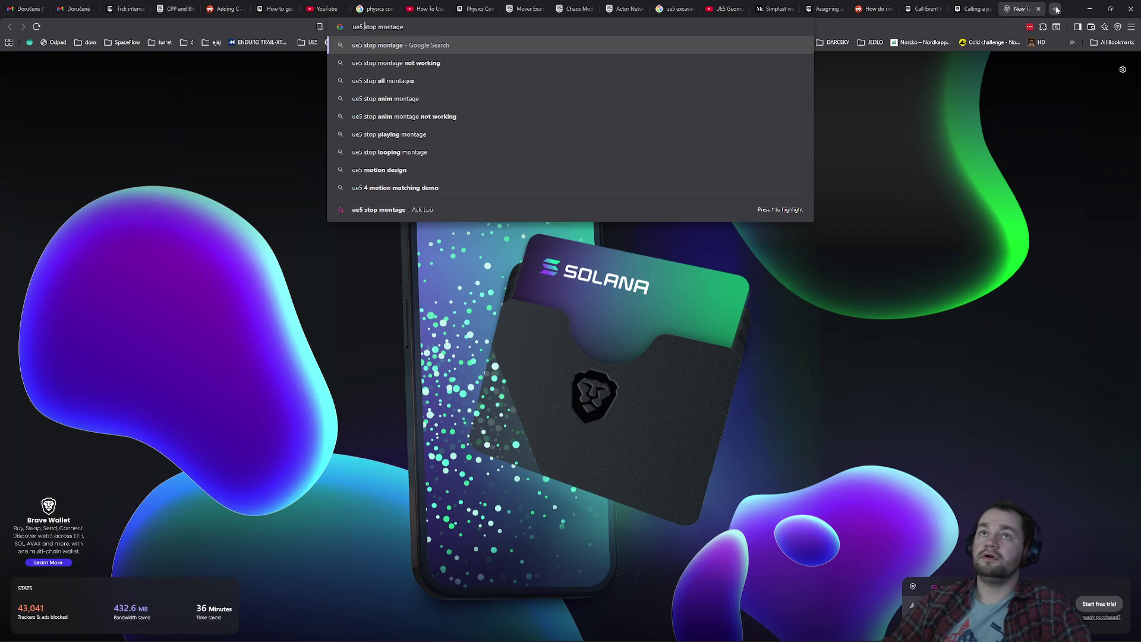
{"action": "key", "text": "End"}
{"action": "type", "text": "repl"}
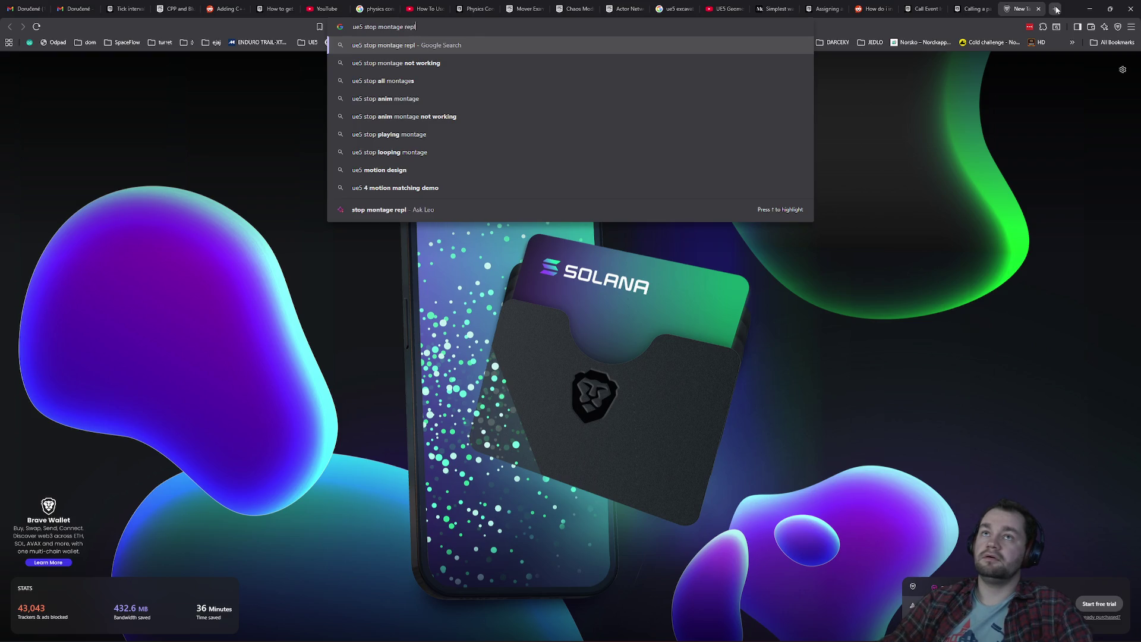
{"action": "type", "text": "ication"}
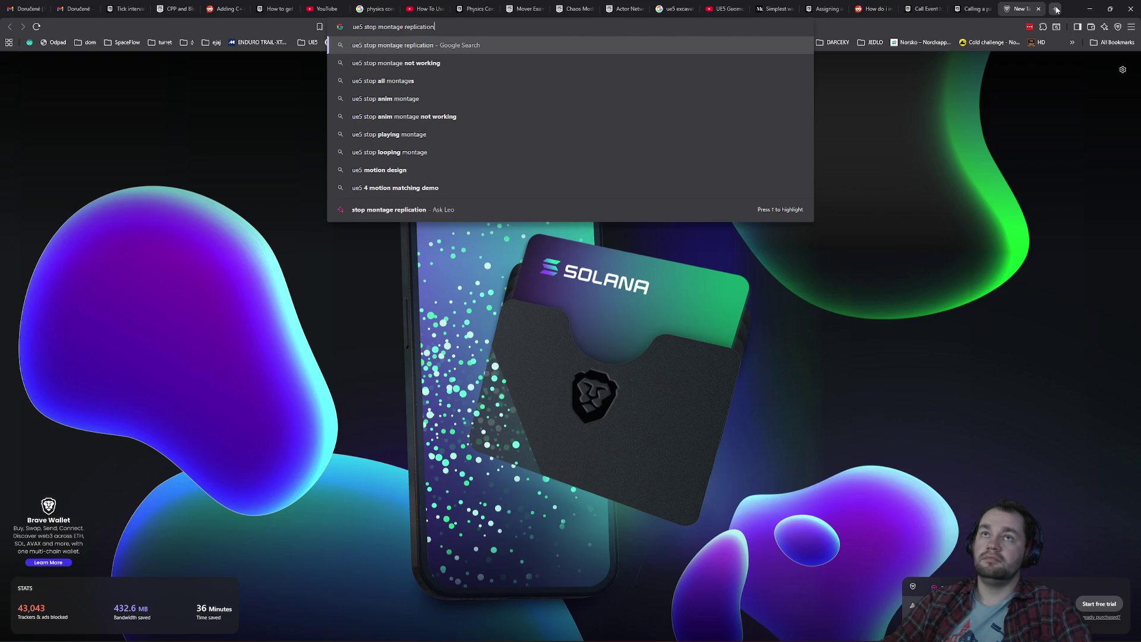
{"action": "key", "text": "Return"}
{"action": "scroll", "coordinate": [668, 340], "scroll_direction": "down", "scroll_amount": 3}
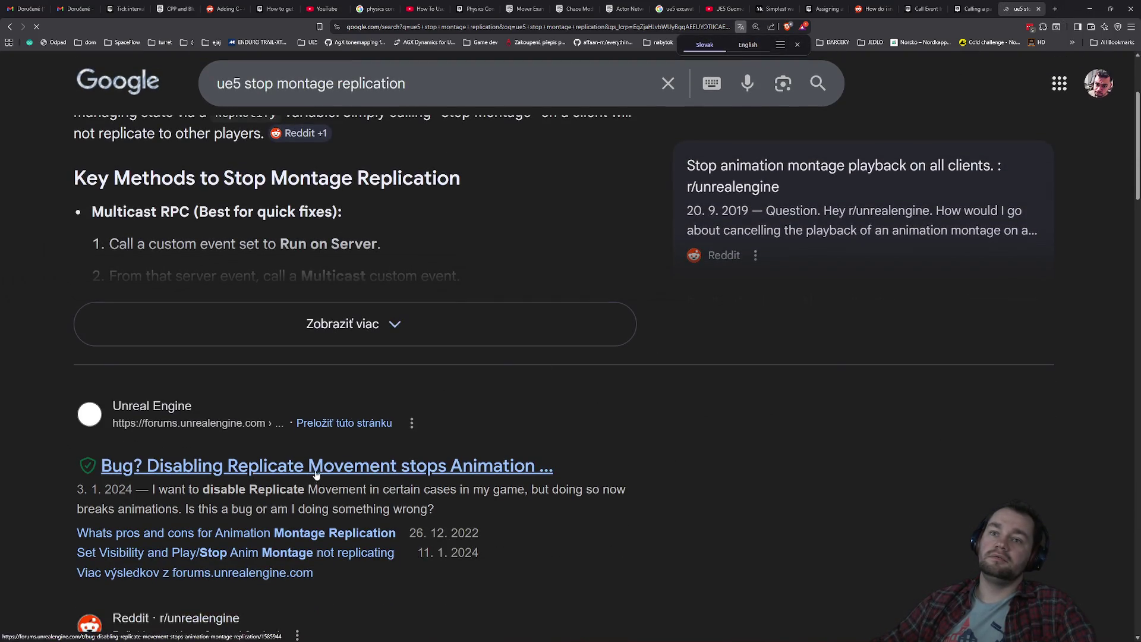
{"action": "left_click", "coordinate": [319, 472]}
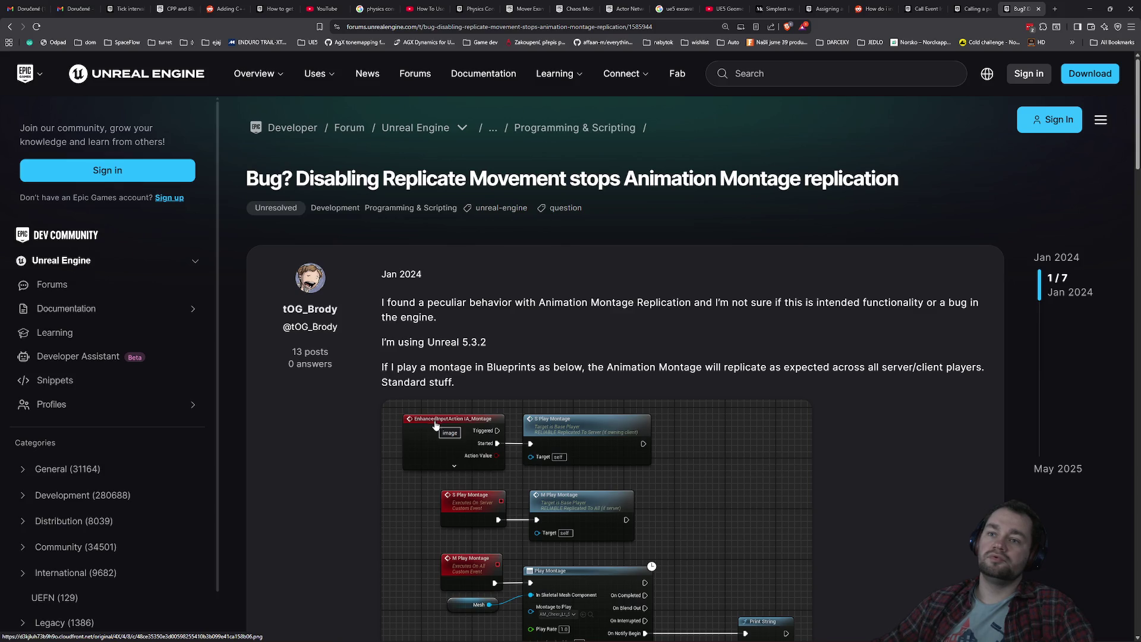
{"action": "scroll", "coordinate": [436, 425], "scroll_direction": "down", "scroll_amount": 2}
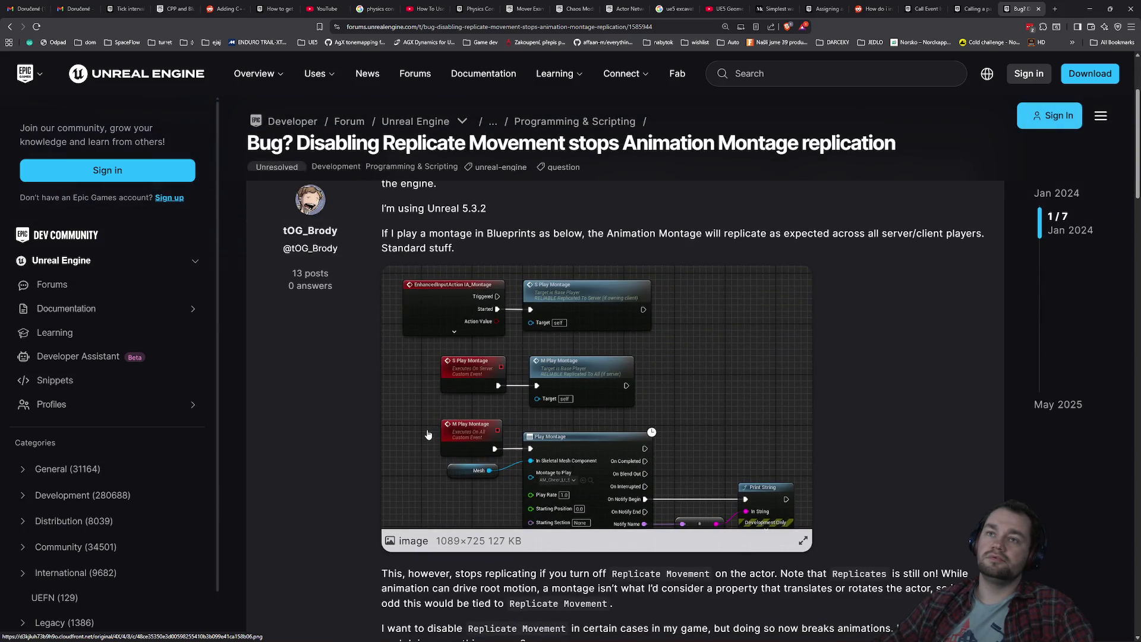
{"action": "scroll", "coordinate": [417, 437], "scroll_direction": "down", "scroll_amount": 6}
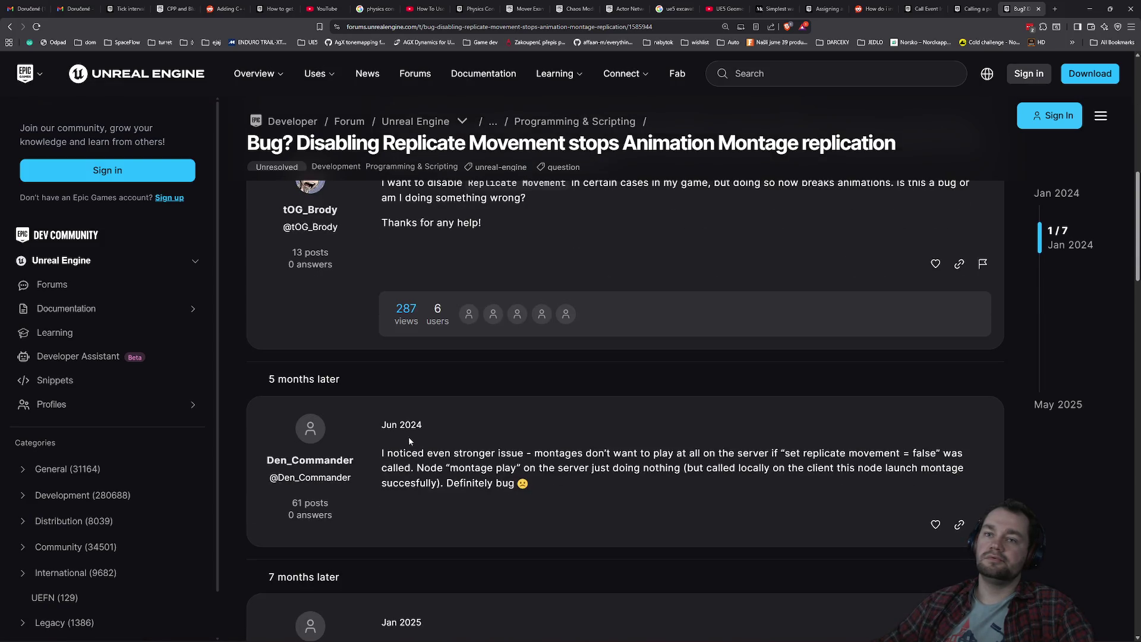
{"action": "mouse_move", "coordinate": [444, 468]}
{"action": "left_mouse_down"}
{"action": "mouse_move", "coordinate": [598, 481]}
{"action": "mouse_move", "coordinate": [921, 471]}
{"action": "mouse_move", "coordinate": [539, 484]}
{"action": "left_mouse_up"}
{"action": "left_click", "coordinate": [540, 481]}
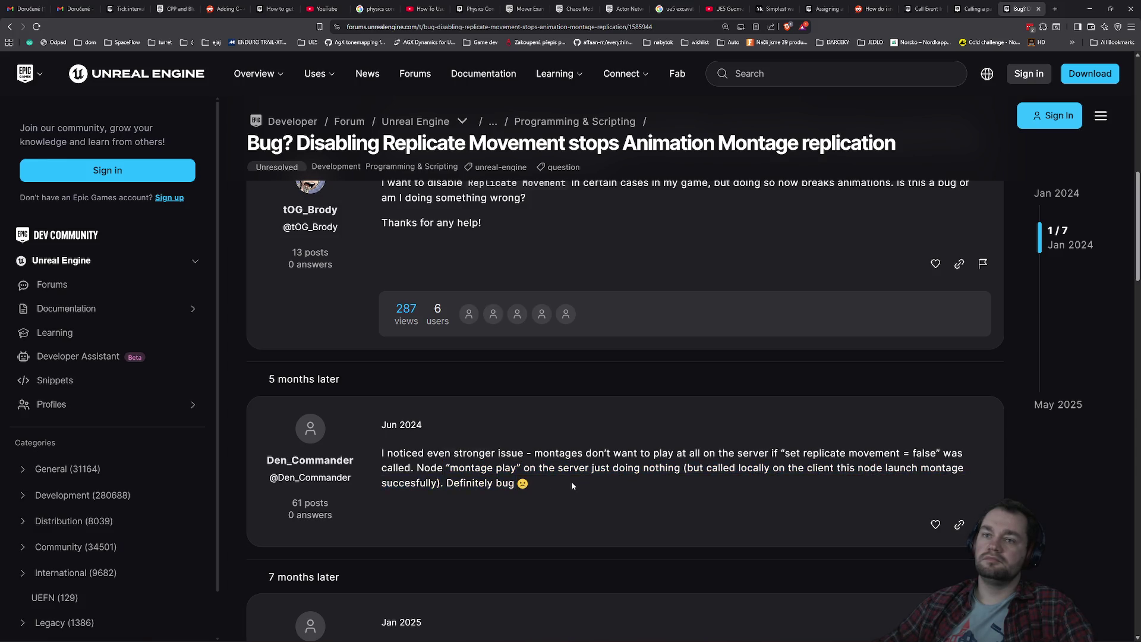
{"action": "scroll", "coordinate": [555, 488], "scroll_direction": "down", "scroll_amount": 2}
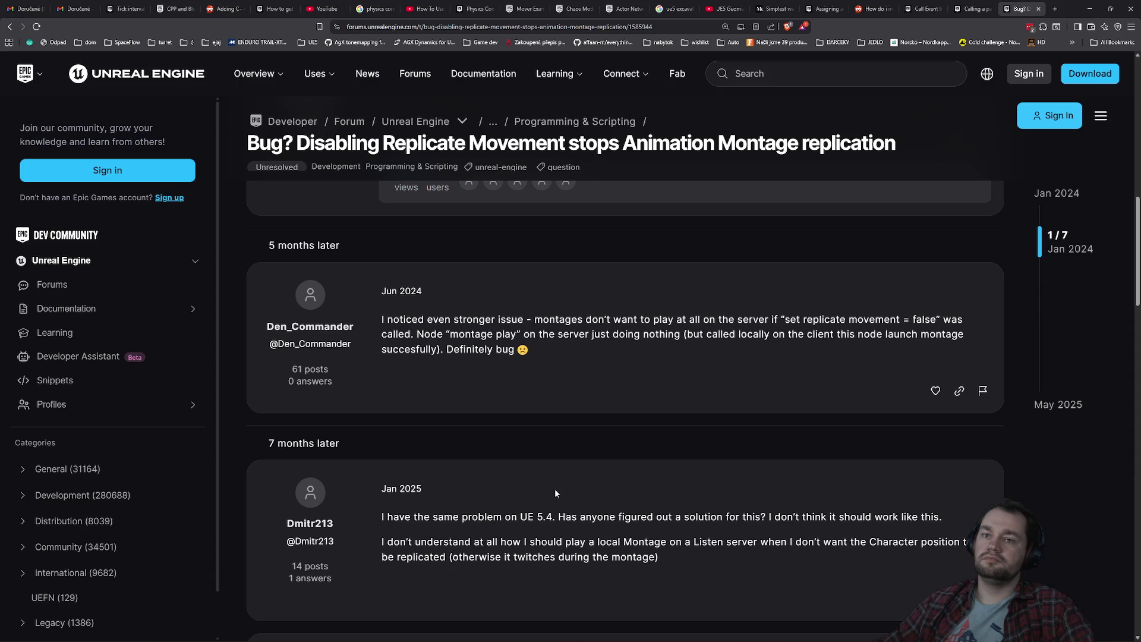
{"action": "scroll", "coordinate": [555, 493], "scroll_direction": "up", "scroll_amount": 8}
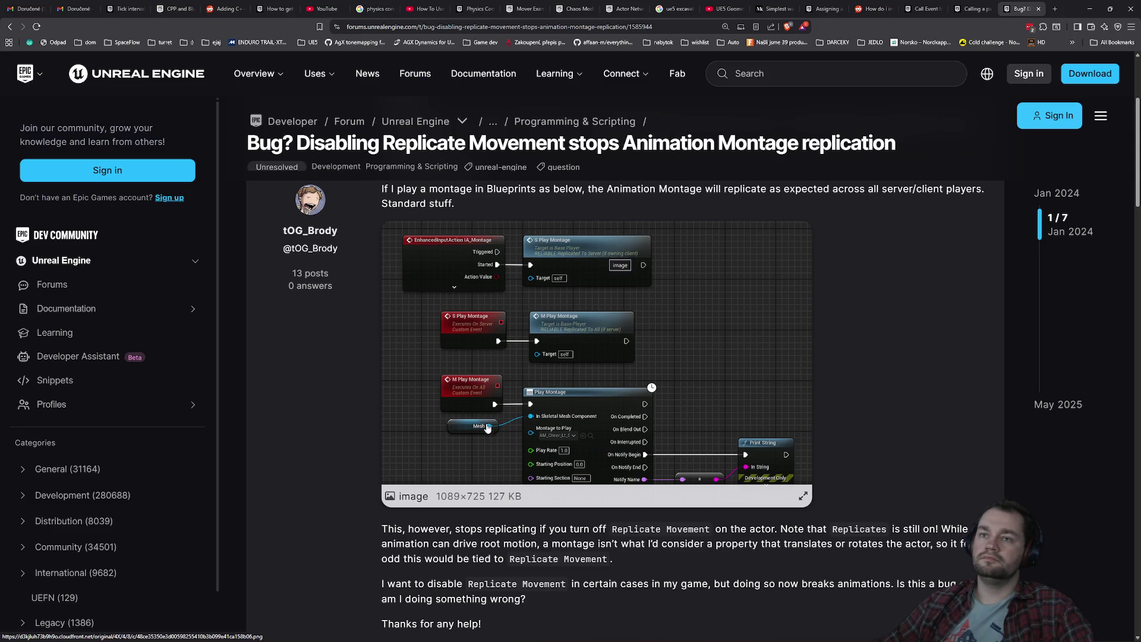
{"action": "scroll", "coordinate": [488, 426], "scroll_direction": "down", "scroll_amount": 3}
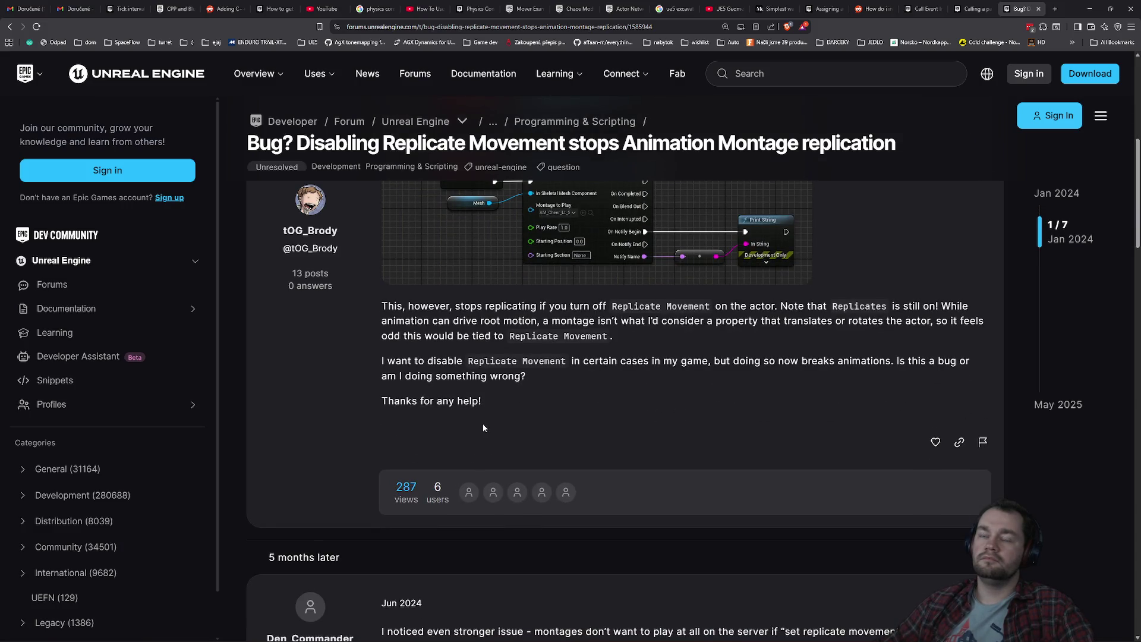
{"action": "scroll", "coordinate": [484, 428], "scroll_direction": "down", "scroll_amount": 3}
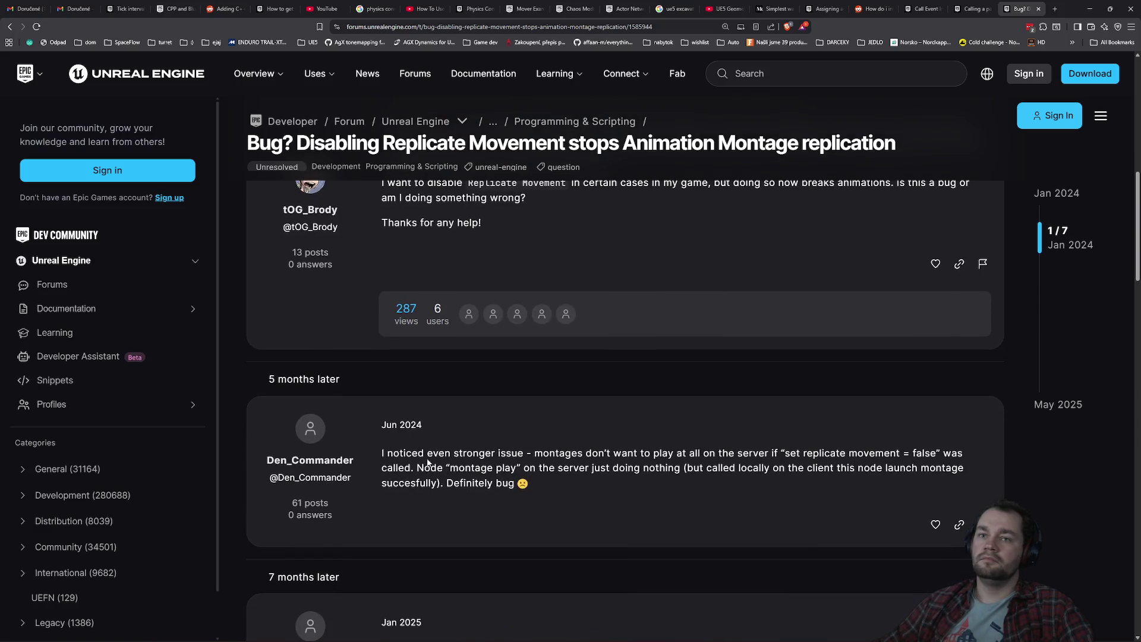
{"action": "mouse_move", "coordinate": [439, 455]}
{"action": "left_mouse_down"}
{"action": "mouse_move", "coordinate": [958, 455]}
{"action": "mouse_move", "coordinate": [423, 468]}
{"action": "mouse_move", "coordinate": [885, 470]}
{"action": "left_mouse_up"}
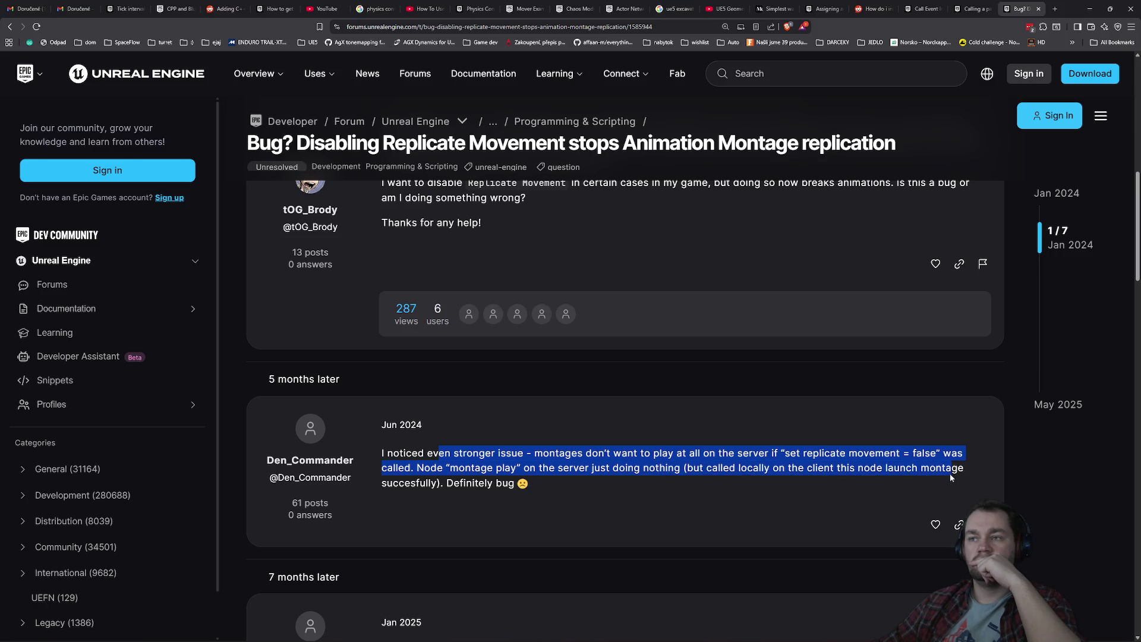
Read the forum replies down to the May 2025 TickPose workaround, then go back to Google.
{"action": "left_click", "coordinate": [925, 479]}
{"action": "scroll", "coordinate": [606, 500], "scroll_direction": "down", "scroll_amount": 1}
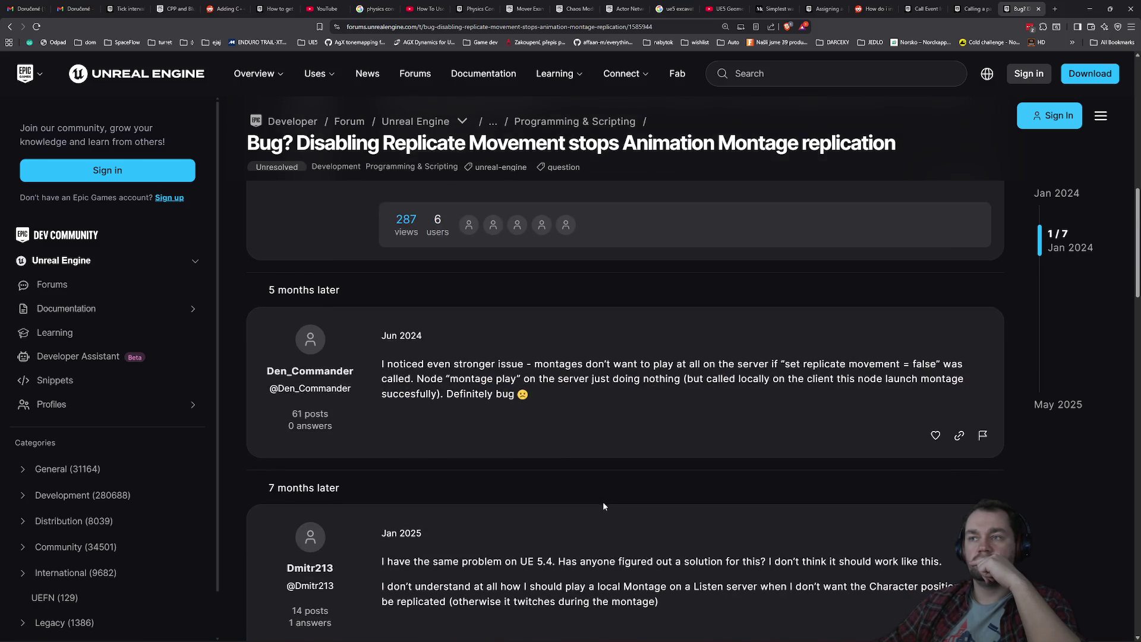
{"action": "scroll", "coordinate": [603, 501], "scroll_direction": "down", "scroll_amount": 1}
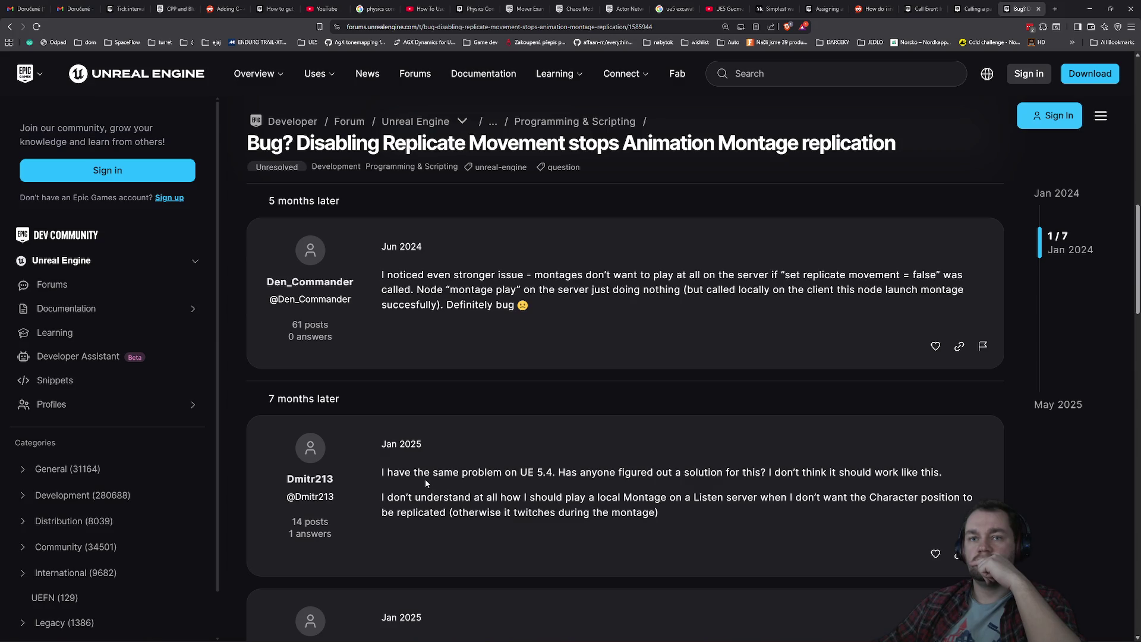
{"action": "scroll", "coordinate": [480, 504], "scroll_direction": "down", "scroll_amount": 3}
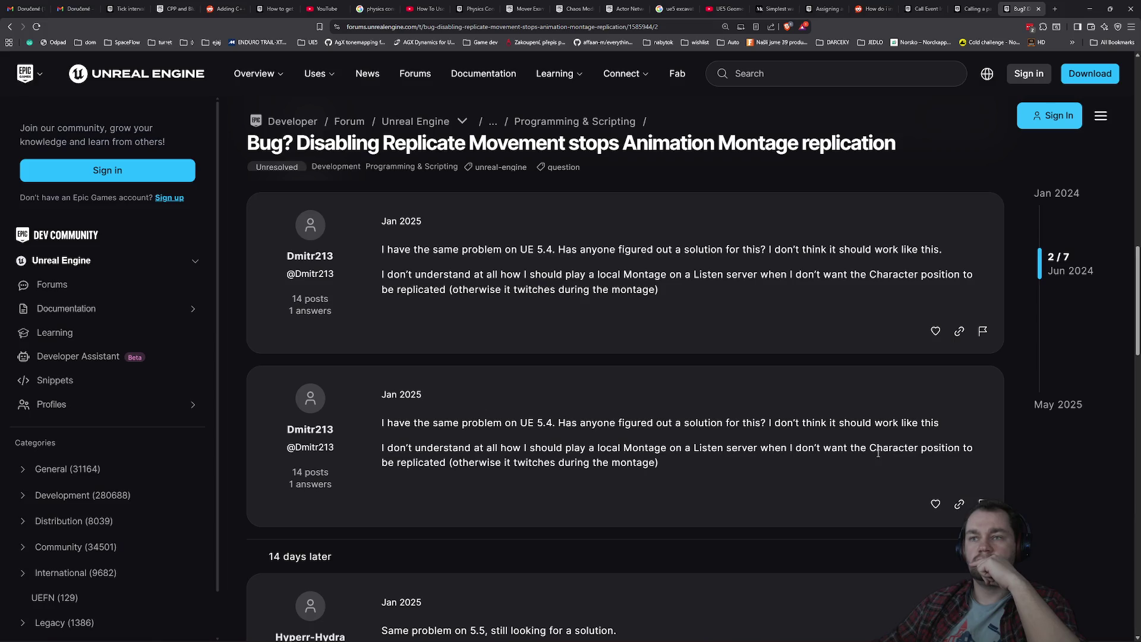
{"action": "scroll", "coordinate": [448, 472], "scroll_direction": "down", "scroll_amount": 2}
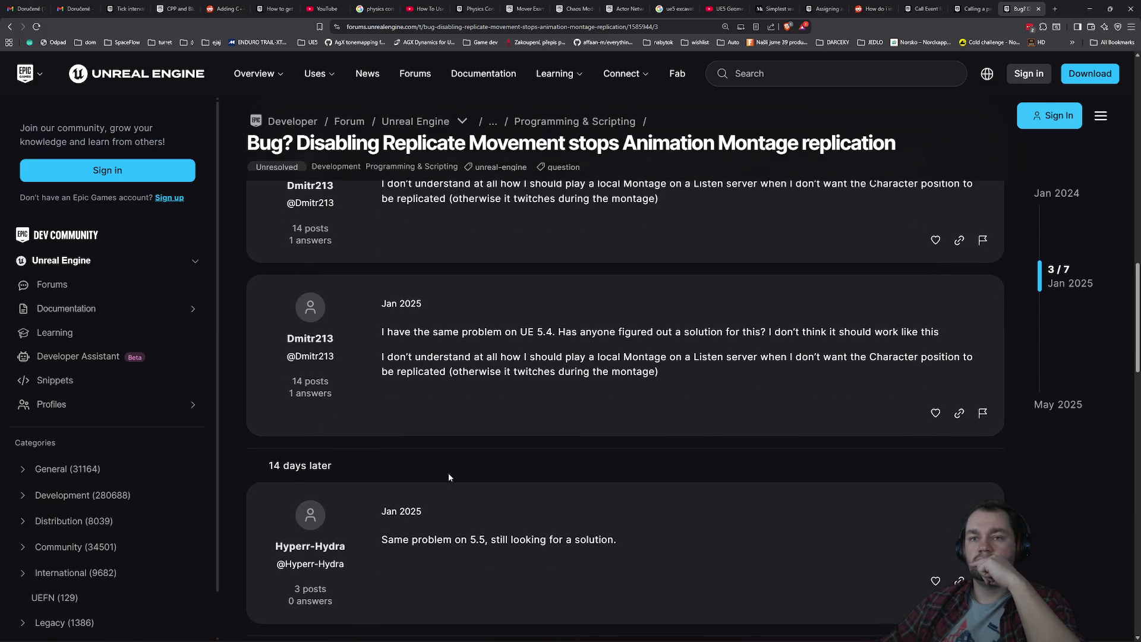
{"action": "scroll", "coordinate": [449, 472], "scroll_direction": "down", "scroll_amount": 2}
{"action": "scroll", "coordinate": [449, 474], "scroll_direction": "down", "scroll_amount": 3}
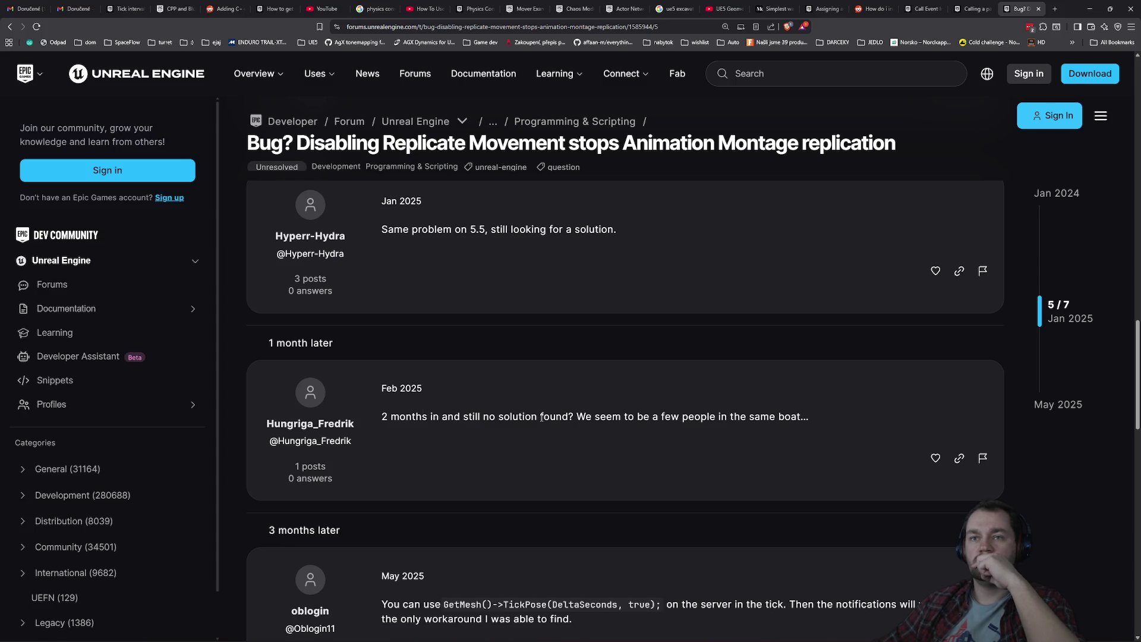
{"action": "scroll", "coordinate": [567, 436], "scroll_direction": "down", "scroll_amount": 1}
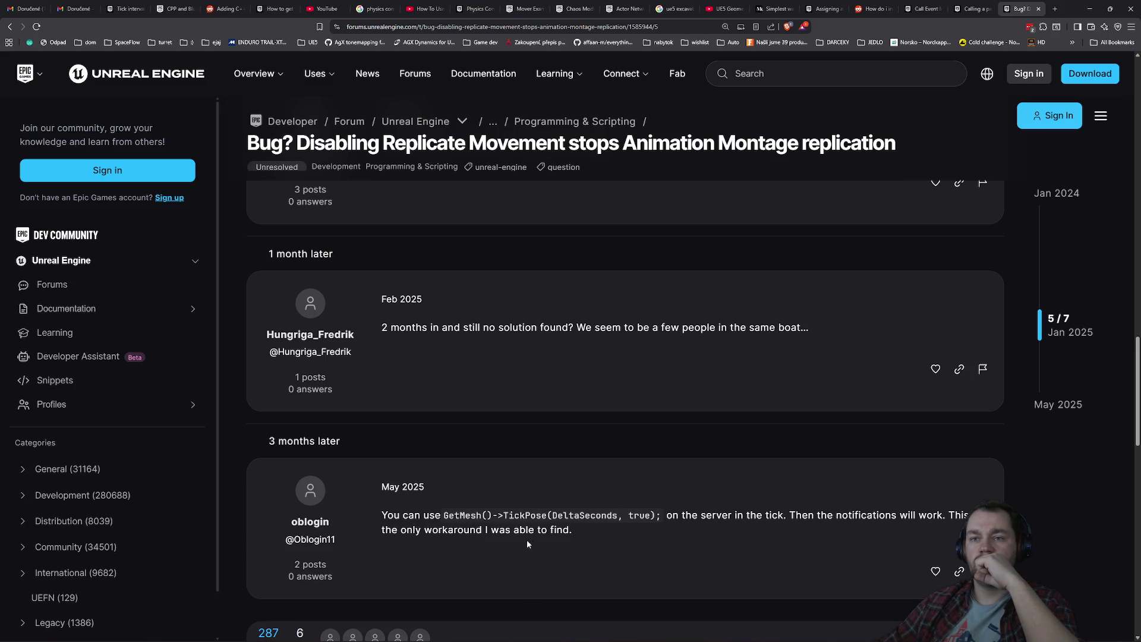
{"action": "scroll", "coordinate": [527, 540], "scroll_direction": "down", "scroll_amount": 2}
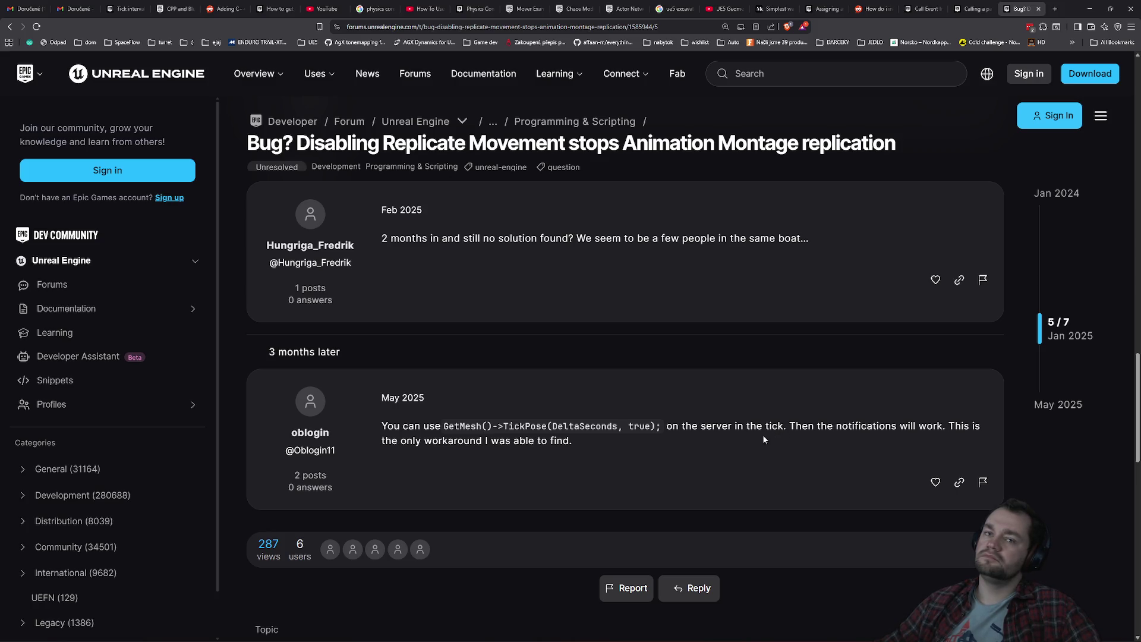
{"action": "left_click", "coordinate": [9, 27]}
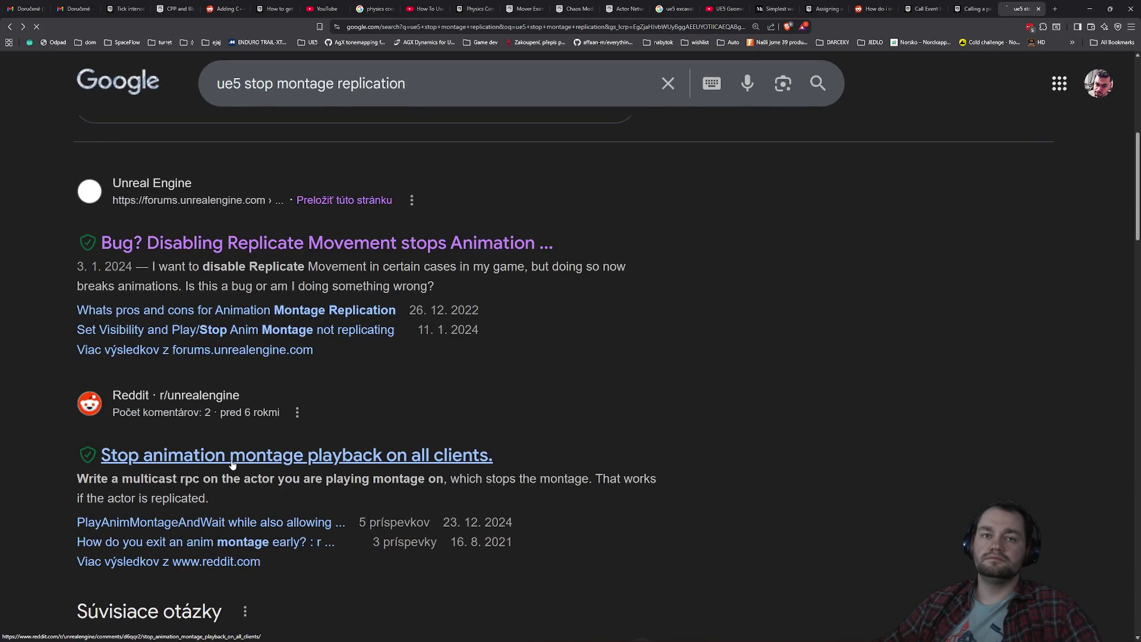
Read the Reddit thread's multicast RPC advice at larger zoom, then switch back to Unreal.
{"action": "left_click", "coordinate": [232, 459]}
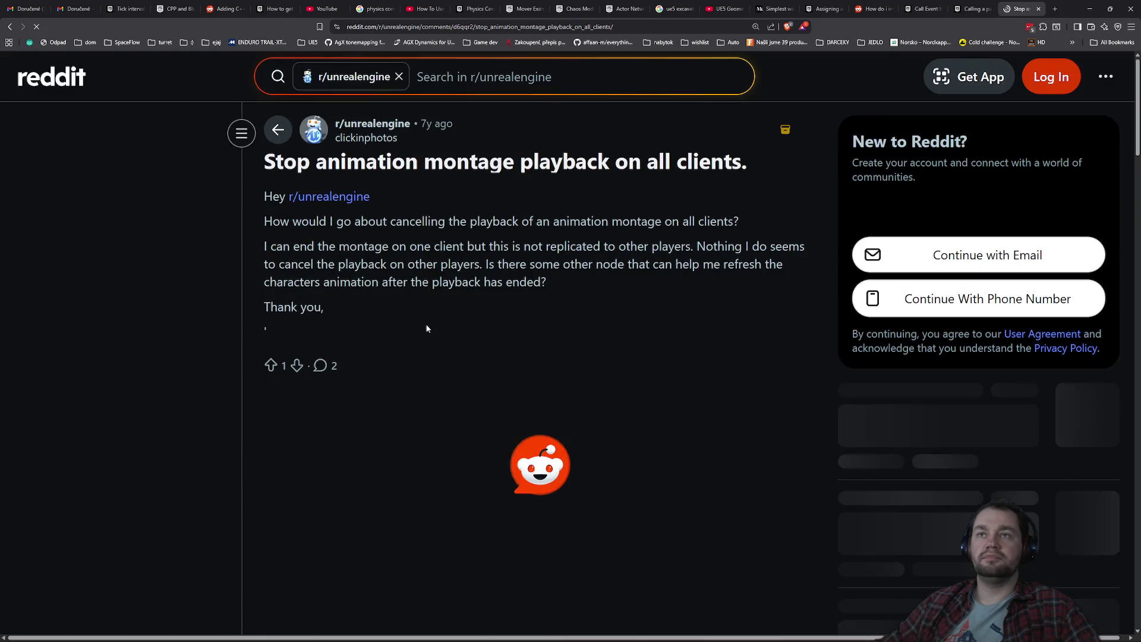
{"action": "scroll", "coordinate": [436, 315], "scroll_direction": "down", "scroll_amount": 3}
{"action": "key", "text": "ctrl+plus"}
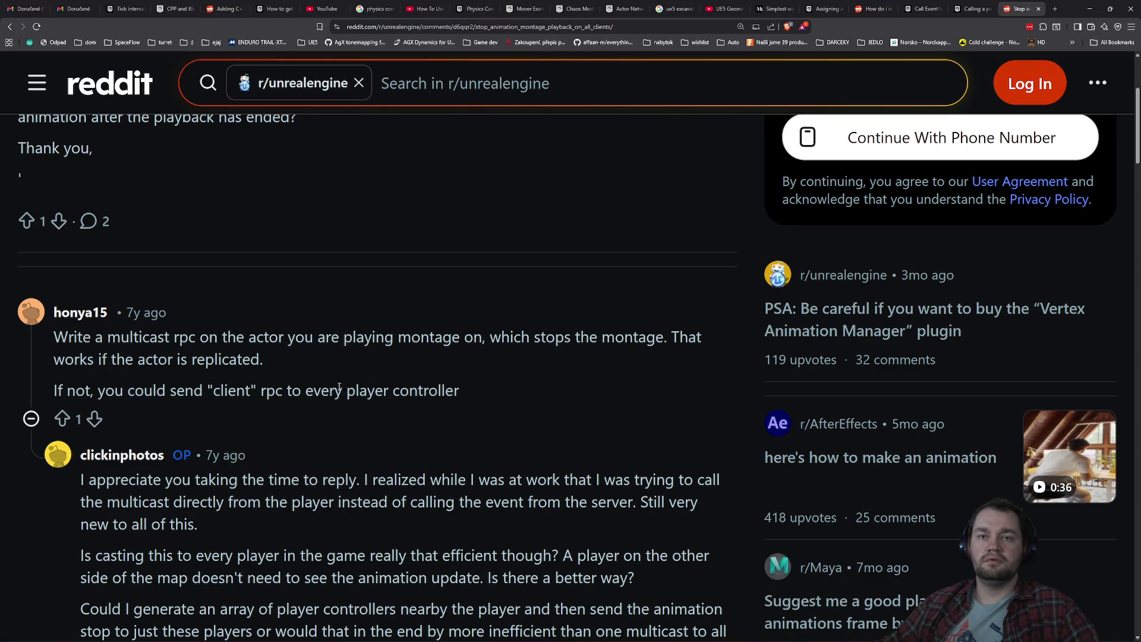
{"action": "scroll", "coordinate": [340, 388], "scroll_direction": "down", "scroll_amount": 3}
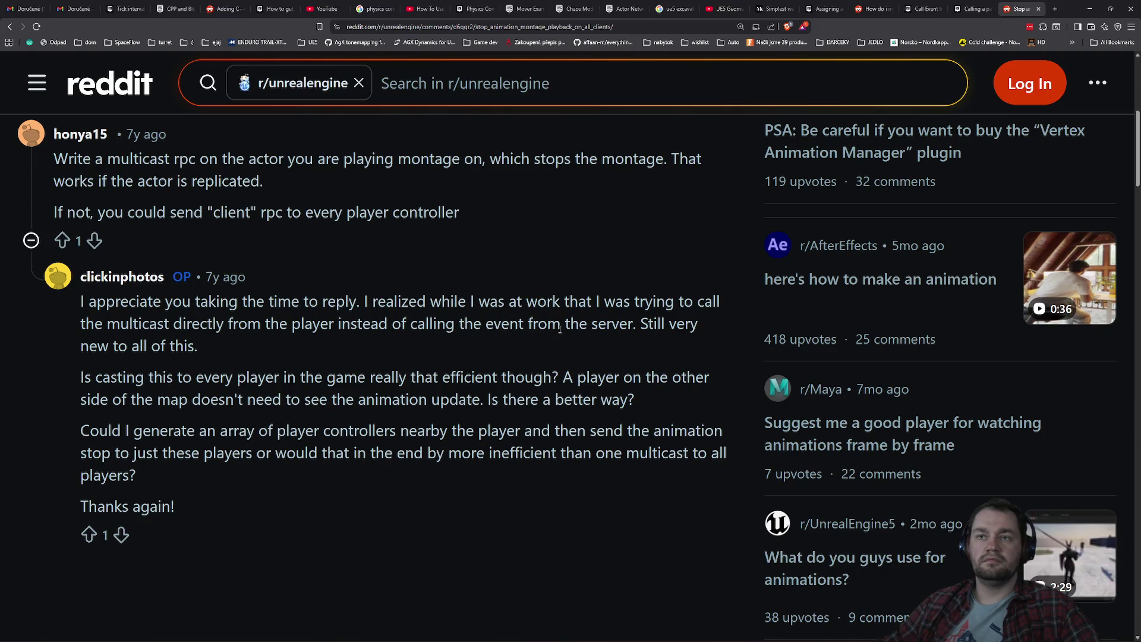
{"action": "key", "text": "alt+Tab"}
{"action": "scroll", "coordinate": [380, 333], "scroll_direction": "up", "scroll_amount": 3}
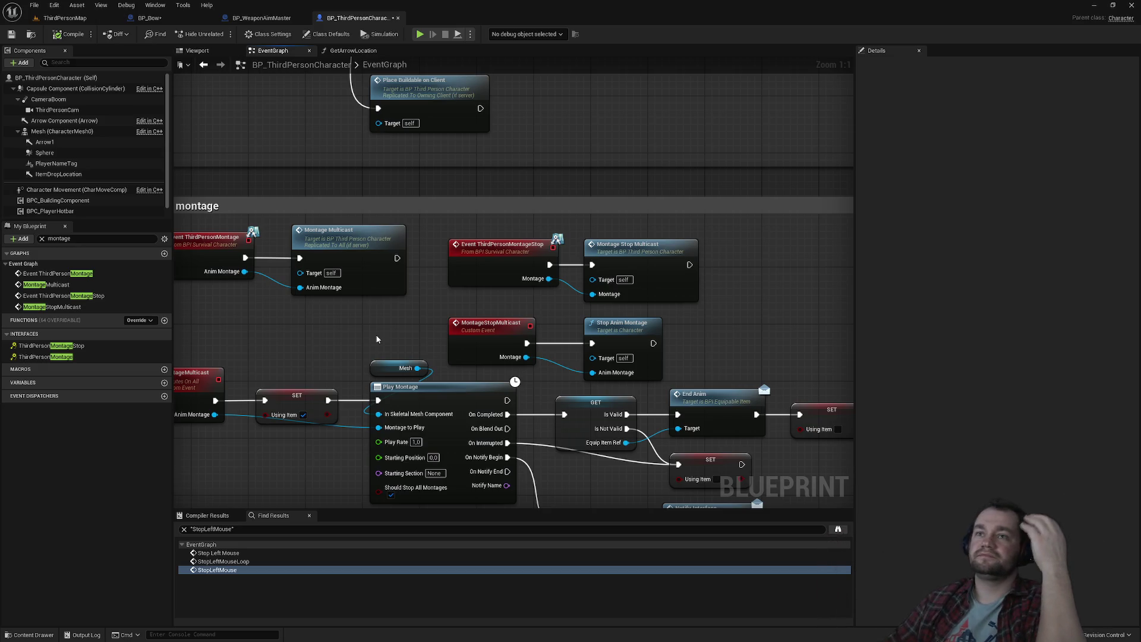
Review Play anim montage and right-mouse aim events across the three blueprints, then return to Reddit.
{"action": "left_click_drag", "start_coordinate": [377, 338], "coordinate": [487, 351]}
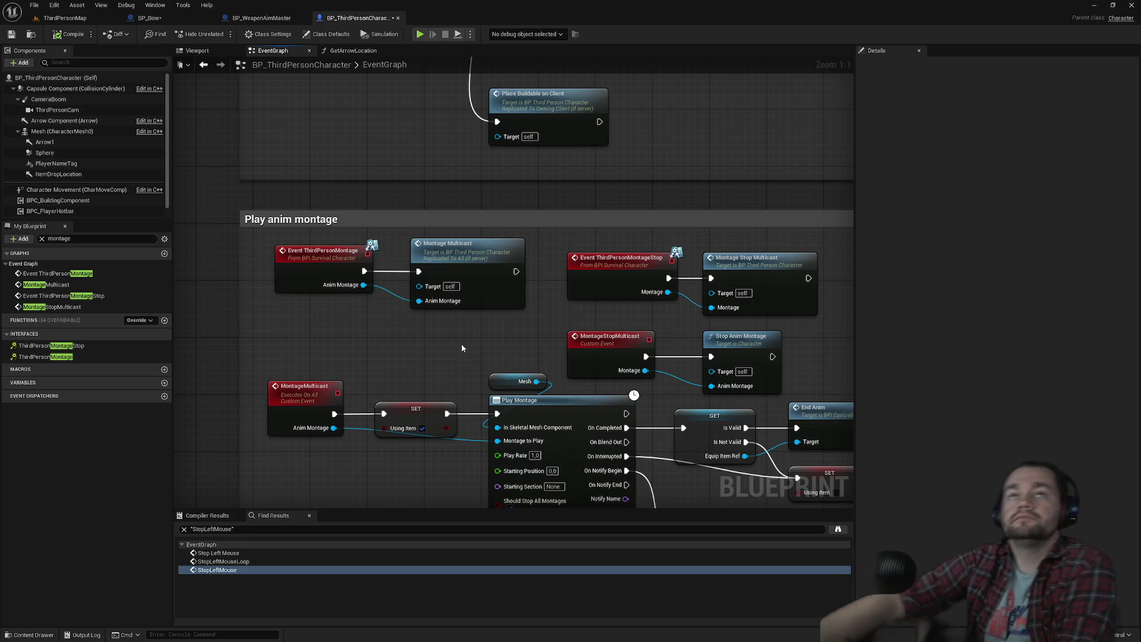
{"action": "left_click", "coordinate": [149, 18]}
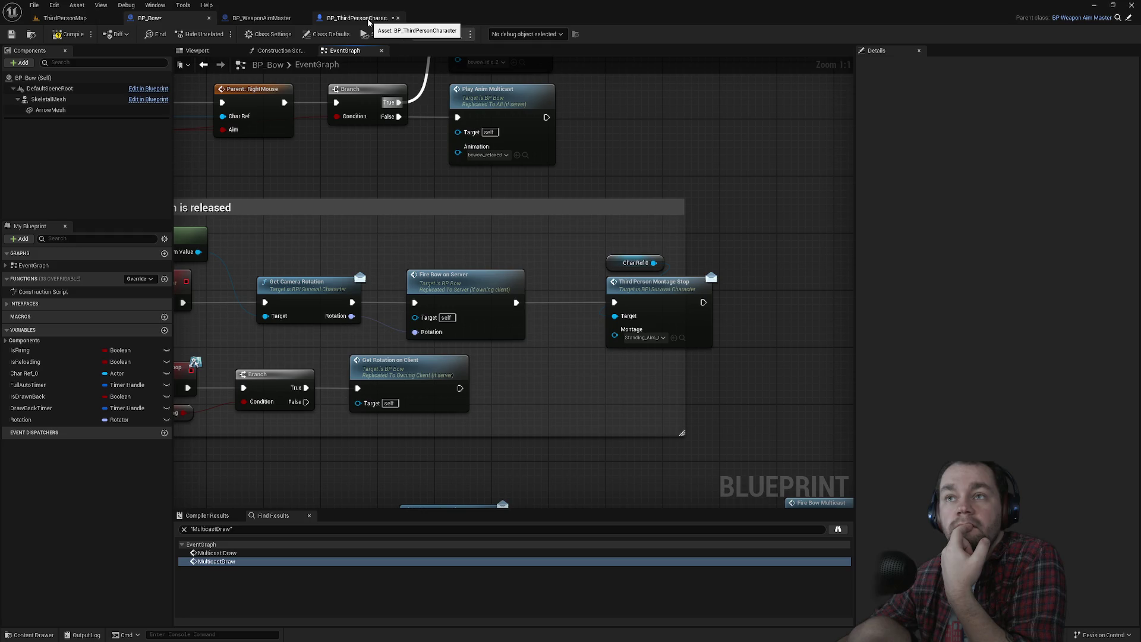
{"action": "left_click", "coordinate": [277, 17]}
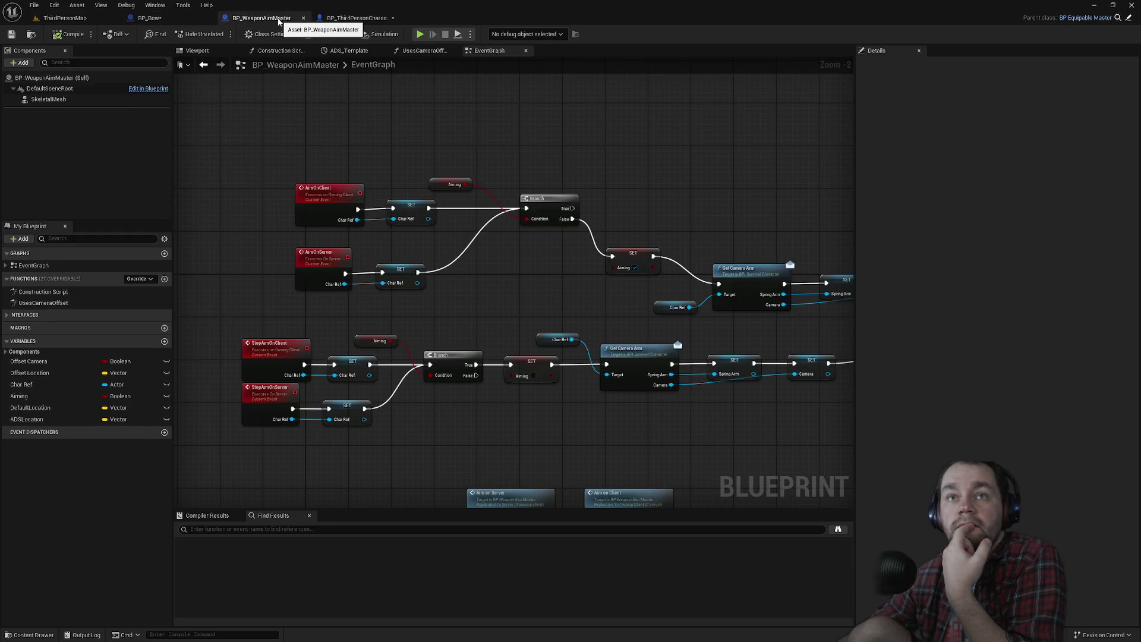
{"action": "left_click", "coordinate": [346, 19]}
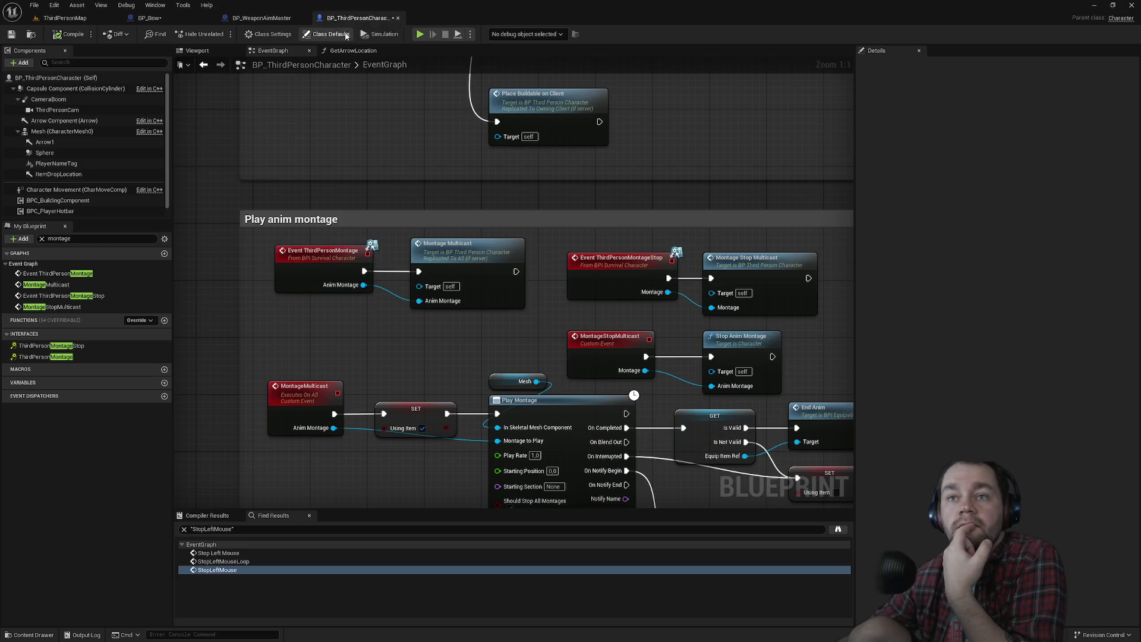
{"action": "left_click_drag", "start_coordinate": [416, 302], "coordinate": [355, 195]}
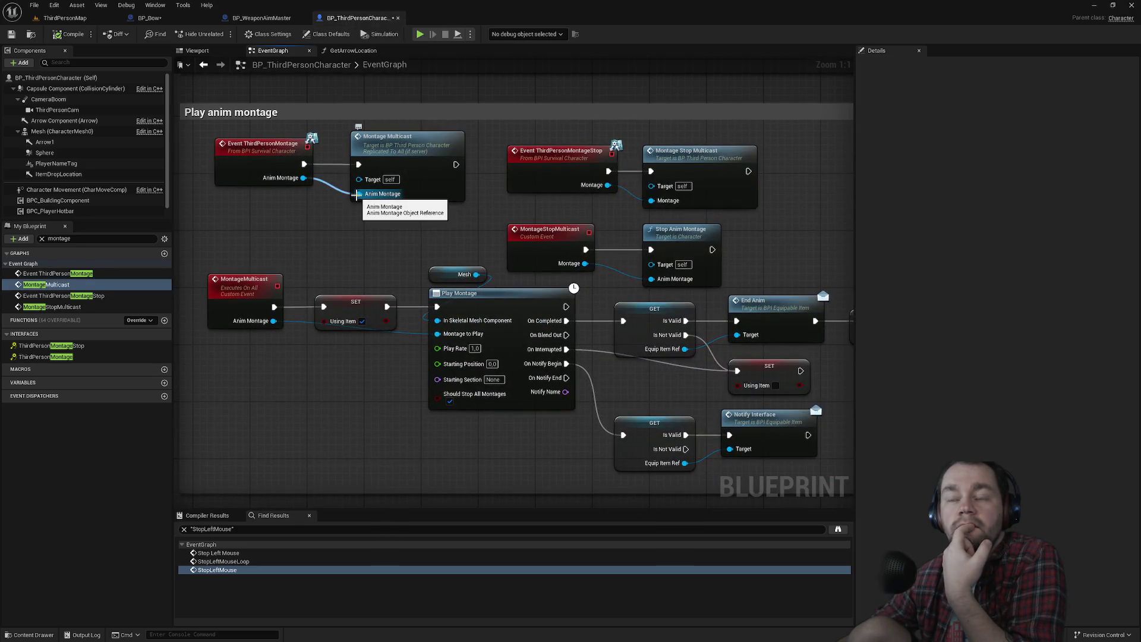
{"action": "left_click", "coordinate": [274, 19]}
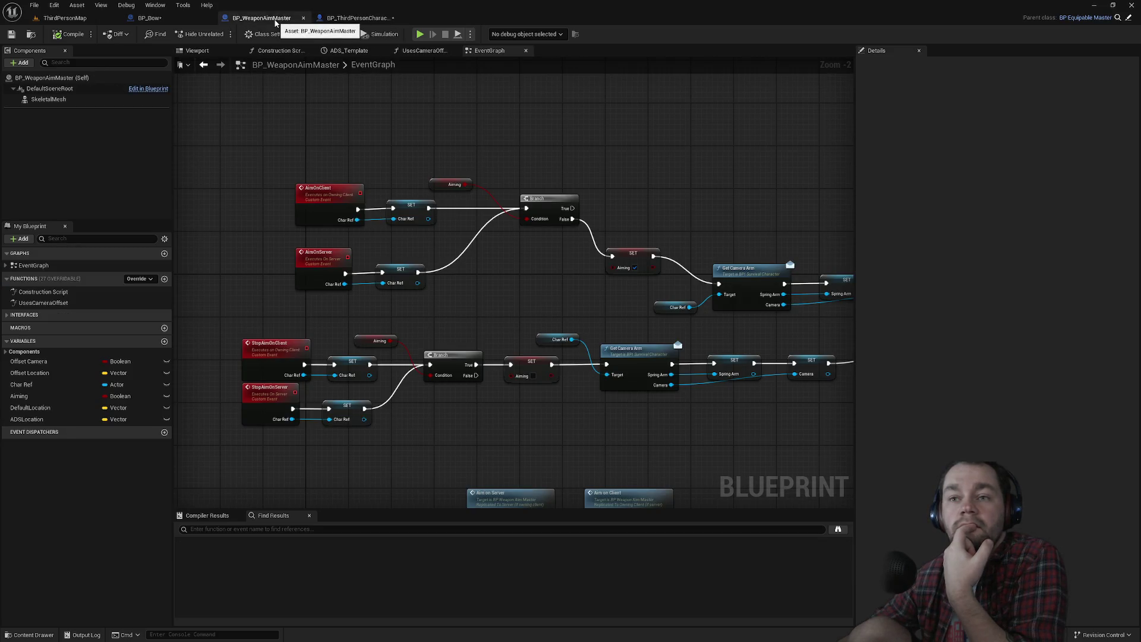
{"action": "left_click_drag", "start_coordinate": [457, 283], "coordinate": [375, 128]}
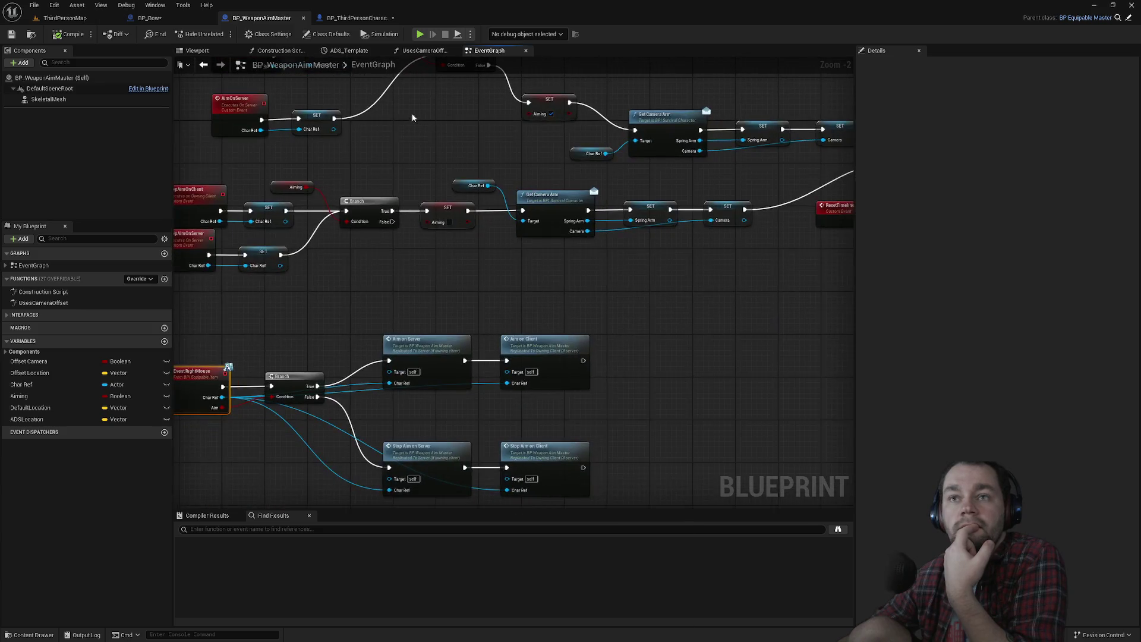
{"action": "left_click", "coordinate": [356, 18]}
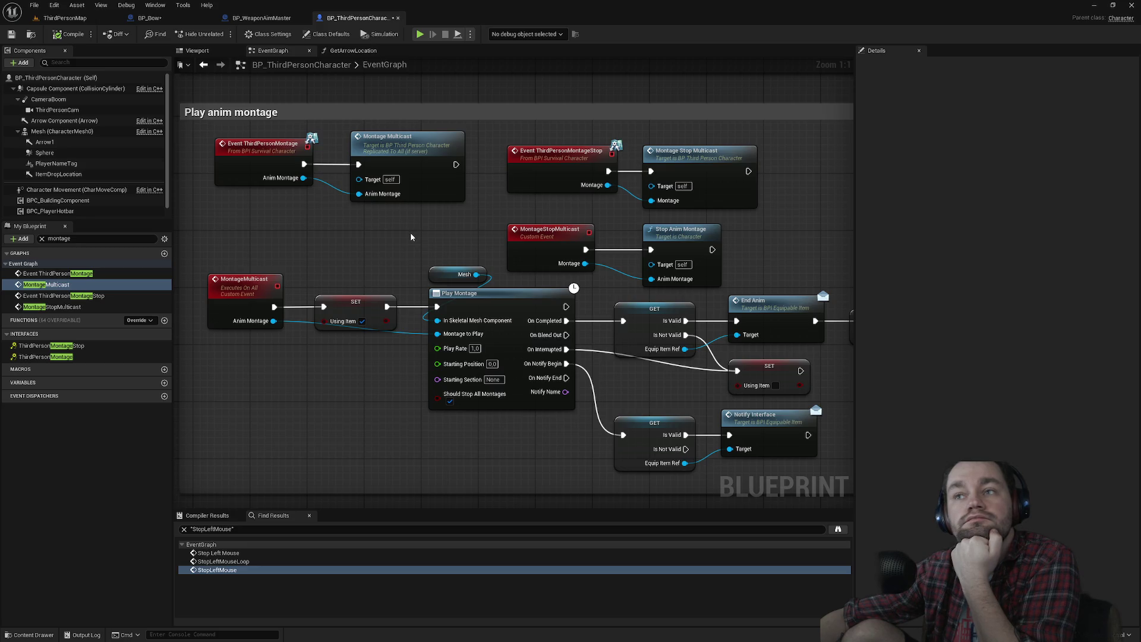
{"action": "mouse_move", "coordinate": [409, 238]}
{"action": "left_mouse_down"}
{"action": "mouse_move", "coordinate": [309, 226]}
{"action": "mouse_move", "coordinate": [381, 213]}
{"action": "mouse_move", "coordinate": [449, 274]}
{"action": "left_mouse_up"}
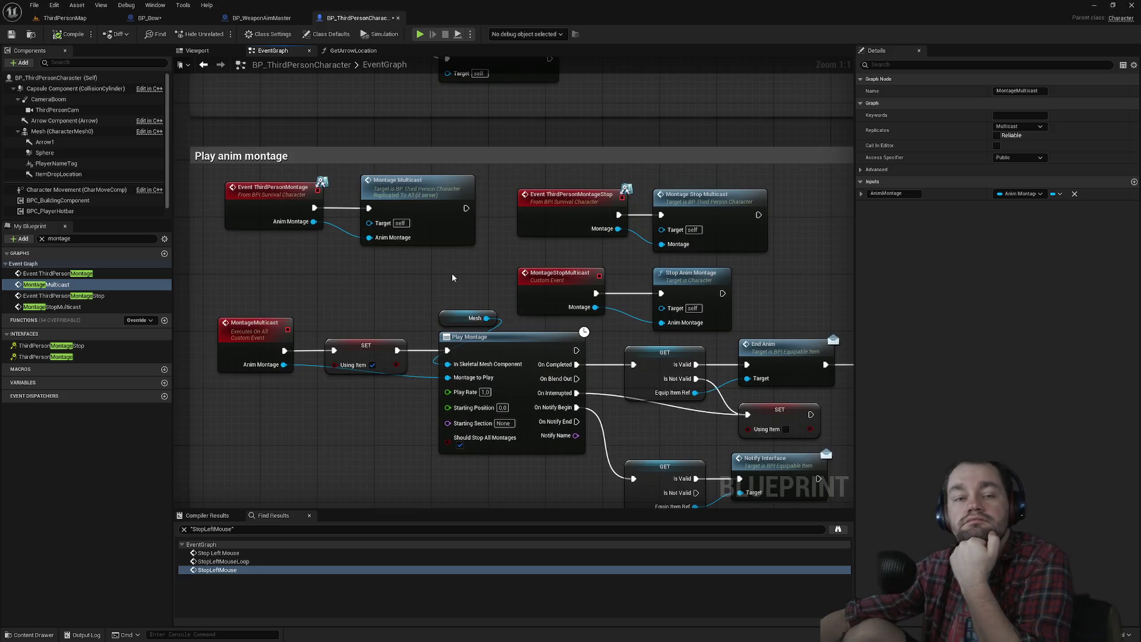
{"action": "key", "text": "alt+Tab"}
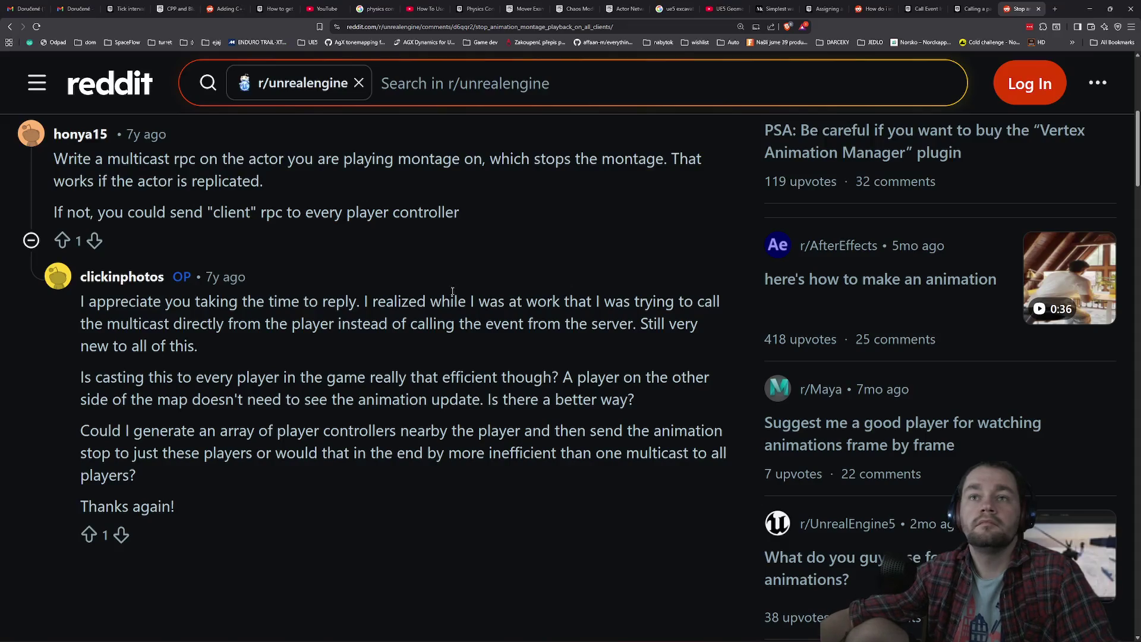
Highlight the OP's lines about casting, controller arrays and calling from the server, then return to Unreal.
{"action": "mouse_move", "coordinate": [110, 386]}
{"action": "left_mouse_down"}
{"action": "mouse_move", "coordinate": [650, 378]}
{"action": "mouse_move", "coordinate": [160, 404]}
{"action": "left_mouse_up"}
{"action": "left_click", "coordinate": [149, 386]}
{"action": "left_click", "coordinate": [160, 404]}
{"action": "left_click_drag", "start_coordinate": [82, 431], "coordinate": [356, 431]}
{"action": "left_click", "coordinate": [335, 426]}
{"action": "mouse_move", "coordinate": [97, 305]}
{"action": "left_mouse_down"}
{"action": "mouse_move", "coordinate": [718, 301]}
{"action": "mouse_move", "coordinate": [220, 326]}
{"action": "mouse_move", "coordinate": [586, 323]}
{"action": "left_mouse_up"}
{"action": "left_click", "coordinate": [593, 324]}
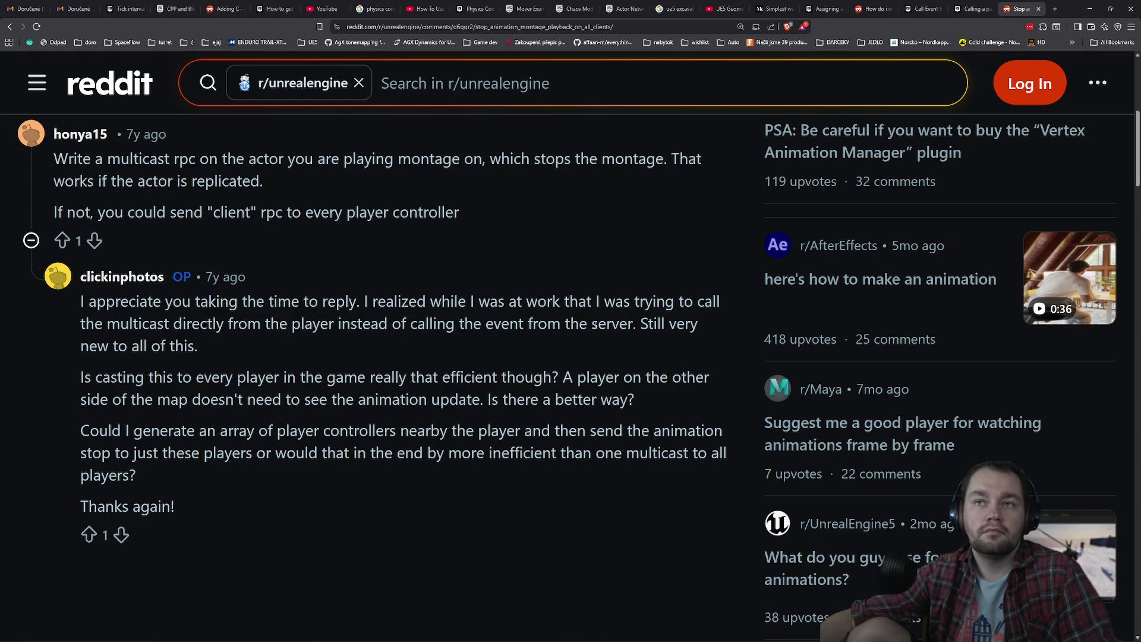
{"action": "key", "text": "alt+Tab"}
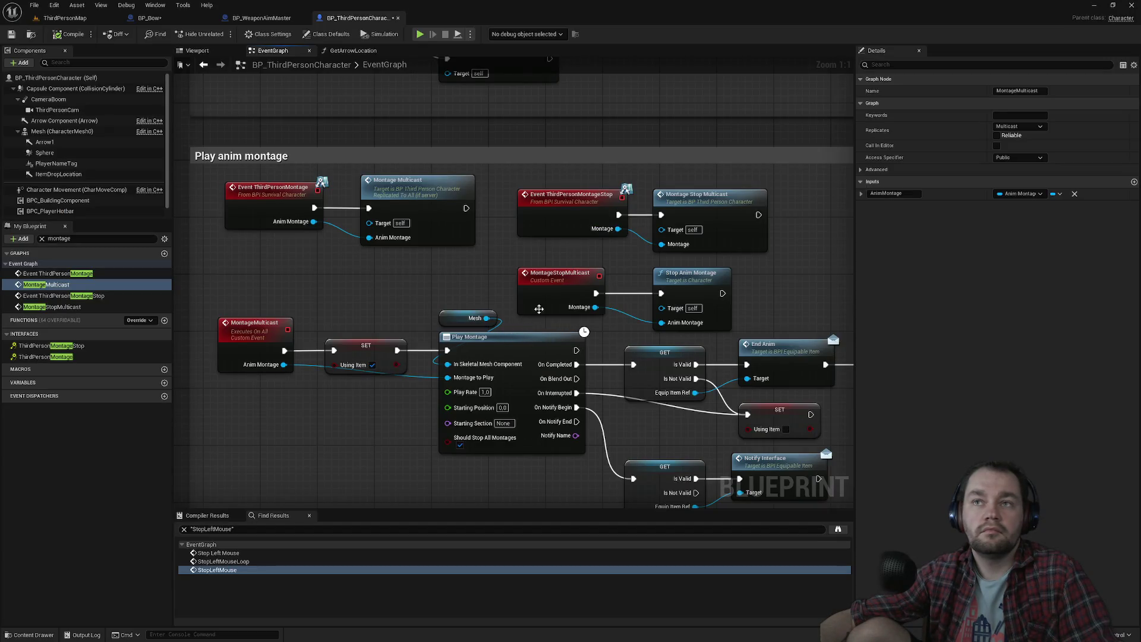
Set the MontageStopMulticast event's Replicates option to Multicast.
{"action": "left_click", "coordinate": [532, 300]}
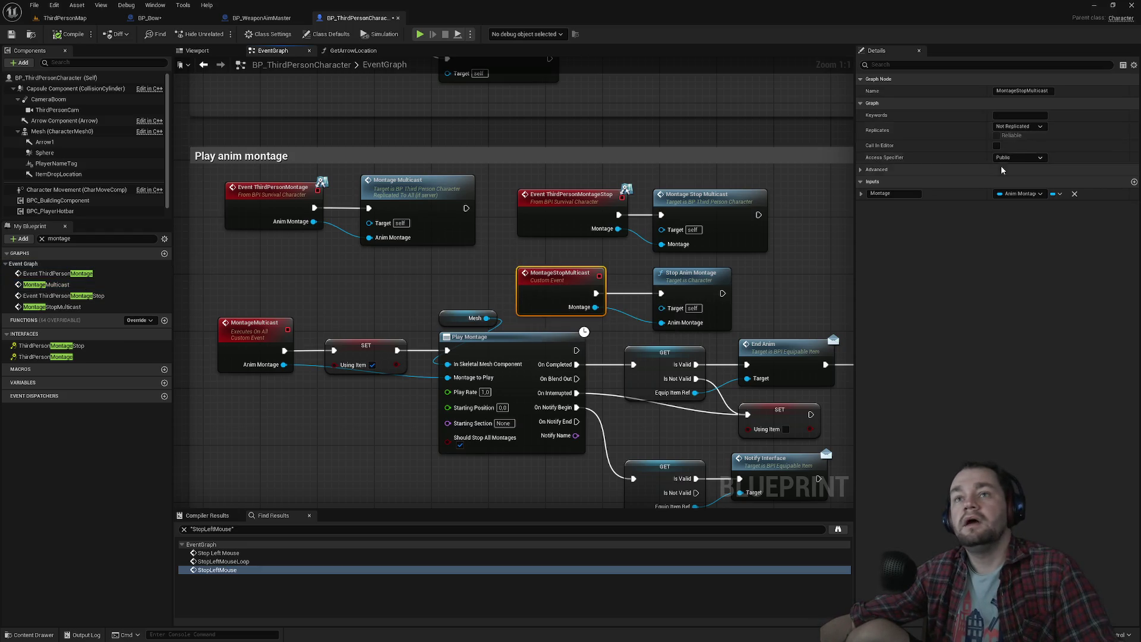
{"action": "left_click", "coordinate": [1018, 126]}
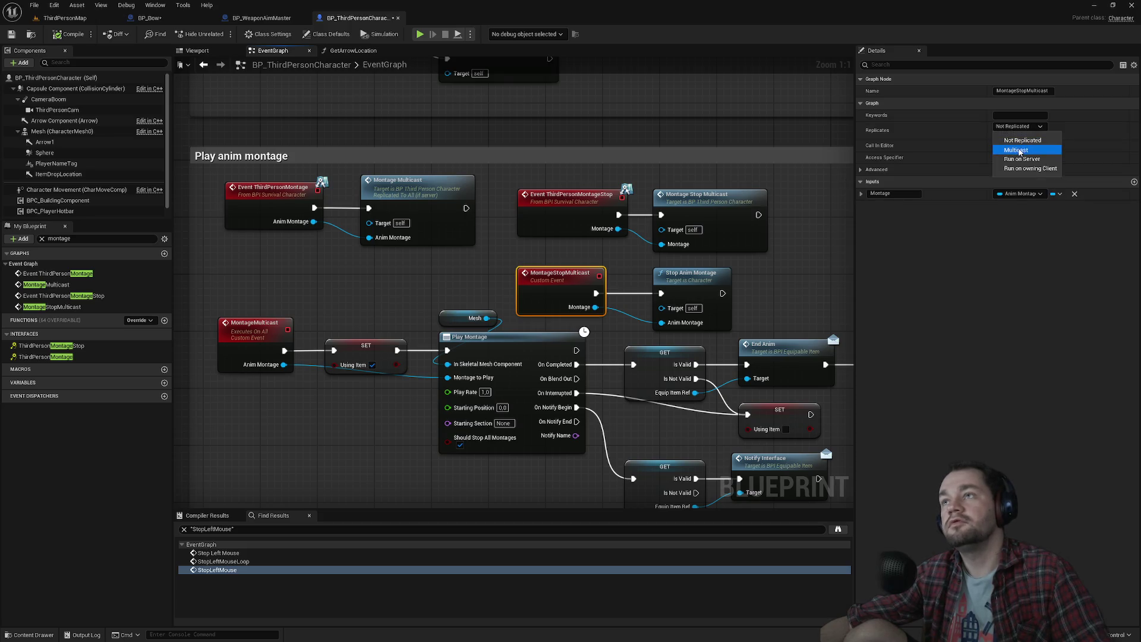
{"action": "left_click", "coordinate": [1016, 140]}
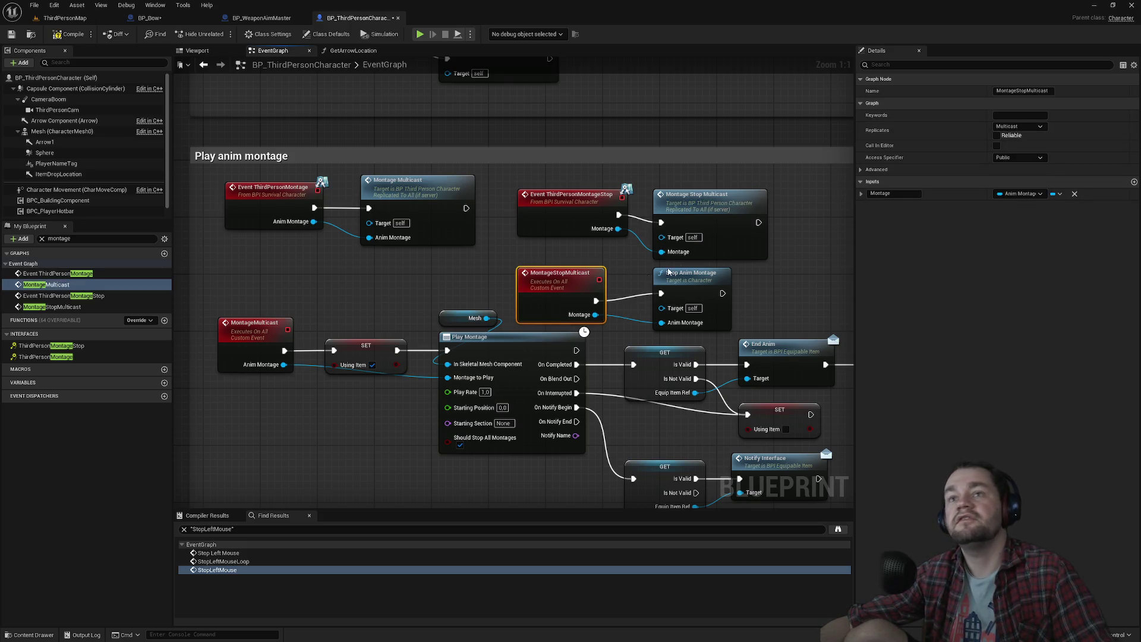
Nudge the Stop Anim Montage node, compile BP_ThirdPersonCharacter, and go back to ThirdPersonMap.
{"action": "left_click_drag", "start_coordinate": [691, 284], "coordinate": [693, 292]}
{"action": "left_click", "coordinate": [629, 275]}
{"action": "left_click", "coordinate": [583, 296]}
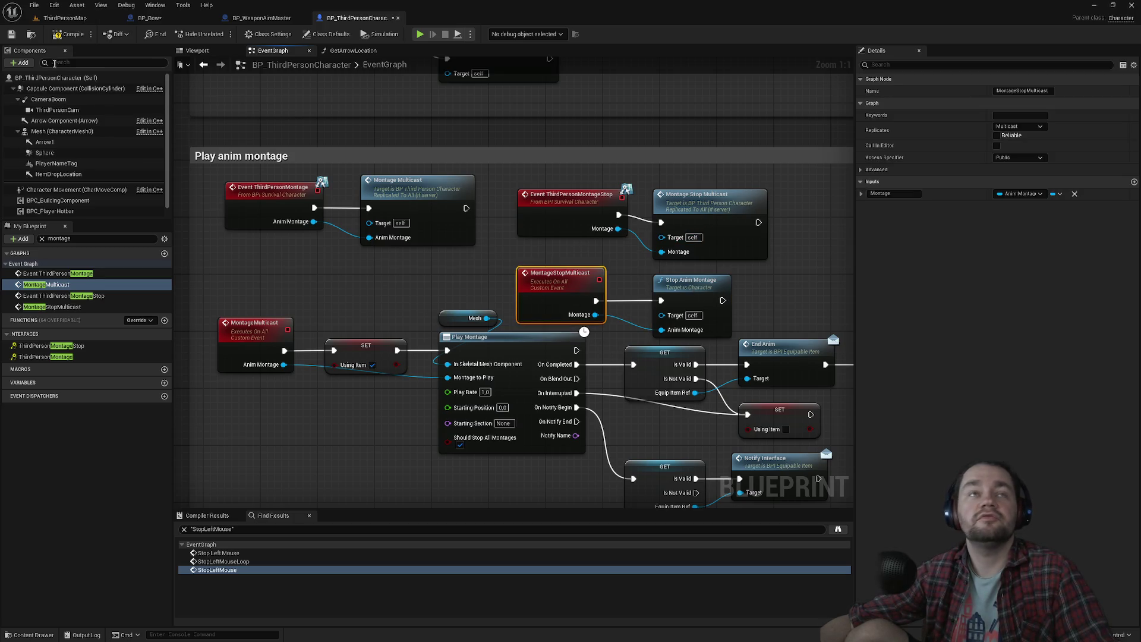
{"action": "left_click", "coordinate": [102, 19]}
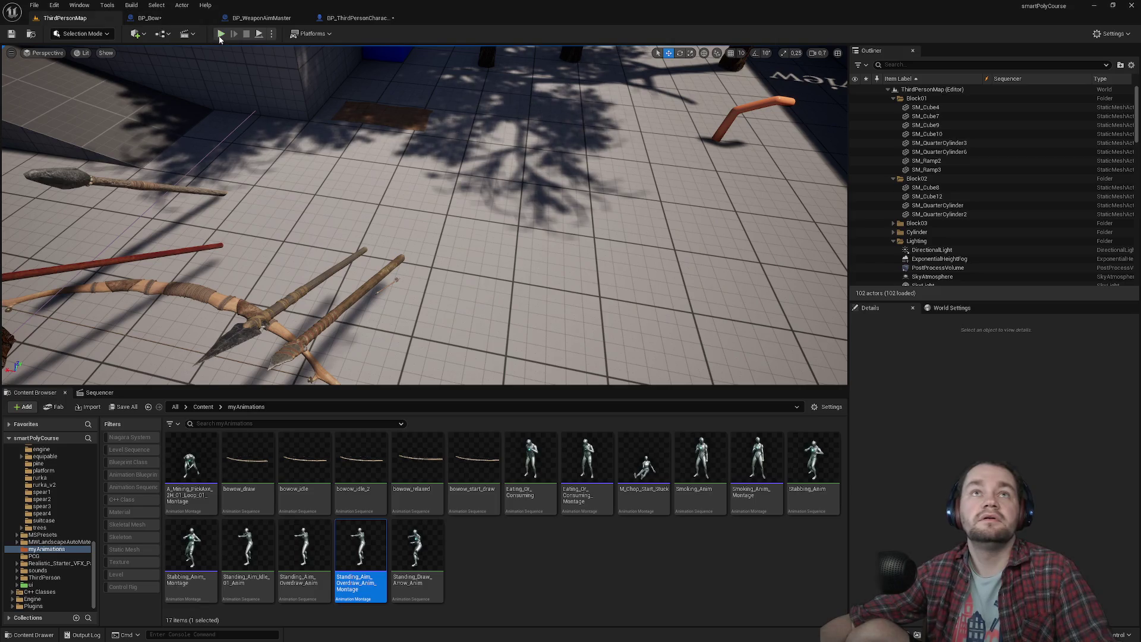
Play ThirdPersonMap in the editor, toggling full-screen game view with F11 while watching.
{"action": "left_click", "coordinate": [220, 35]}
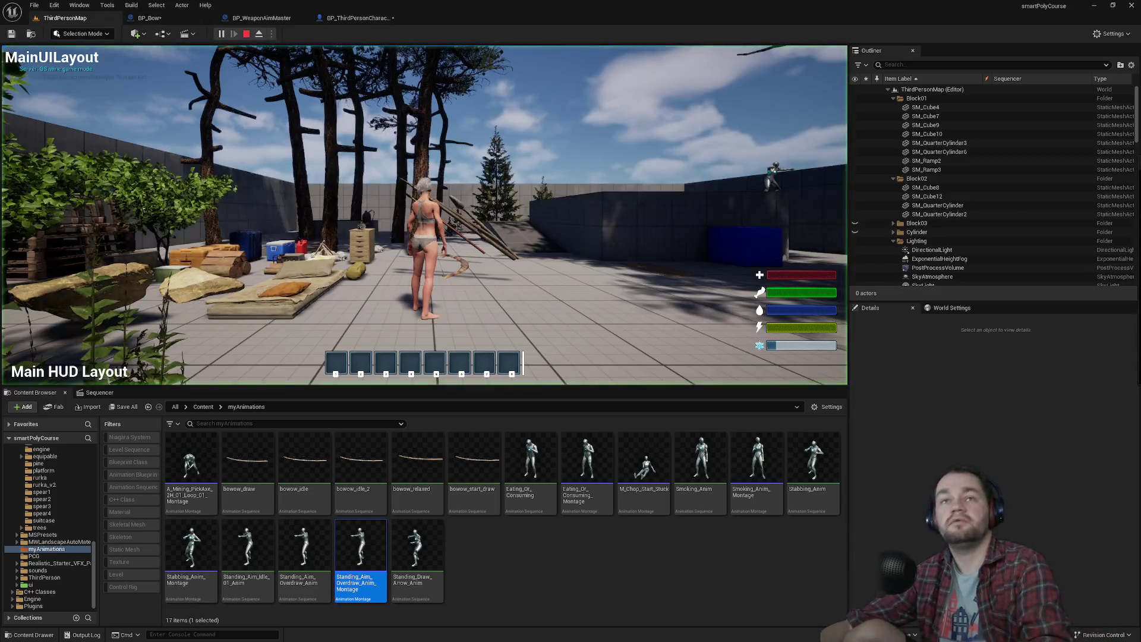
{"action": "key", "text": "F11"}
{"action": "key", "text": "super"}
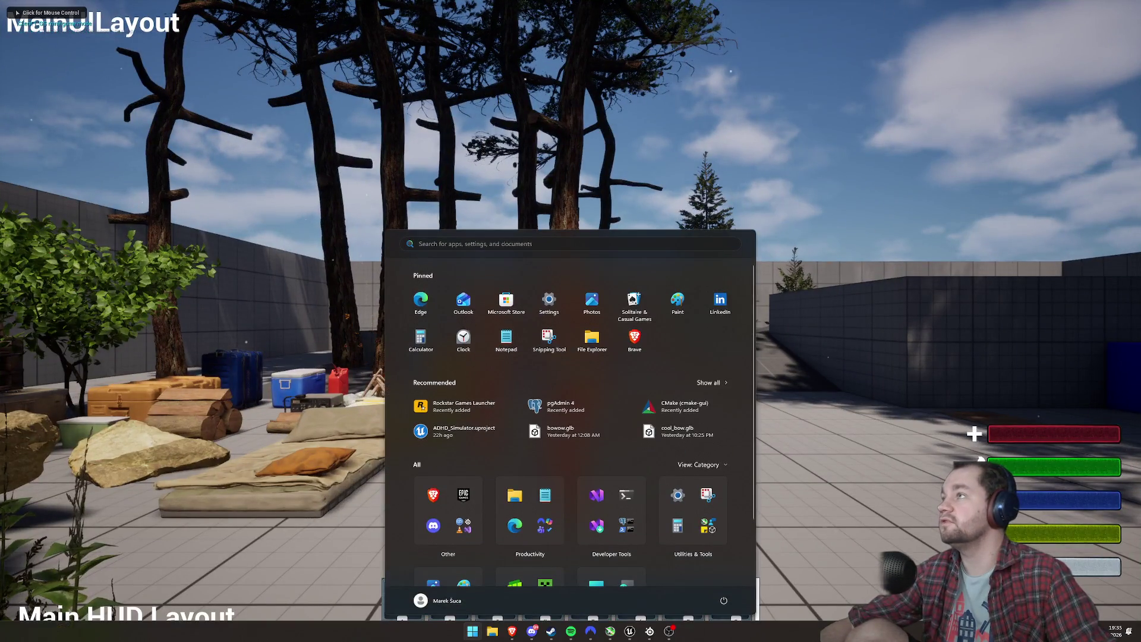
{"action": "key", "text": "Escape"}
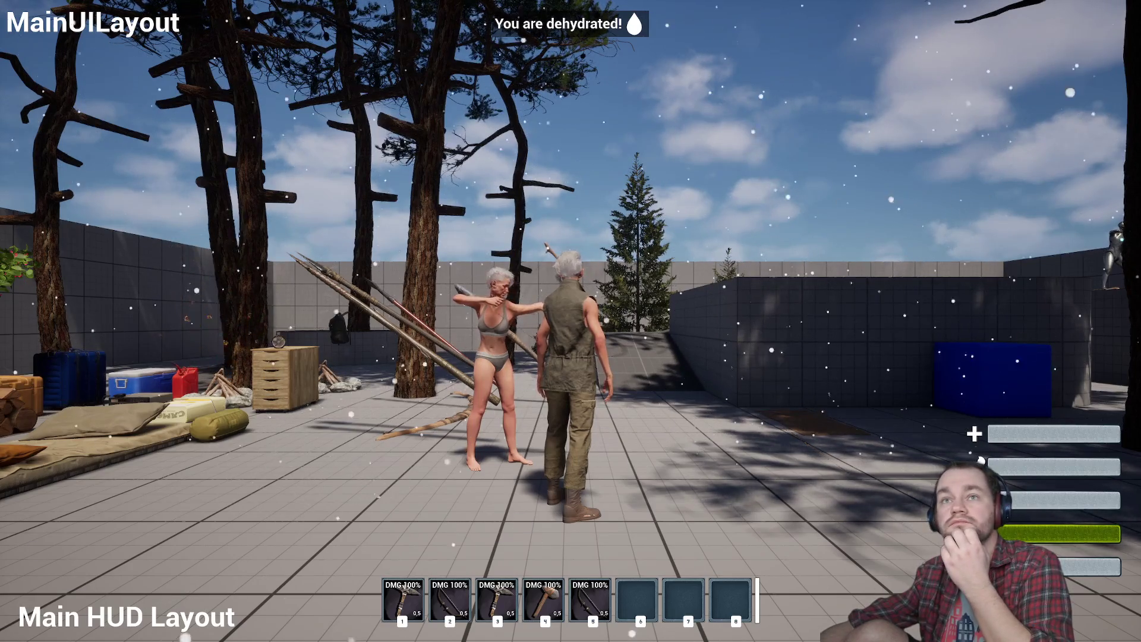
{"action": "key", "text": "F11"}
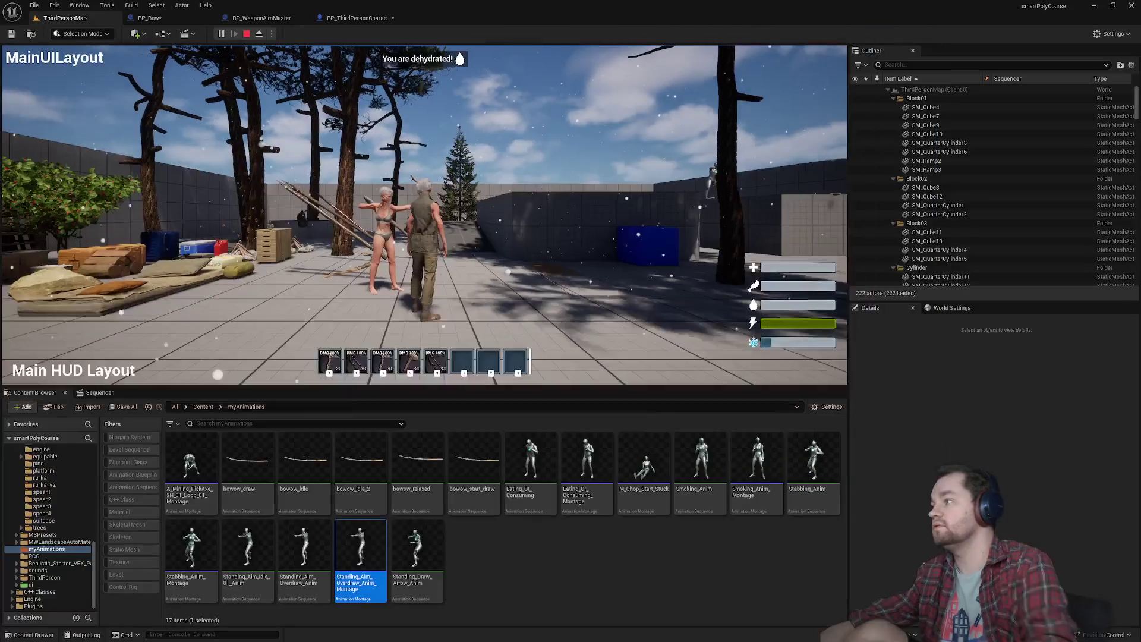
Stop the play session, close the Message Log, and bring BP_Bow's left mouse release comment into view.
{"action": "key", "text": "Escape"}
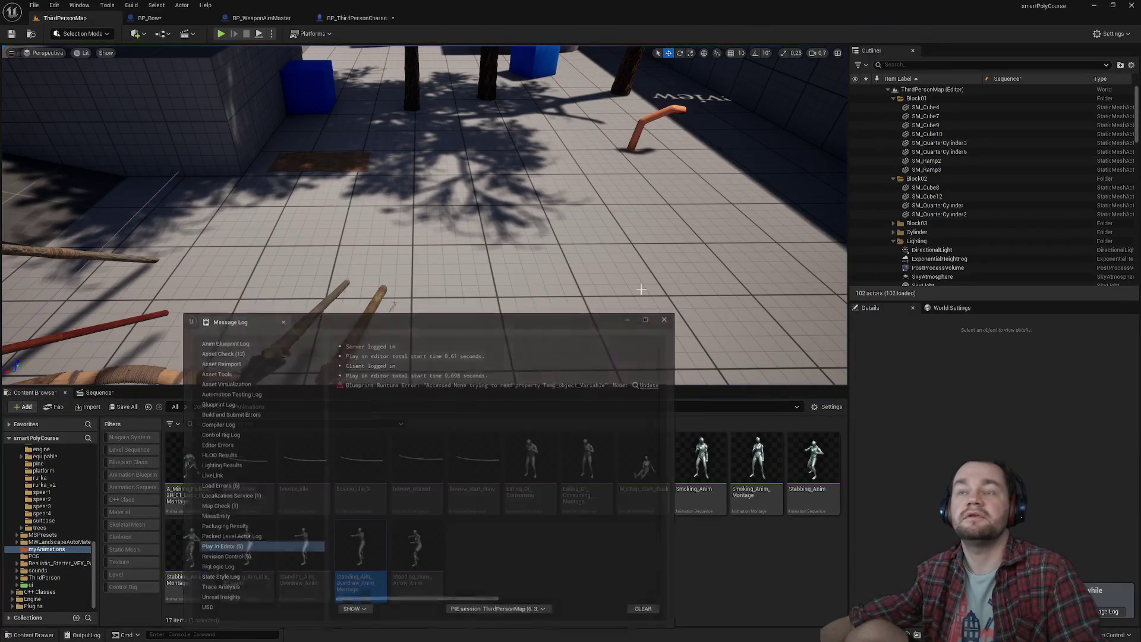
{"action": "left_click", "coordinate": [665, 319]}
{"action": "left_click", "coordinate": [356, 18]}
{"action": "left_click", "coordinate": [262, 18]}
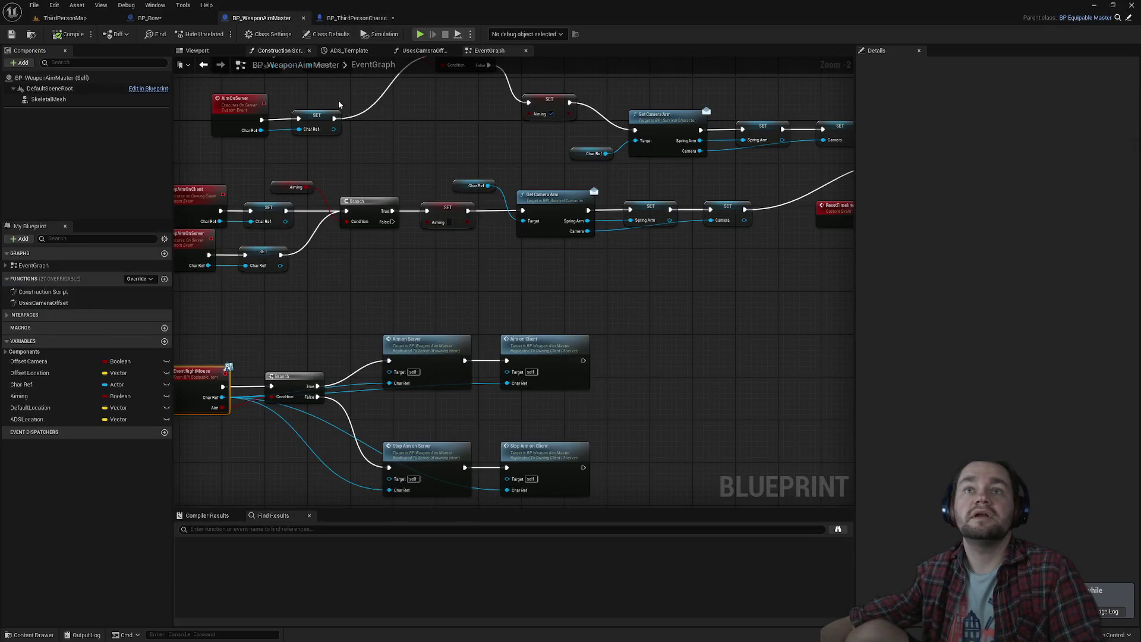
{"action": "left_click", "coordinate": [170, 19]}
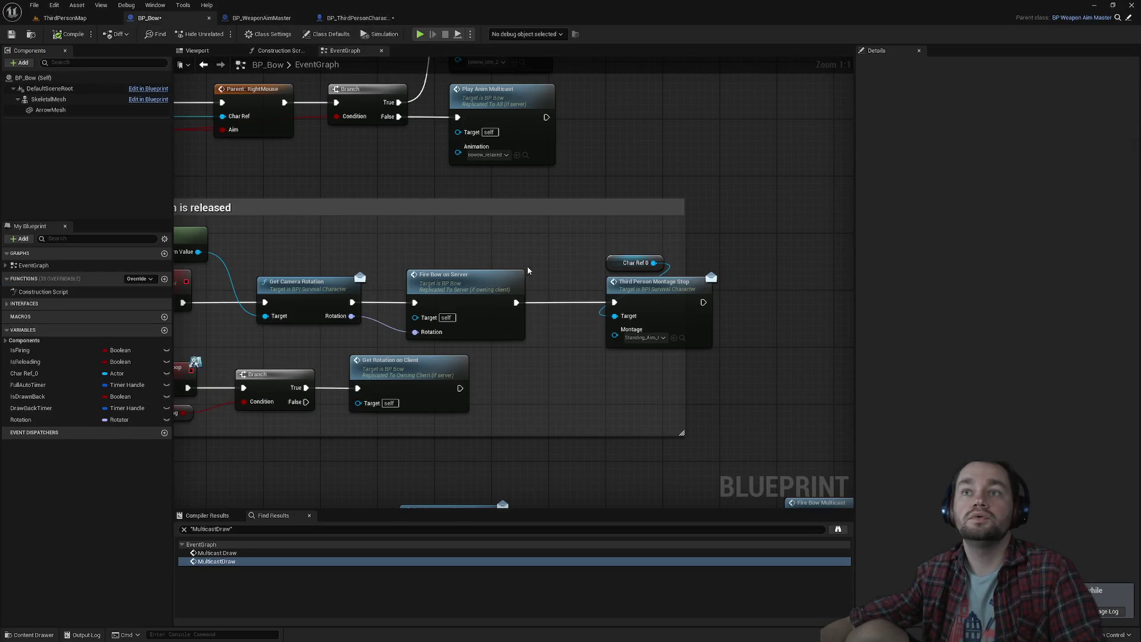
{"action": "left_click_drag", "start_coordinate": [543, 306], "coordinate": [610, 204]}
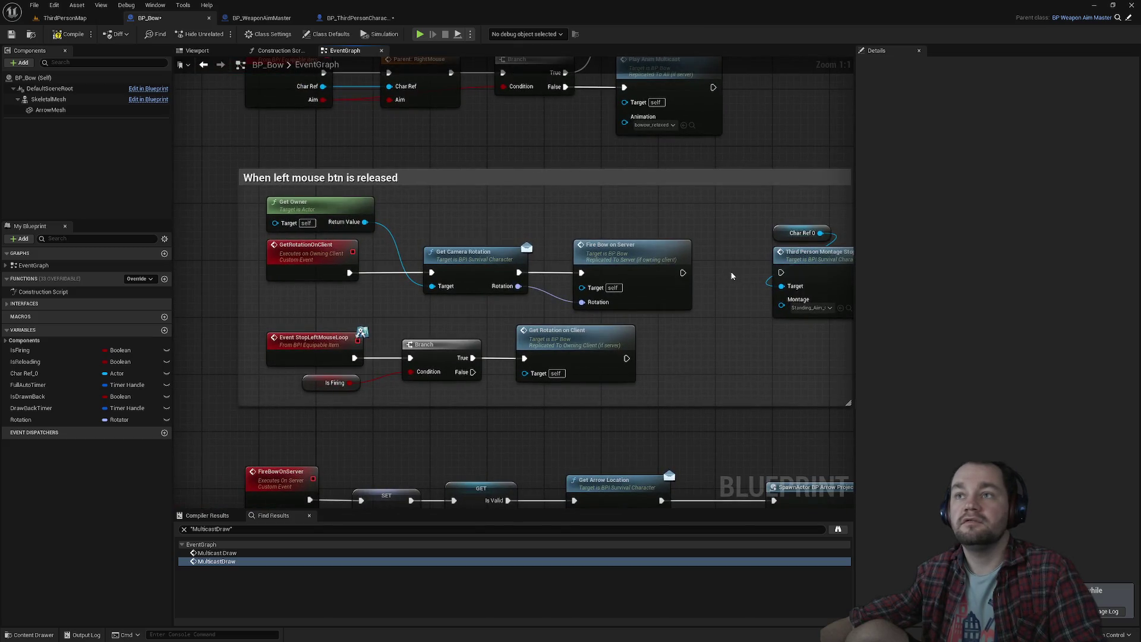
Wire Get Rotation on Client into Third Person Montage Stop and play ThirdPersonMap again.
{"action": "mouse_move", "coordinate": [781, 272]}
{"action": "left_mouse_down"}
{"action": "mouse_move", "coordinate": [651, 359]}
{"action": "mouse_move", "coordinate": [626, 358]}
{"action": "left_mouse_up"}
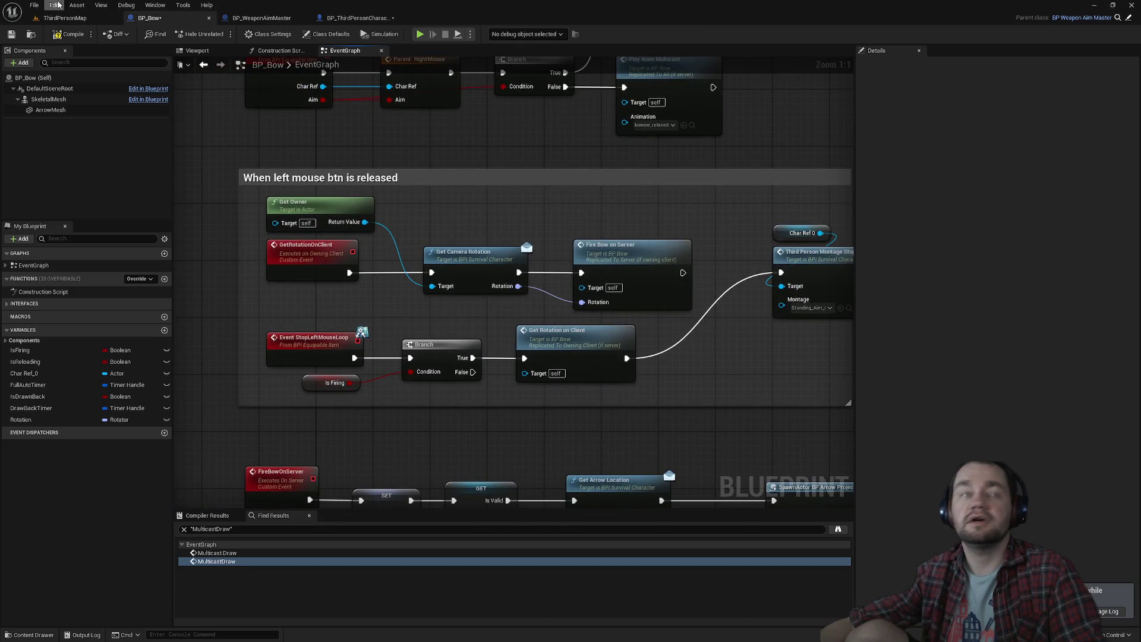
{"action": "left_click", "coordinate": [68, 18]}
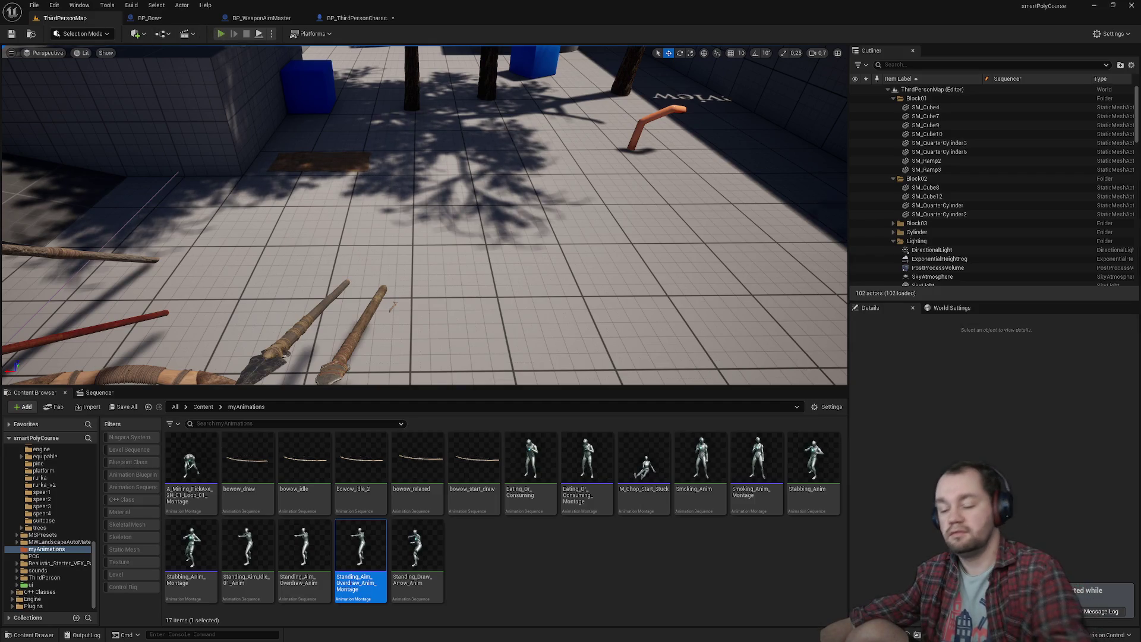
{"action": "left_click", "coordinate": [221, 35]}
{"action": "key", "text": "super"}
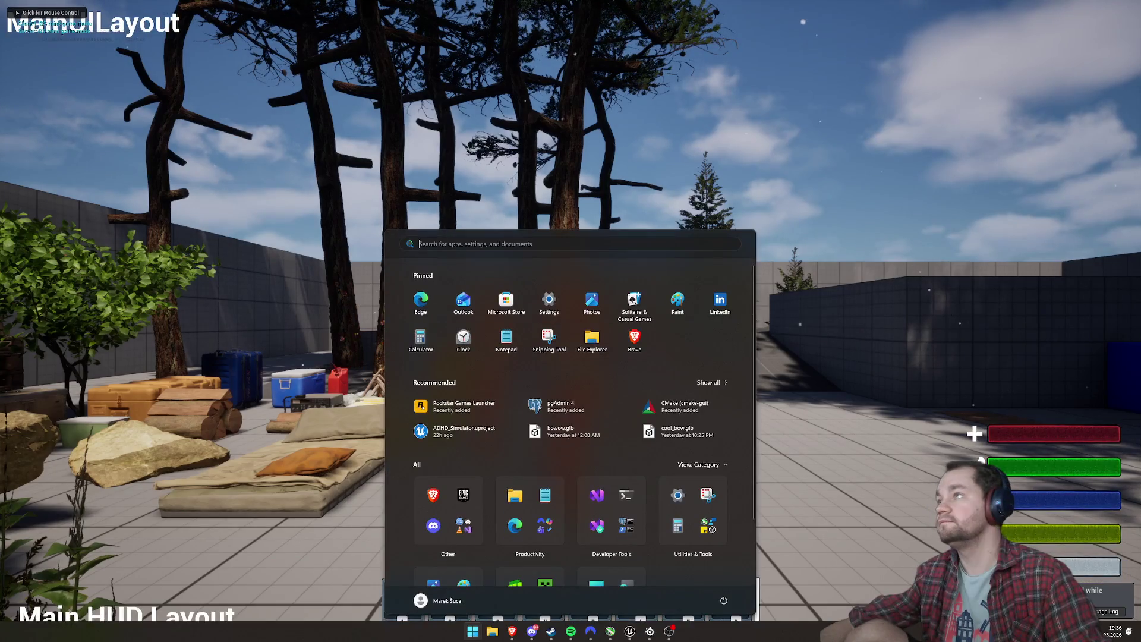
Snap the Client 1 window to the right half beside the server view.
{"action": "key", "text": "super"}
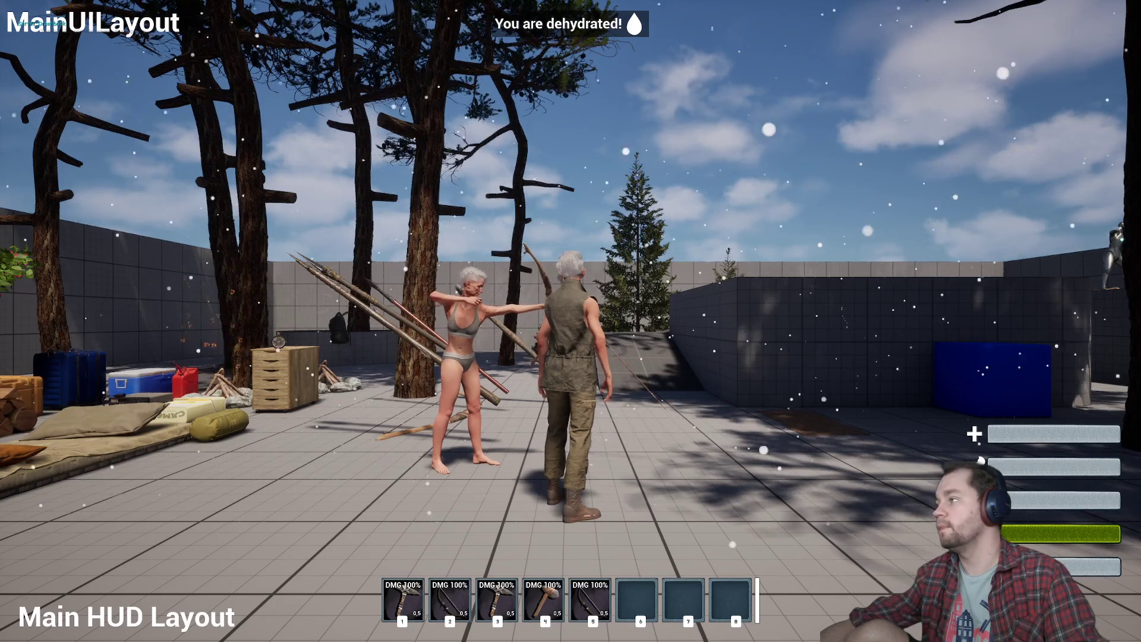
{"action": "key", "text": "super"}
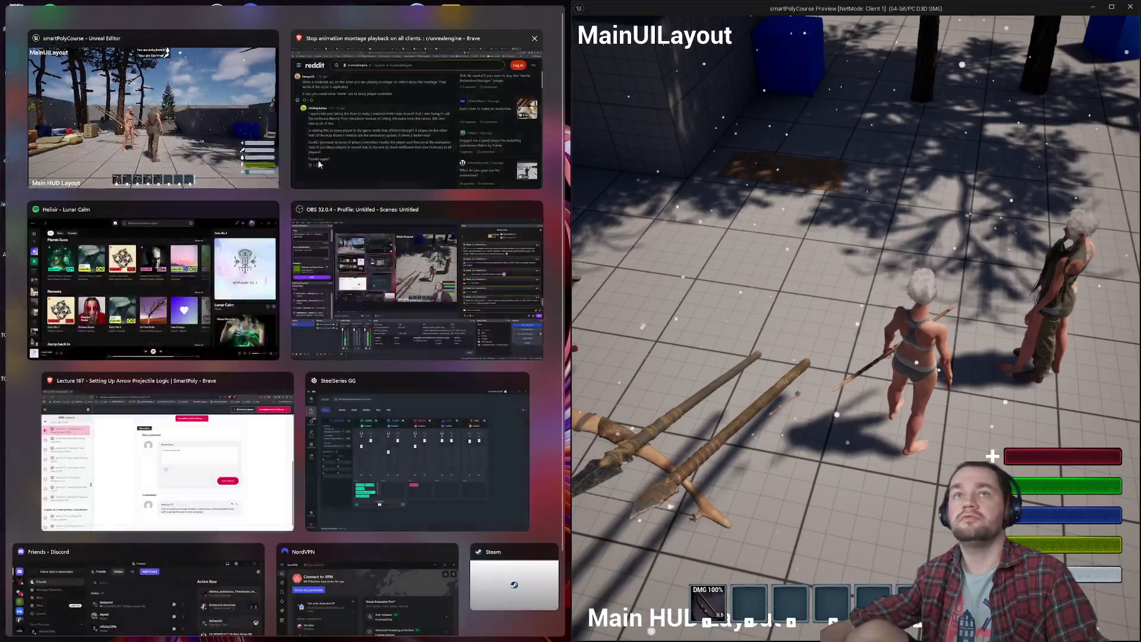
{"action": "left_click", "coordinate": [152, 113]}
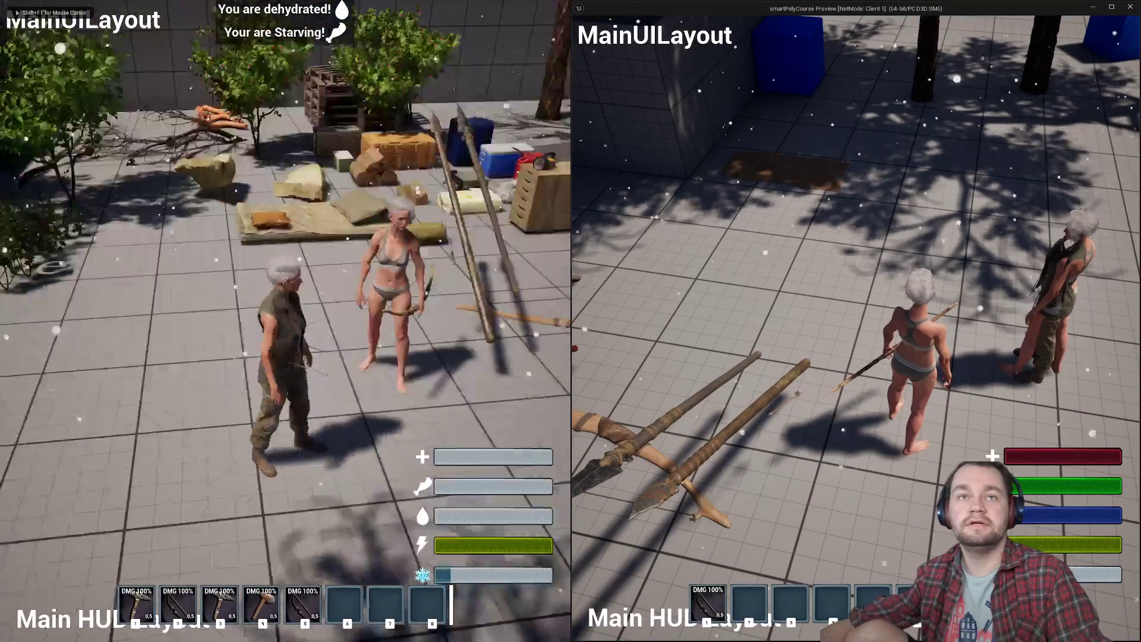
{"action": "key", "text": "w"}
Free the mouse from the server view, then draw the bow and walk forward as the client.
{"action": "key", "text": "super"}
{"action": "key", "text": "Escape"}
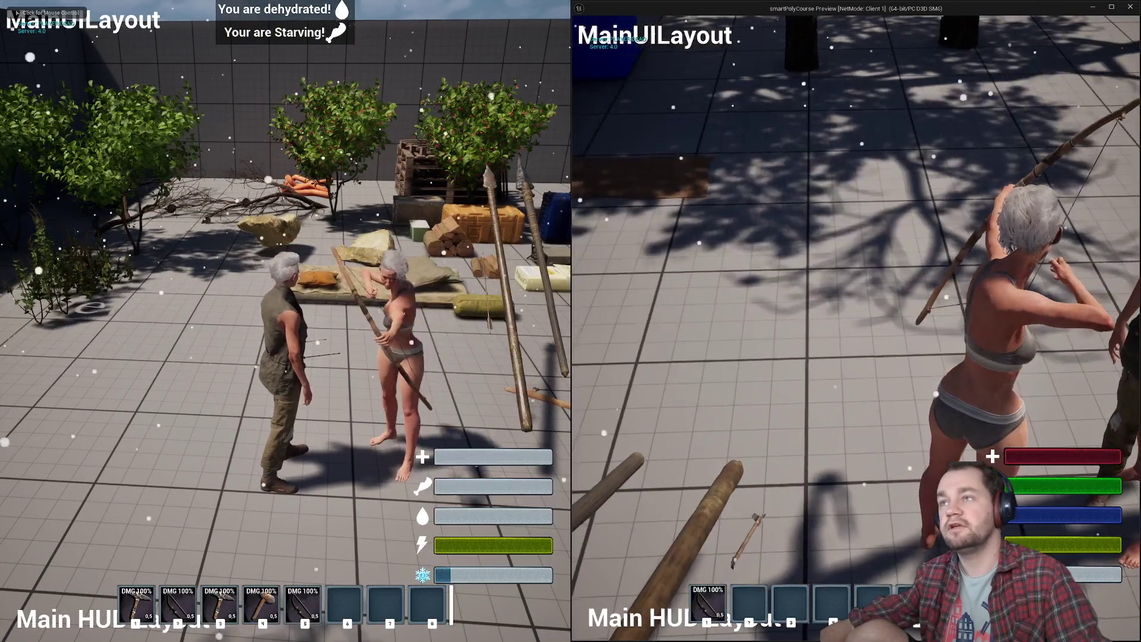
{"action": "left_click", "coordinate": [856, 320]}
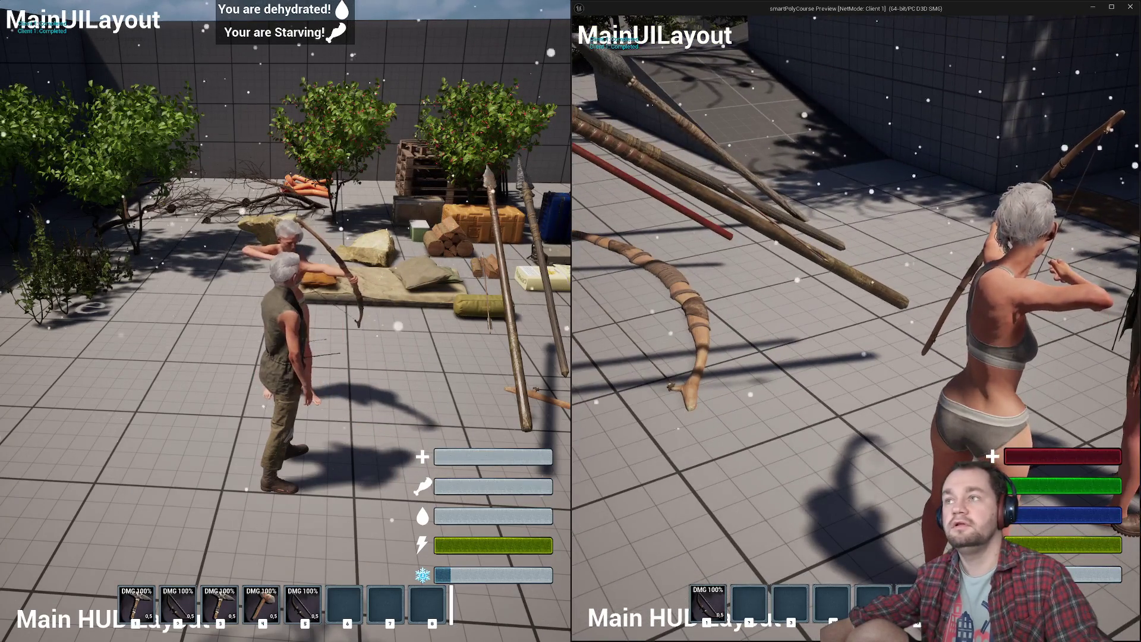
{"action": "key", "text": "w"}
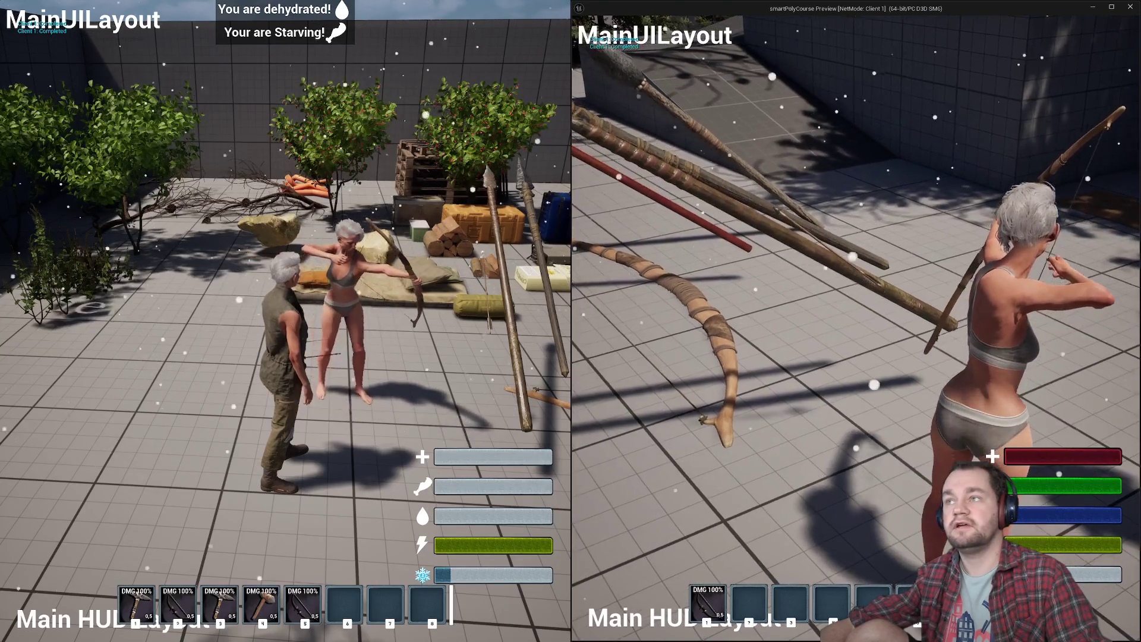
{"action": "key", "text": "w"}
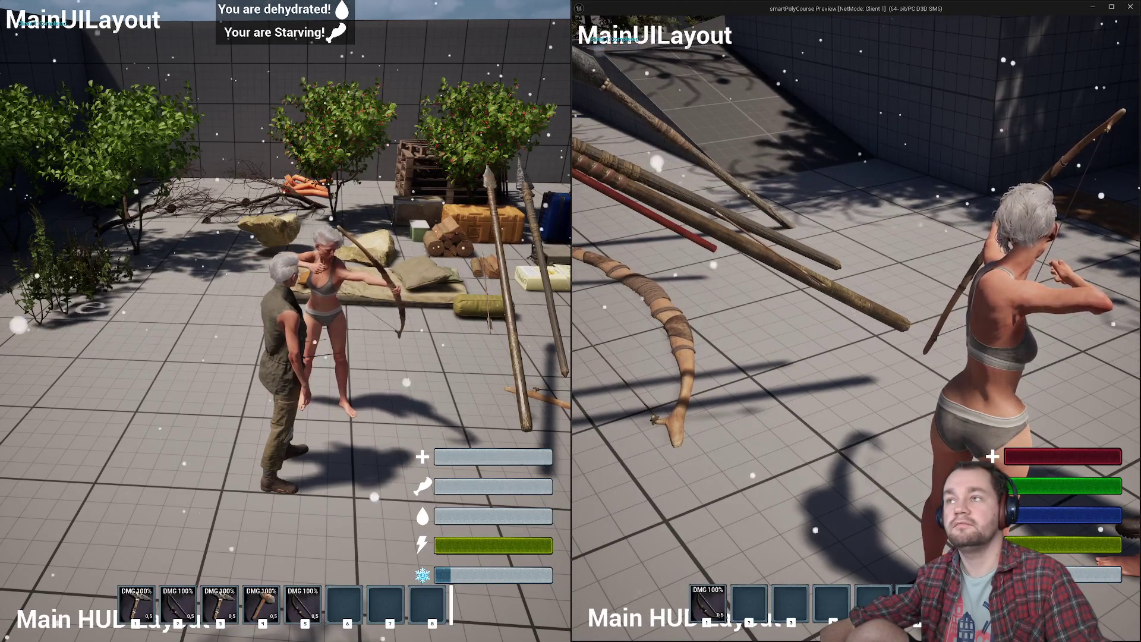
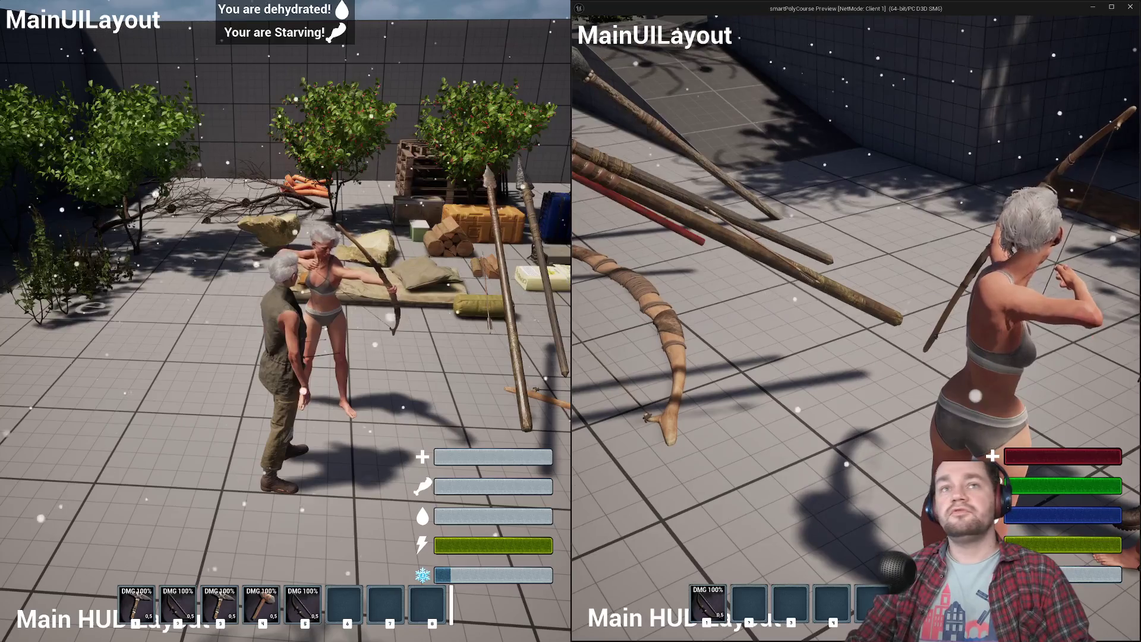
Fire and redraw the bow in play, then take control of the second client window.
{"action": "left_click", "coordinate": [856, 321]}
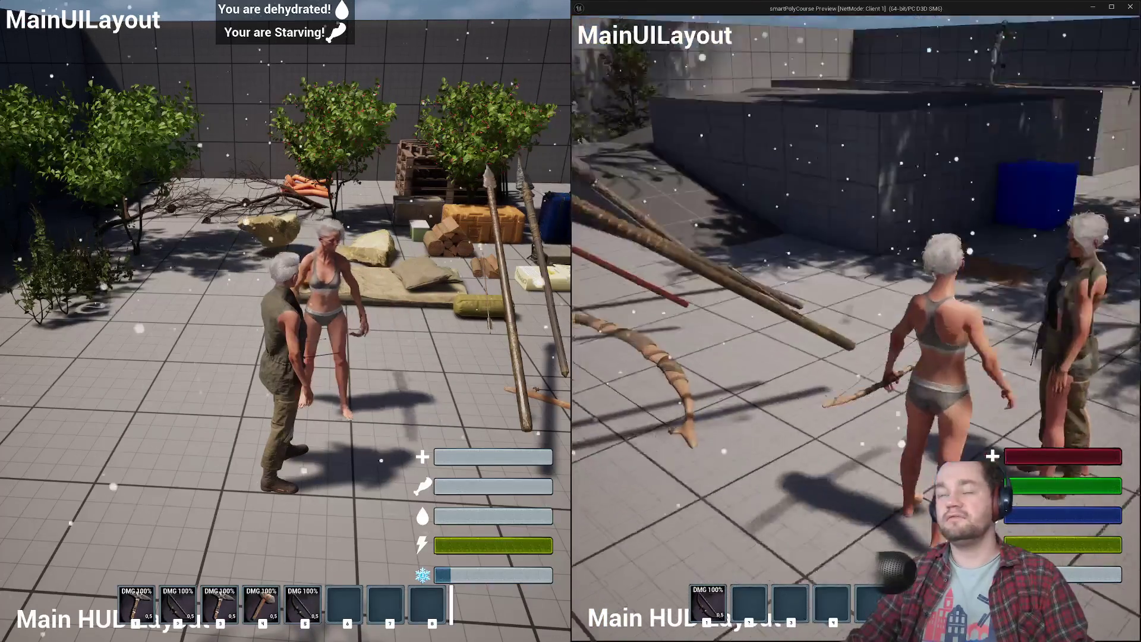
{"action": "left_click", "coordinate": [855, 321]}
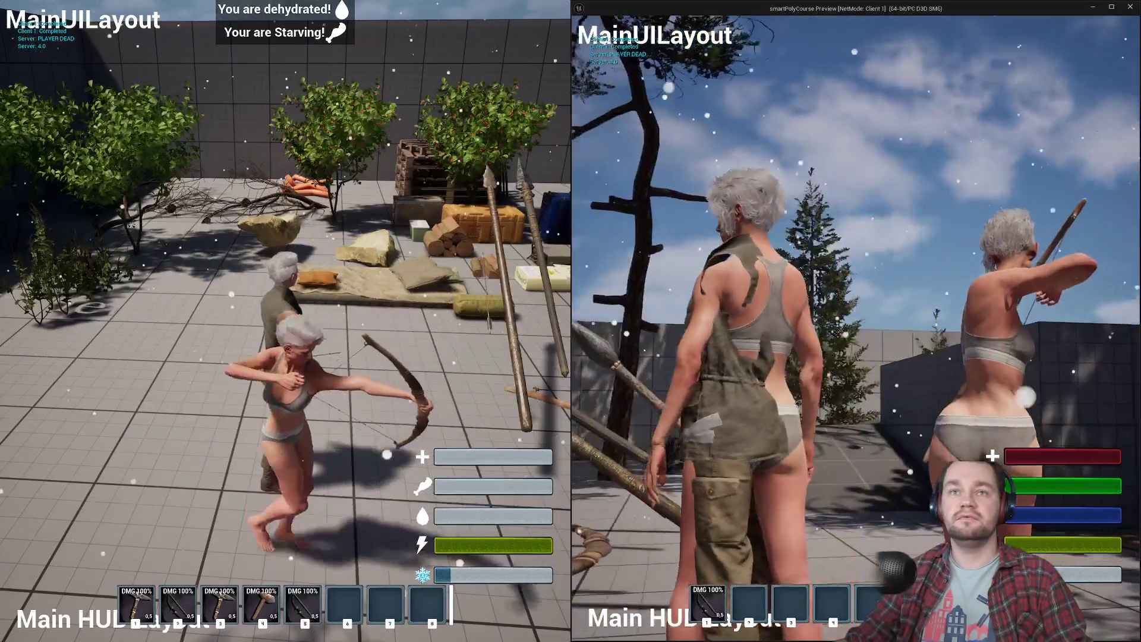
{"action": "key", "text": "super"}
{"action": "key", "text": "Escape"}
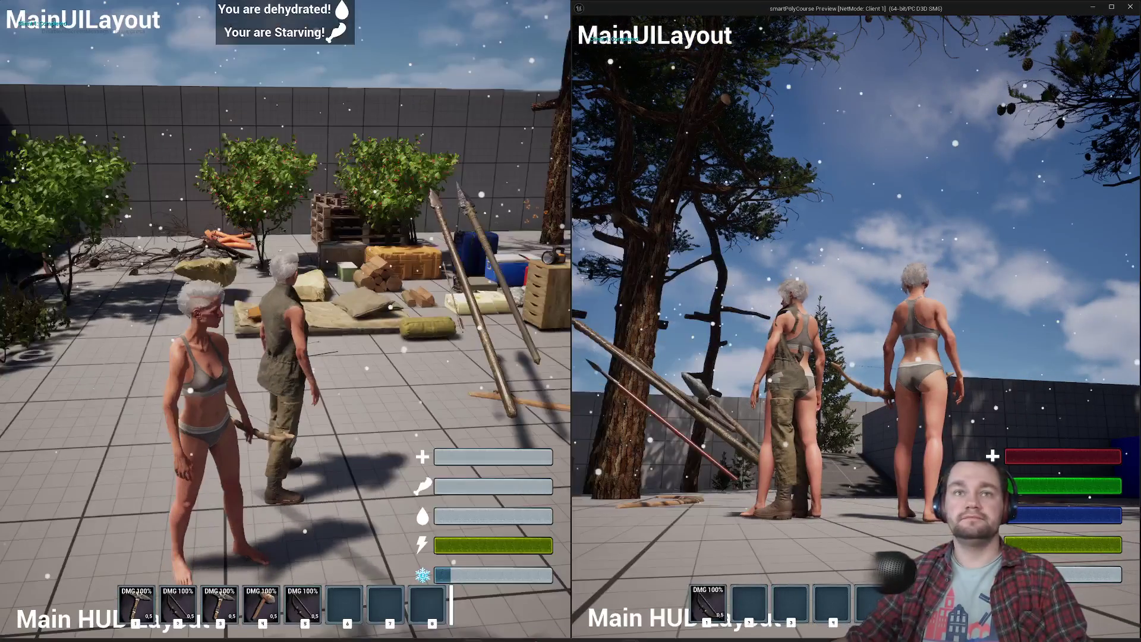
{"action": "key", "text": "super"}
{"action": "left_click", "coordinate": [697, 224]}
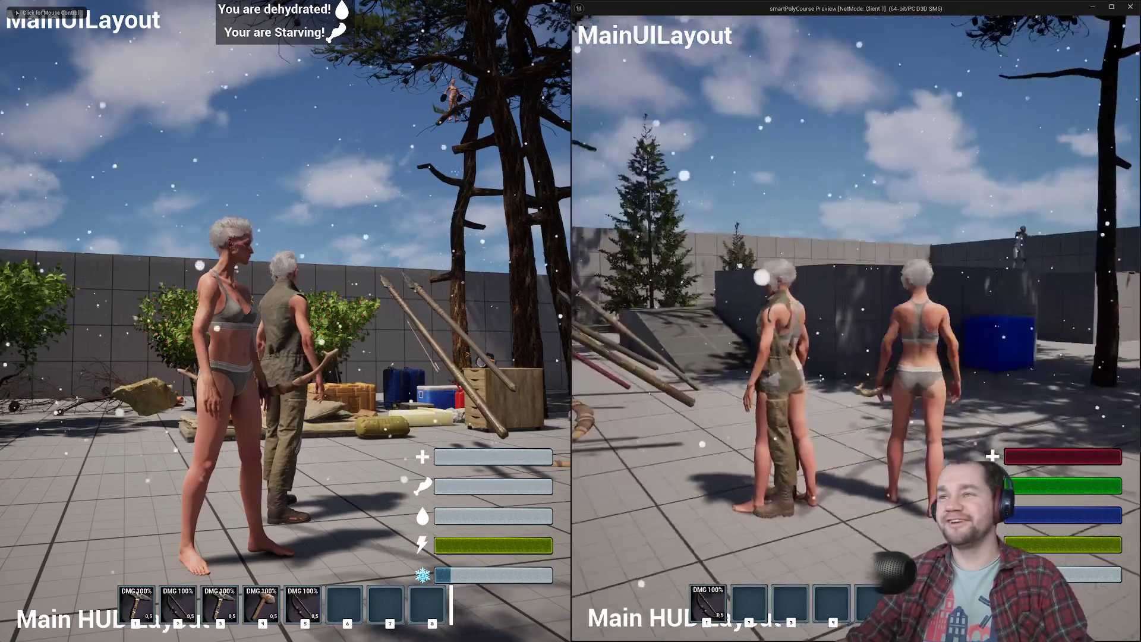
Walk the second client's character forward and back around the other player while aiming.
{"action": "key", "text": "w"}
{"action": "key", "text": "w"}
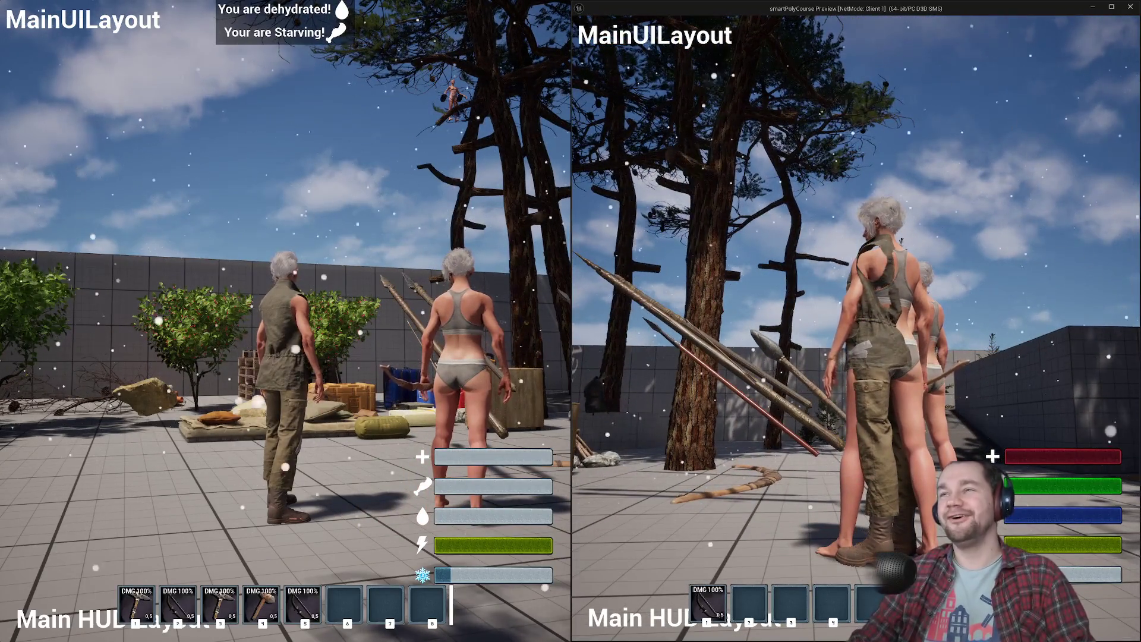
{"action": "key", "text": "w"}
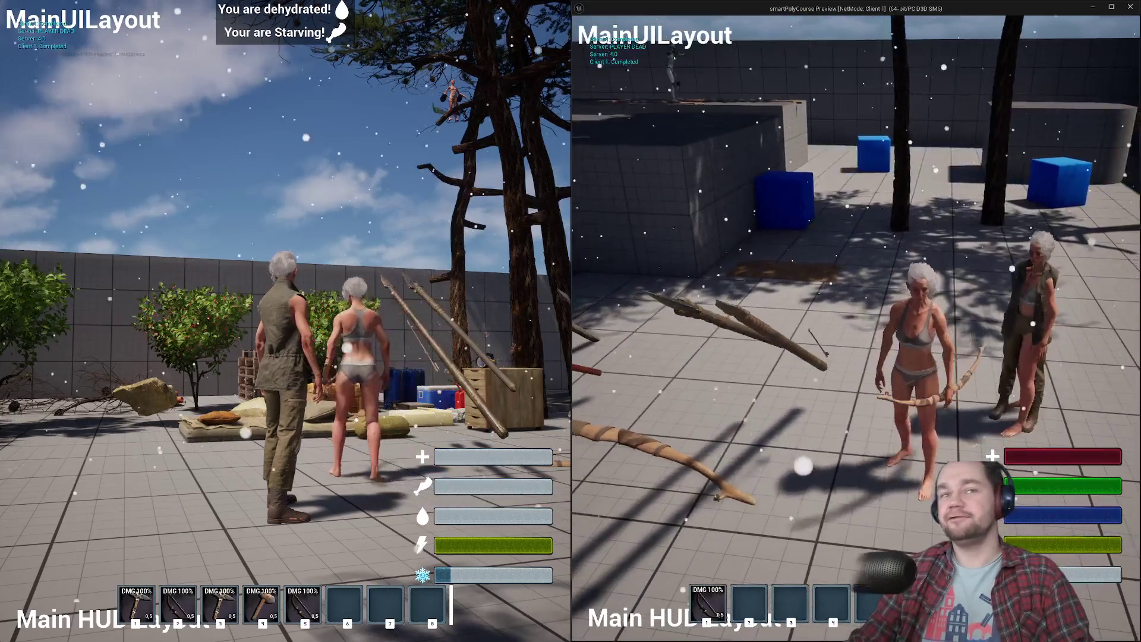
{"action": "key", "text": "w"}
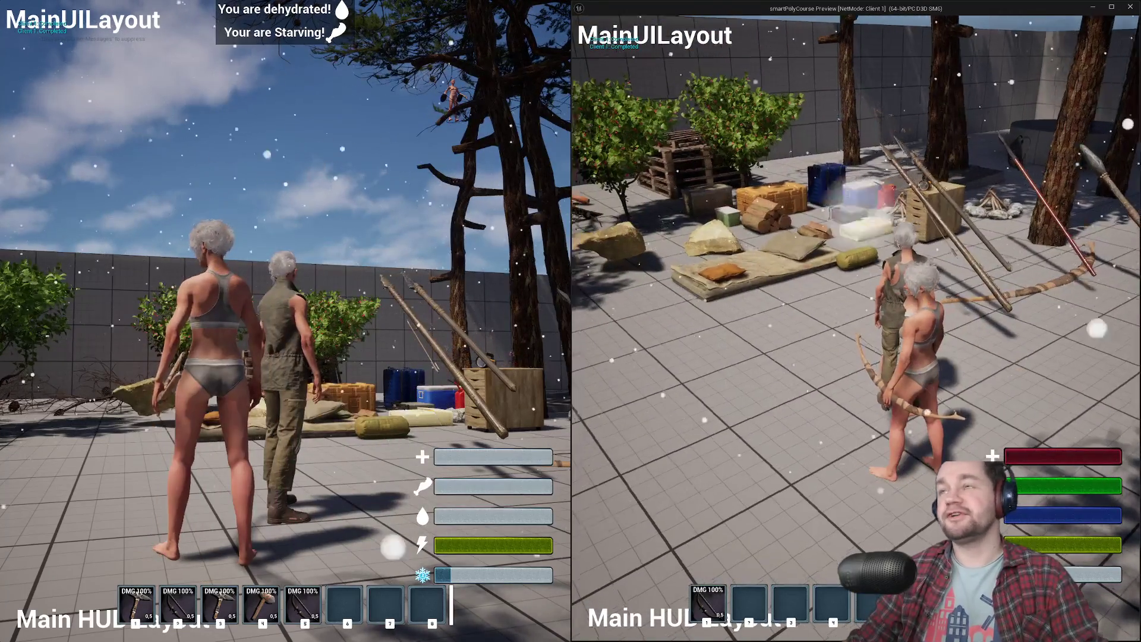
{"action": "key", "text": "w"}
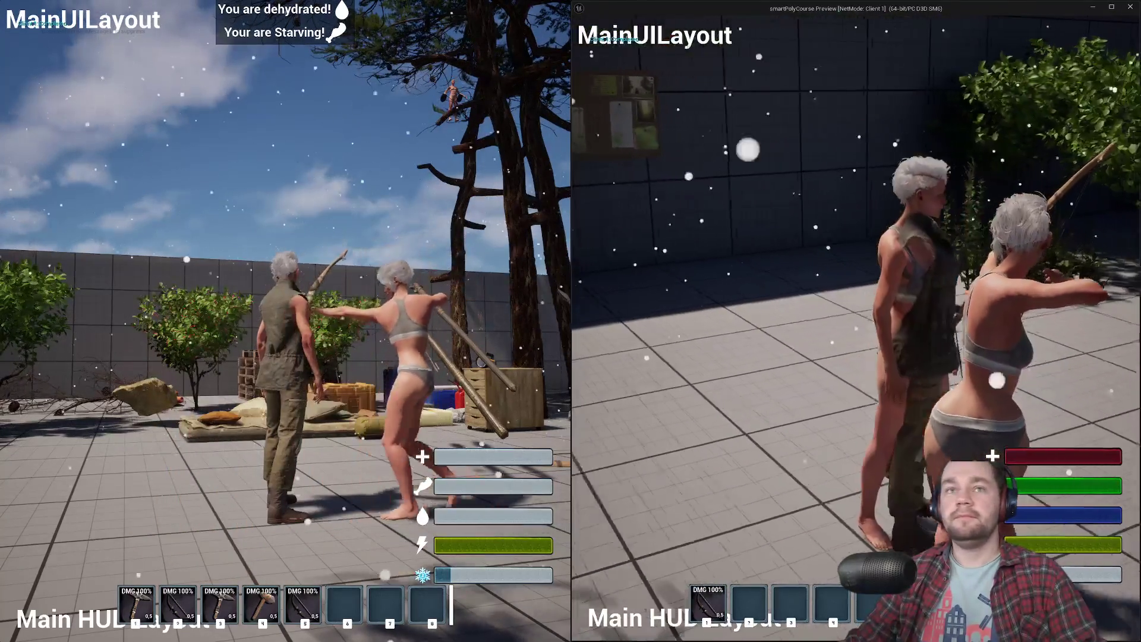
{"action": "key", "text": "s"}
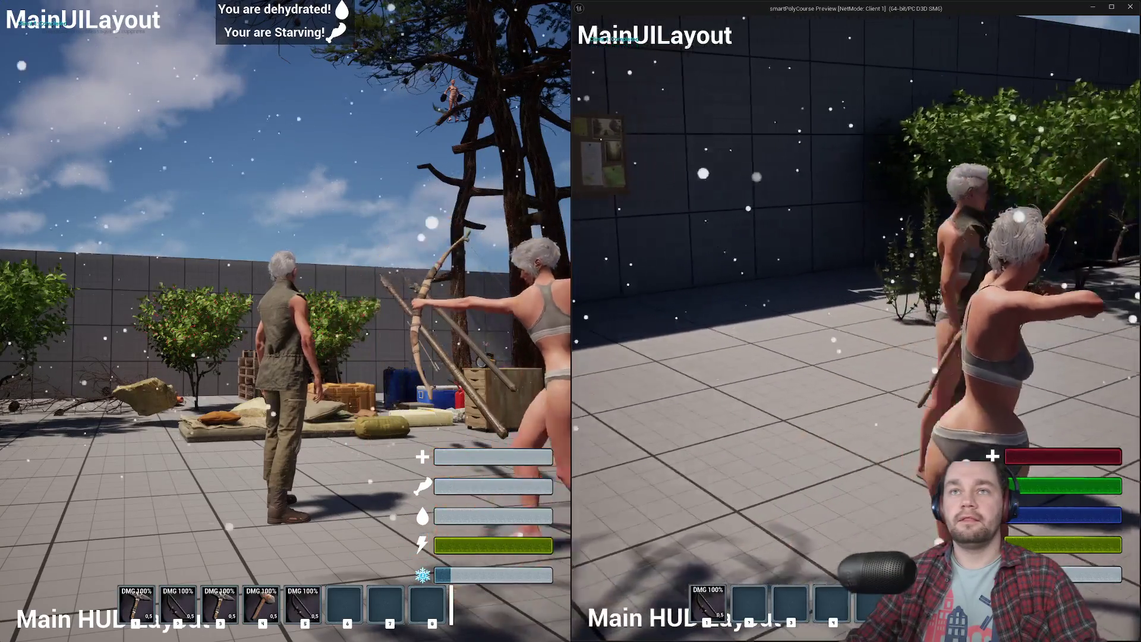
{"action": "key", "text": "s"}
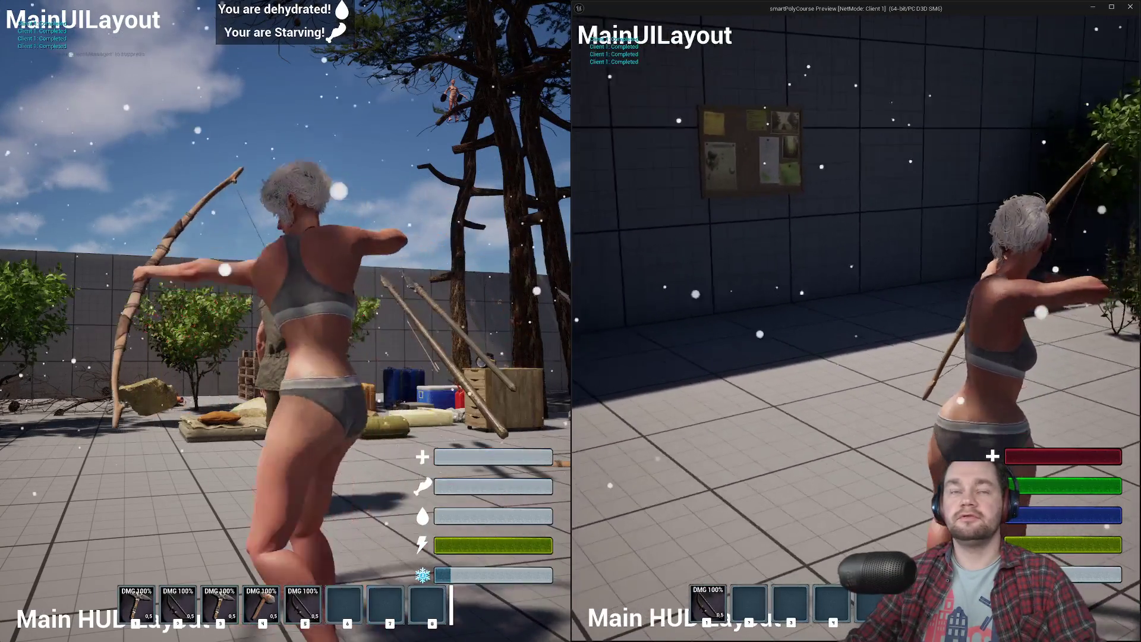
{"action": "mouse_move", "coordinate": [856, 321]}
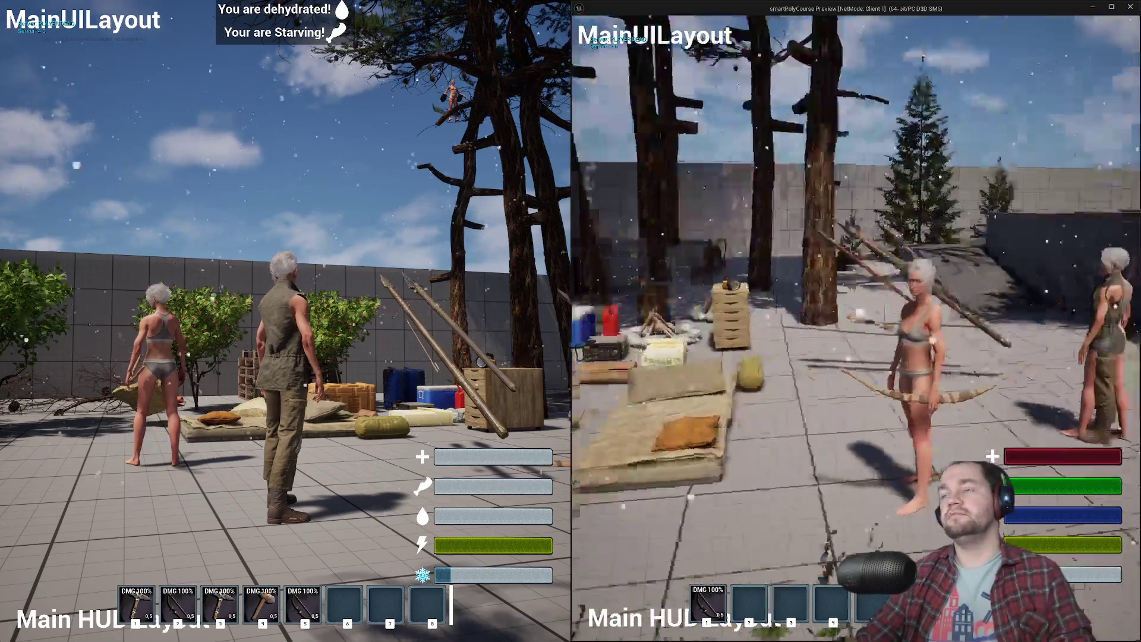
{"action": "key", "text": "w"}
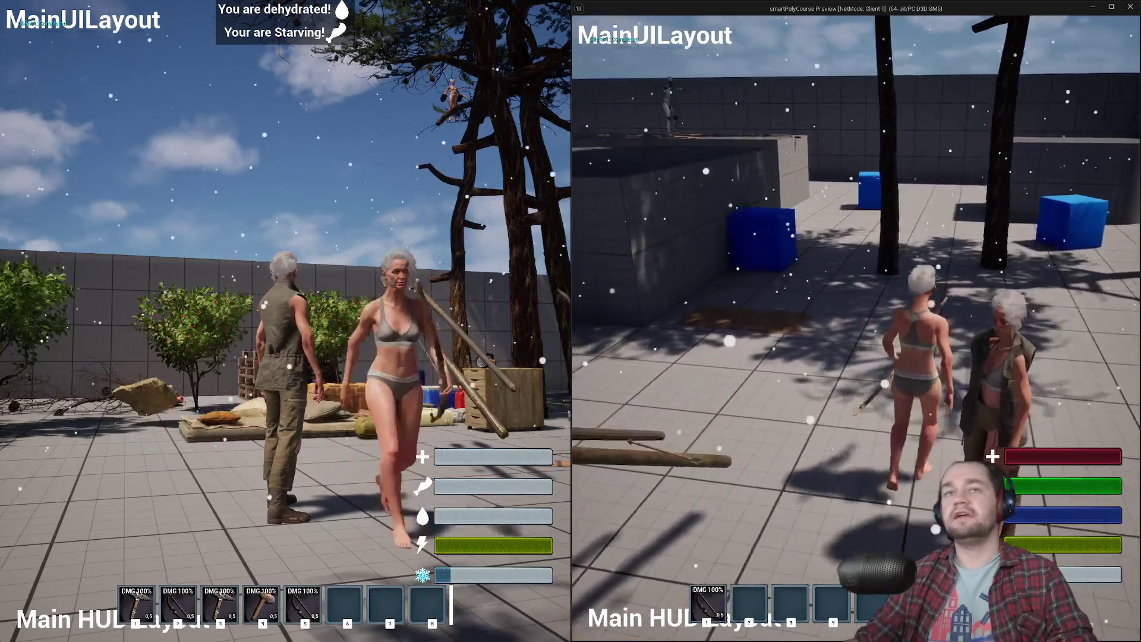
{"action": "key", "text": "w"}
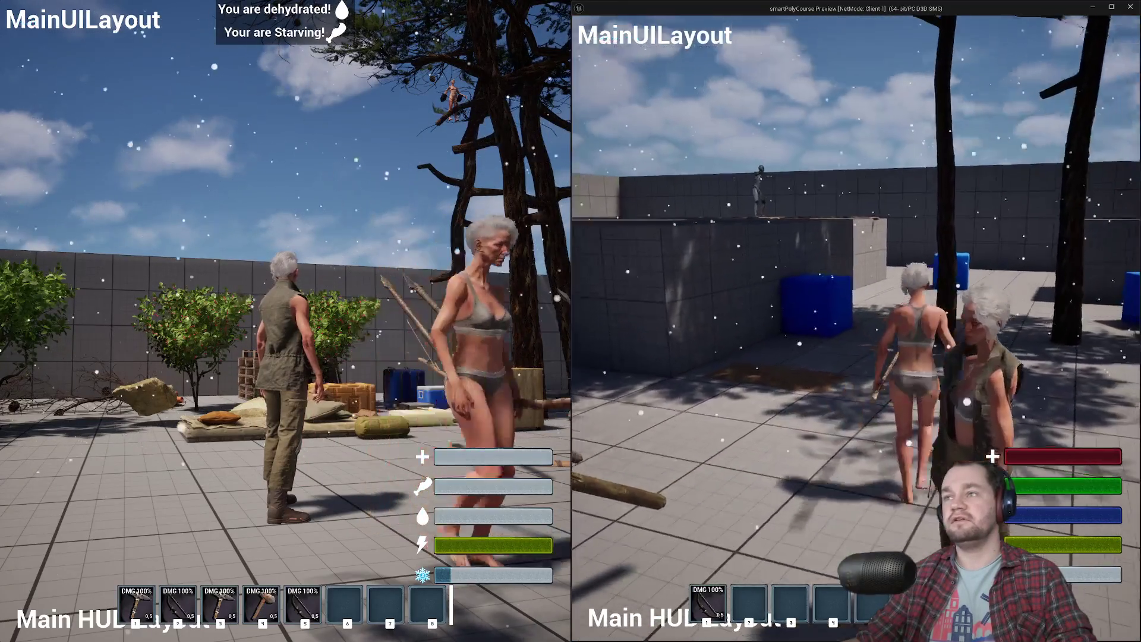
{"action": "key", "text": "w"}
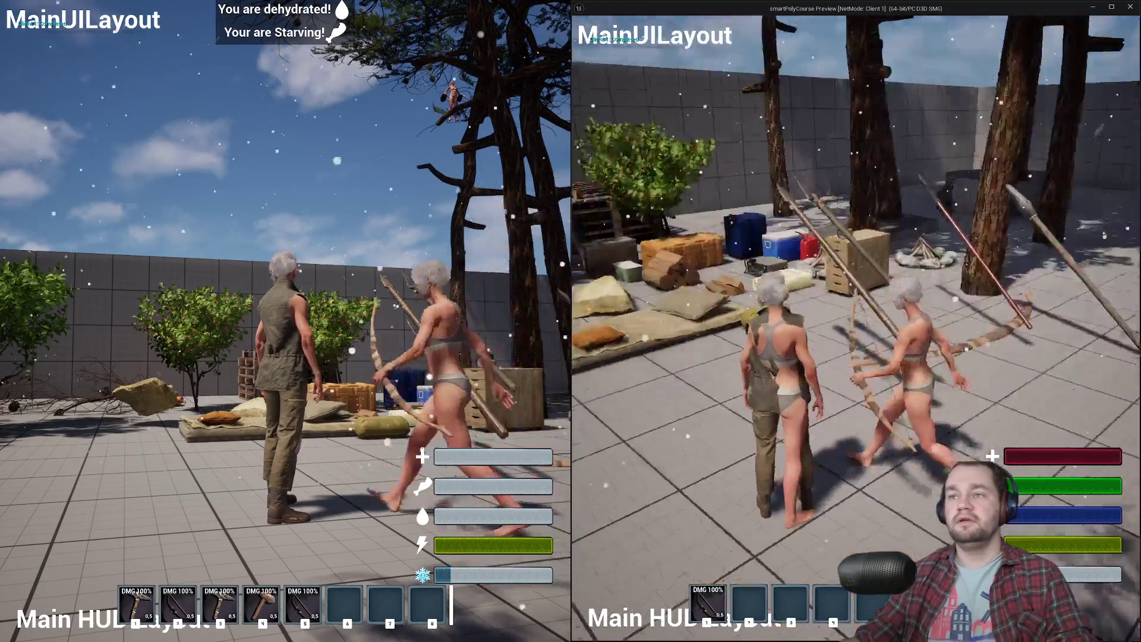
{"action": "key", "text": "w"}
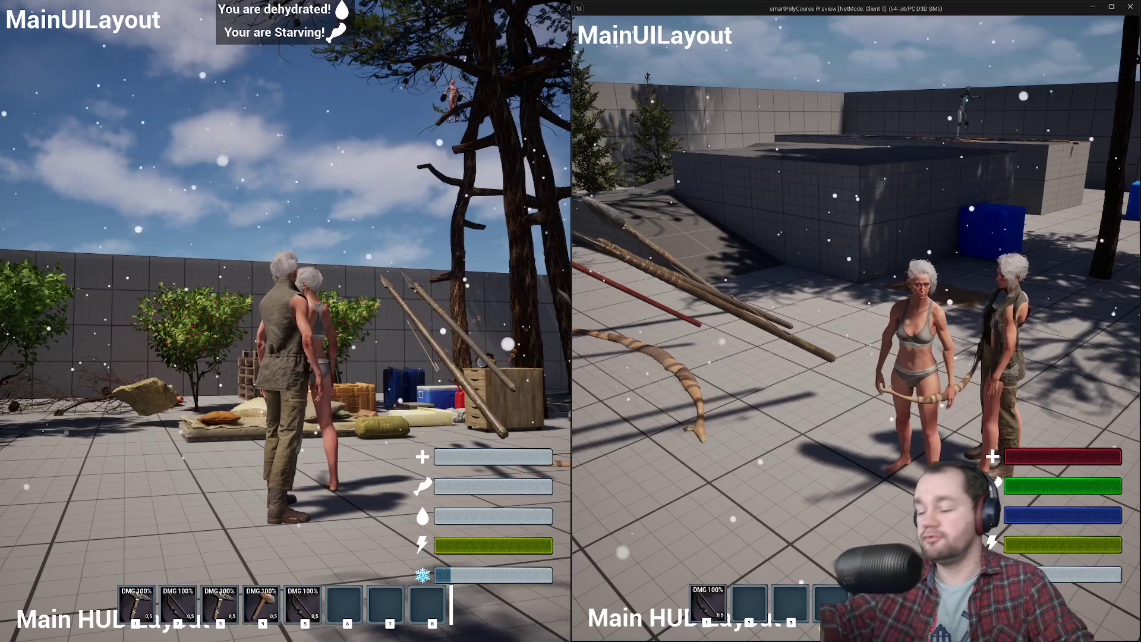
Stop the play session, dismiss the error log, maximize the editor, and save all assets.
{"action": "mouse_move", "coordinate": [856, 321]}
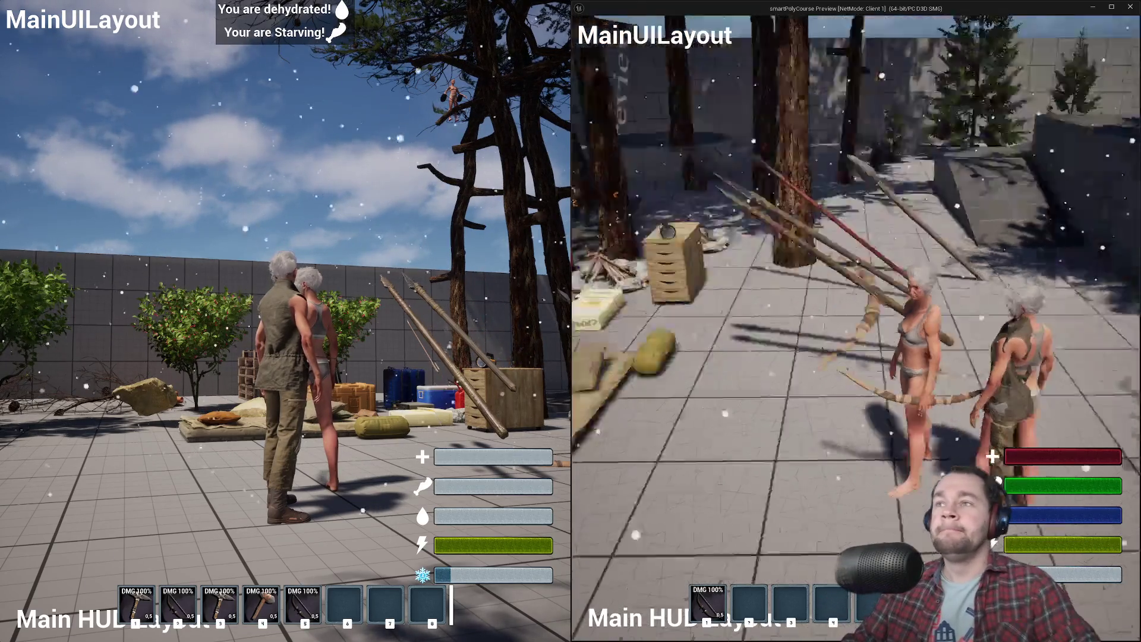
{"action": "key", "text": "Escape"}
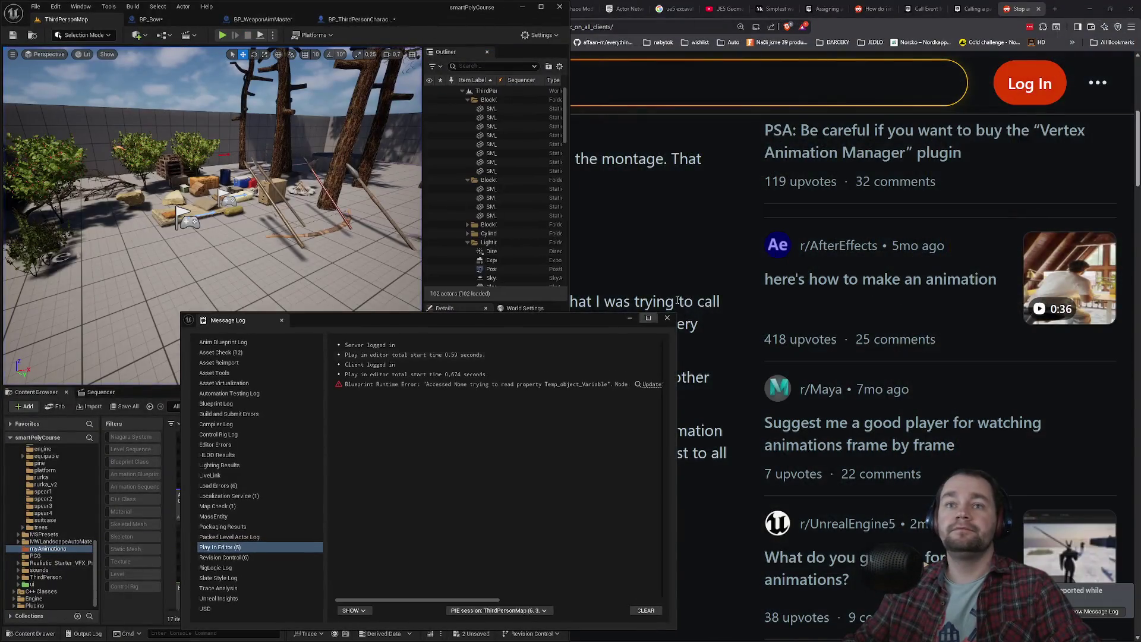
{"action": "left_click", "coordinate": [668, 318]}
{"action": "left_click_drag", "start_coordinate": [430, 11], "coordinate": [672, 1]}
{"action": "key", "text": "ctrl+s"}
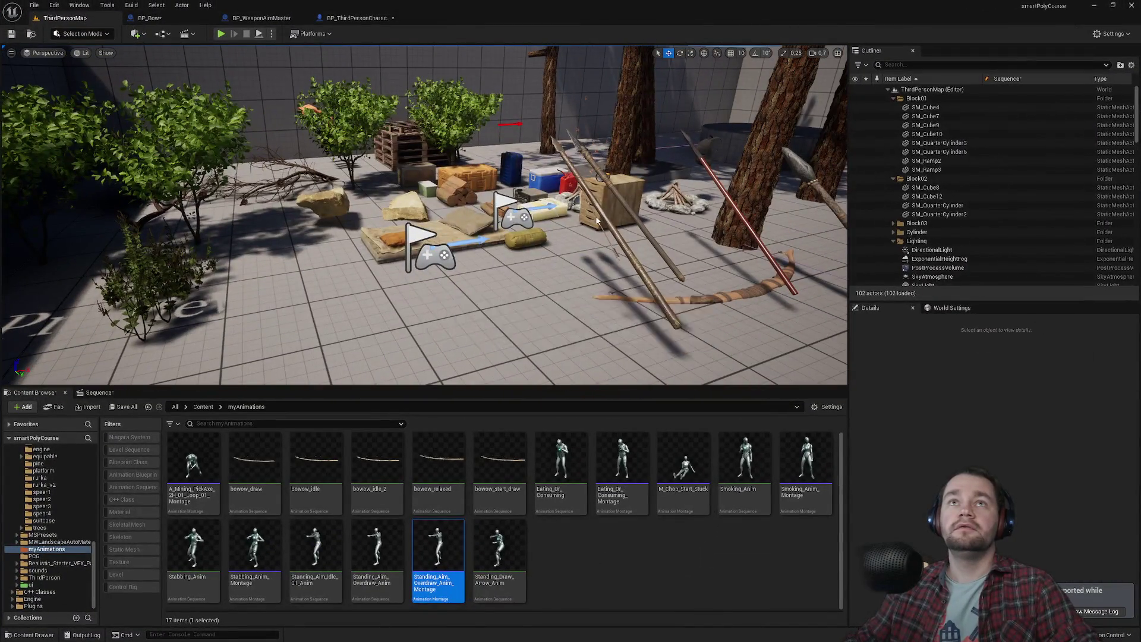
Turn the level view toward the wall and tree, then open File Explorer.
{"action": "key", "text": "super"}
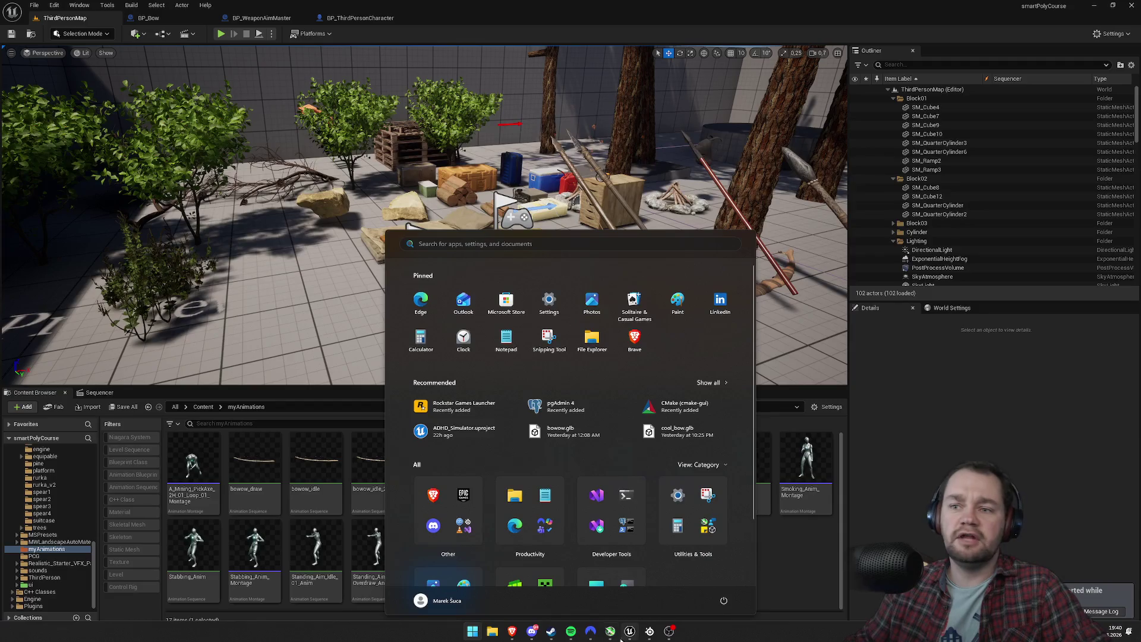
{"action": "mouse_move", "coordinate": [550, 637]}
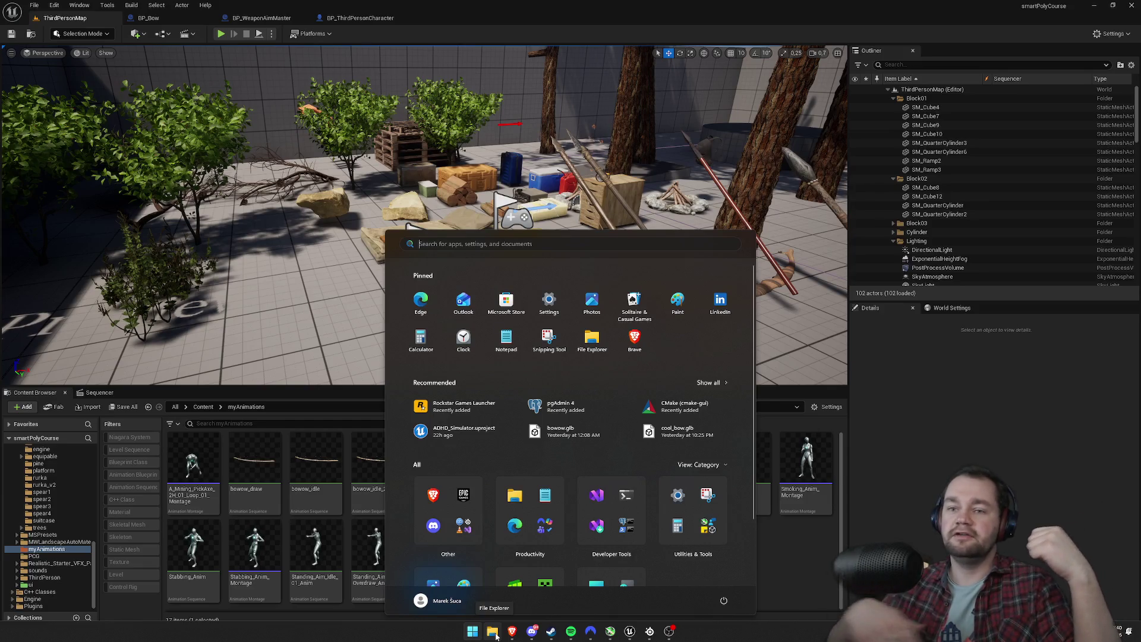
{"action": "key", "text": "Escape"}
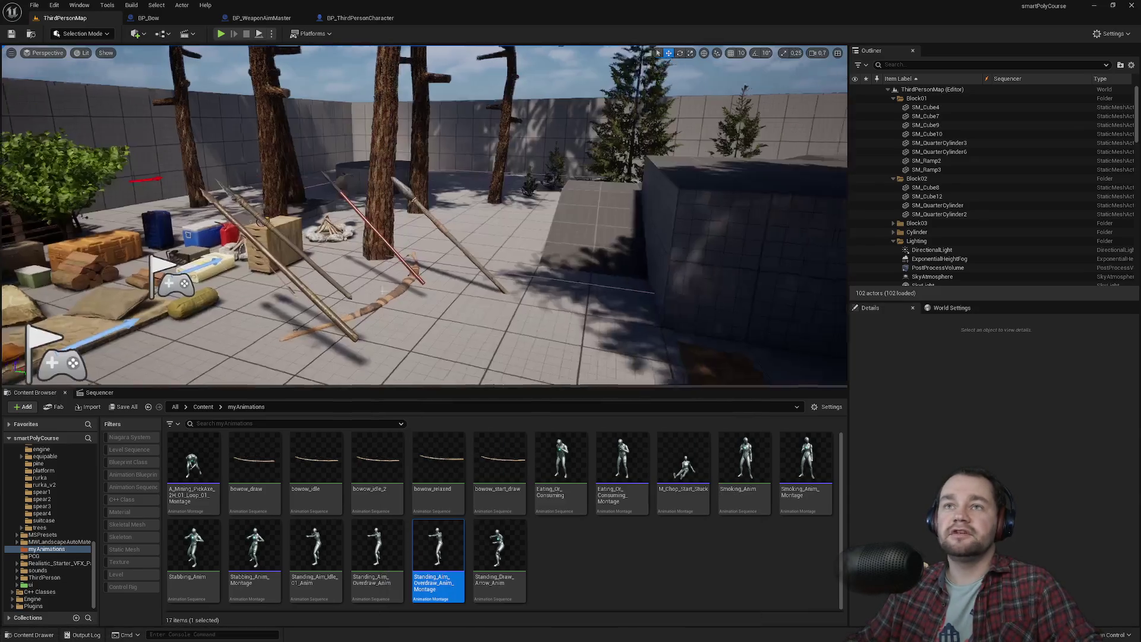
{"action": "left_click_drag", "start_coordinate": [409, 282], "coordinate": [409, 282]}
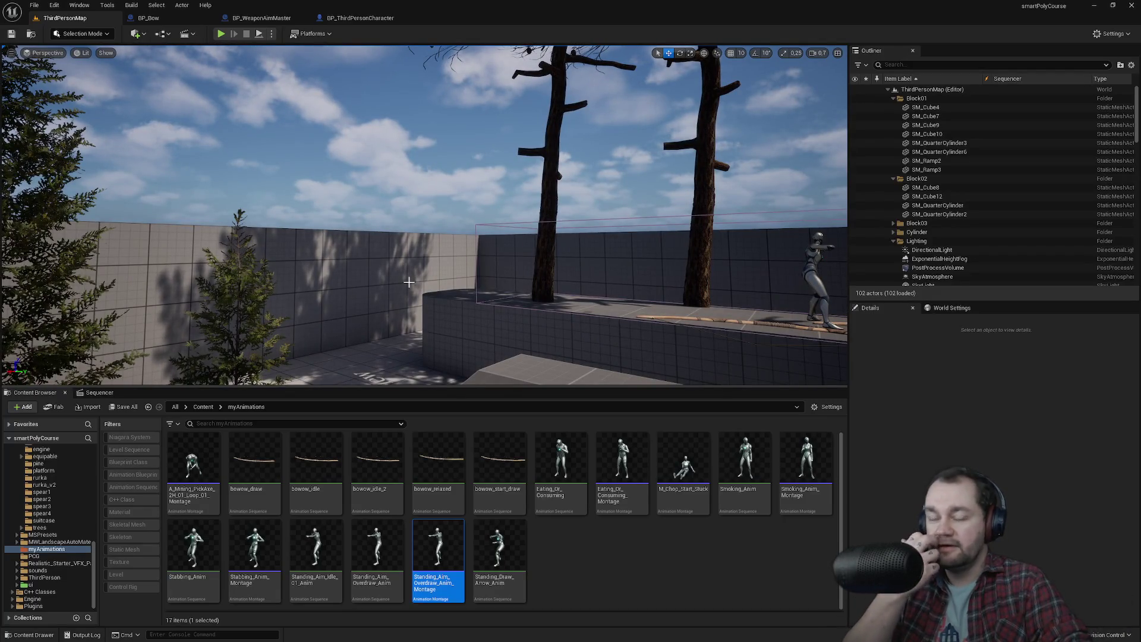
{"action": "key", "text": "super"}
{"action": "key", "text": "Escape"}
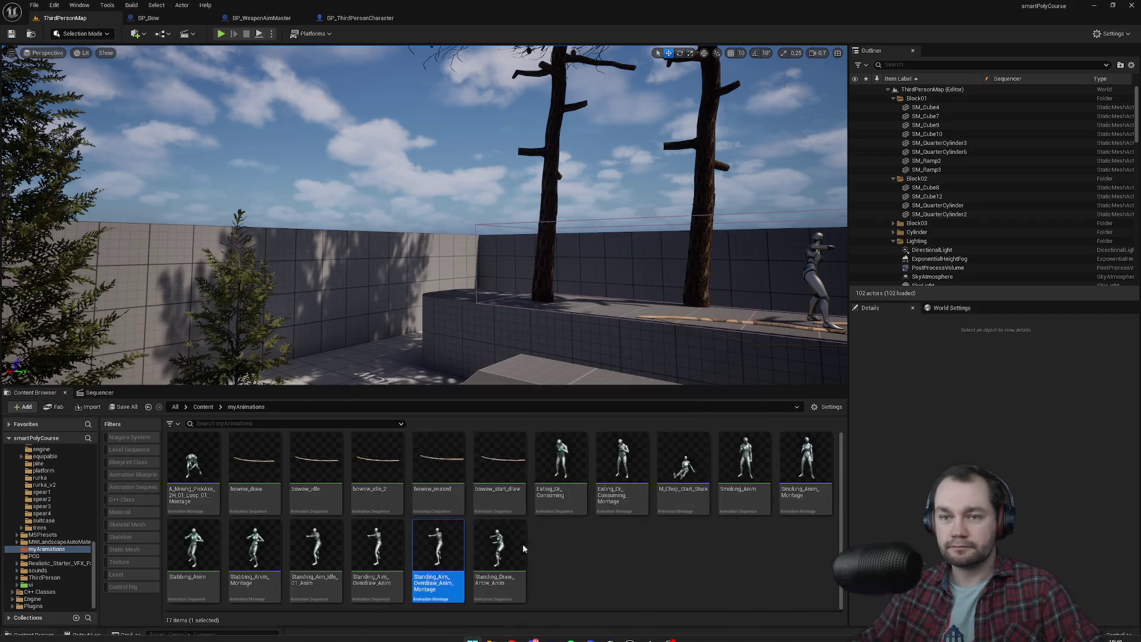
{"action": "key", "text": "super+e"}
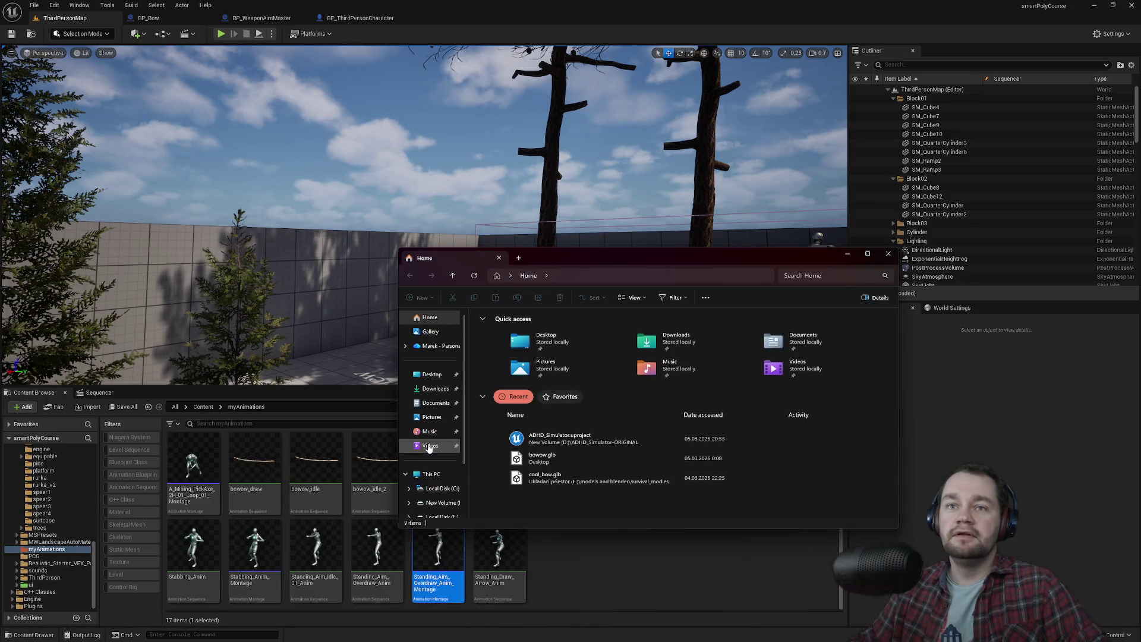
Browse to the F:\UE5_Projects\smartPolyCourse project folder.
{"action": "left_click", "coordinate": [442, 431]}
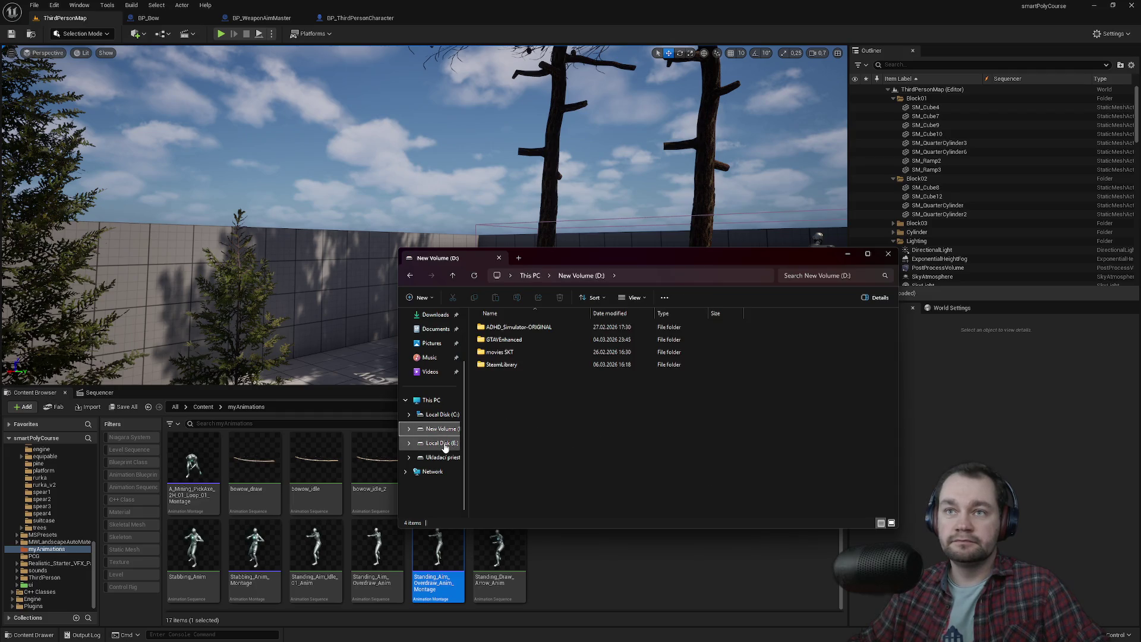
{"action": "left_click", "coordinate": [443, 444]}
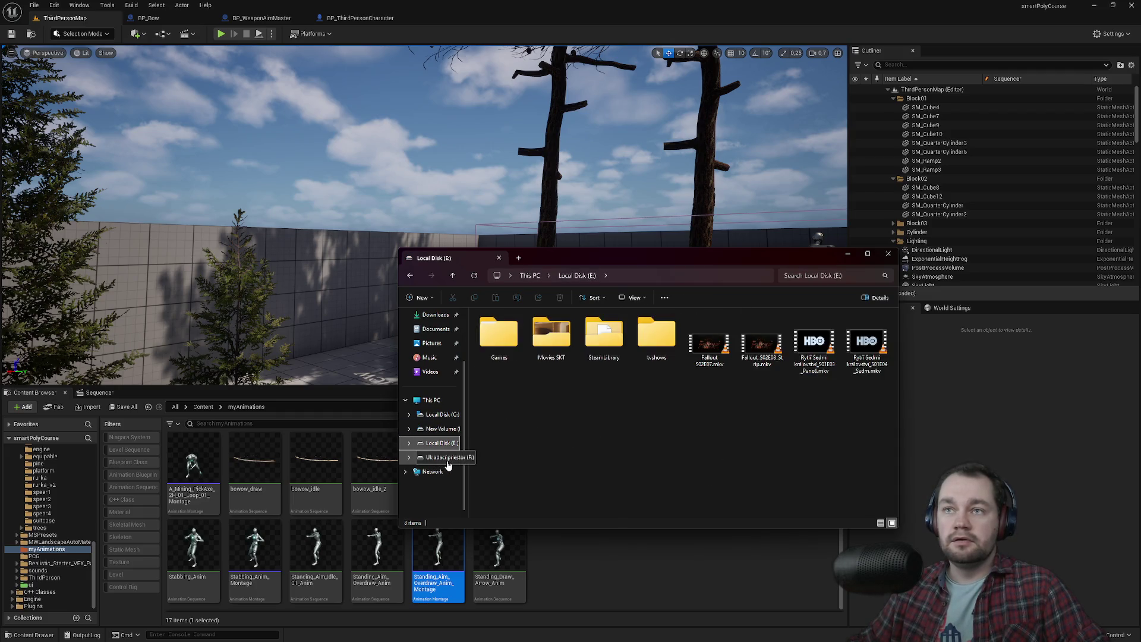
{"action": "left_click", "coordinate": [448, 458]}
{"action": "scroll", "coordinate": [506, 446], "scroll_direction": "down", "scroll_amount": 3}
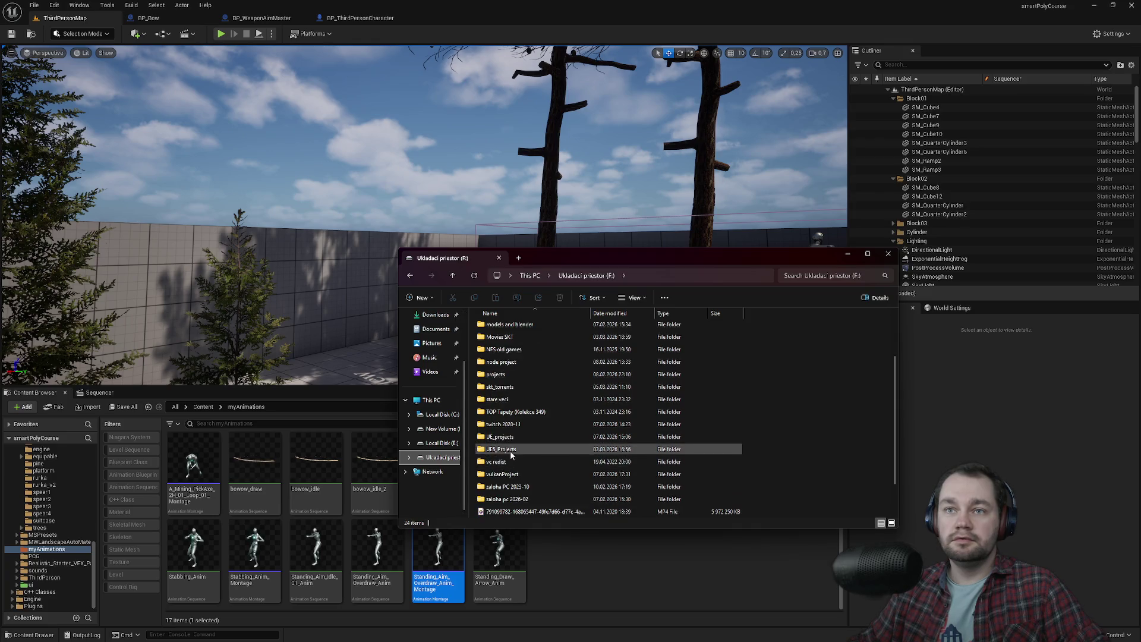
{"action": "double_click", "coordinate": [511, 452]}
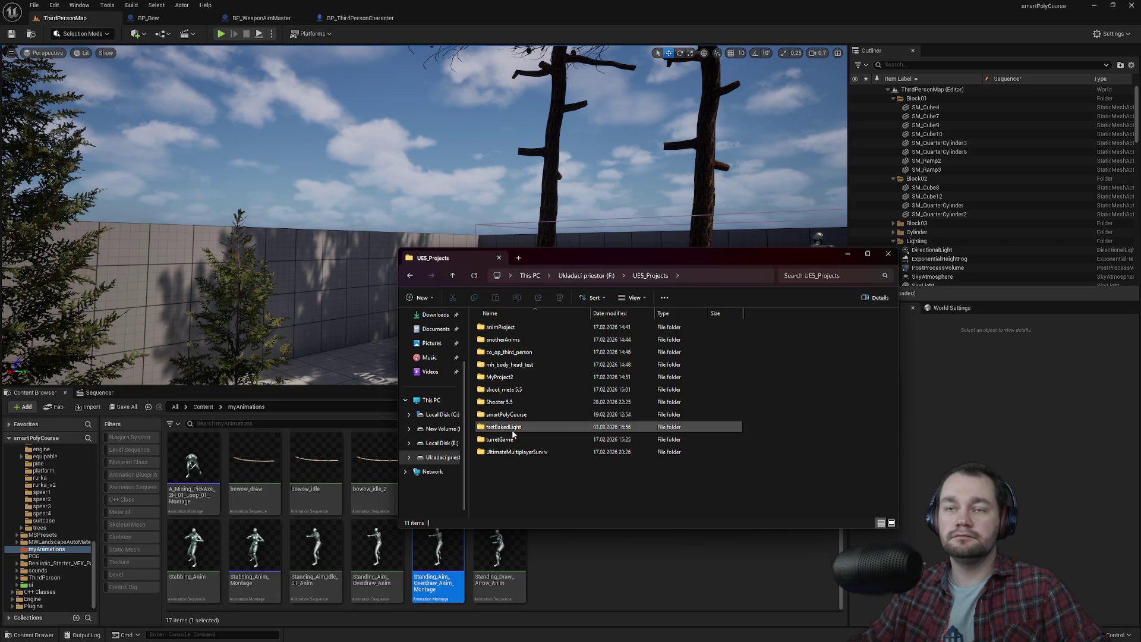
{"action": "double_click", "coordinate": [507, 415]}
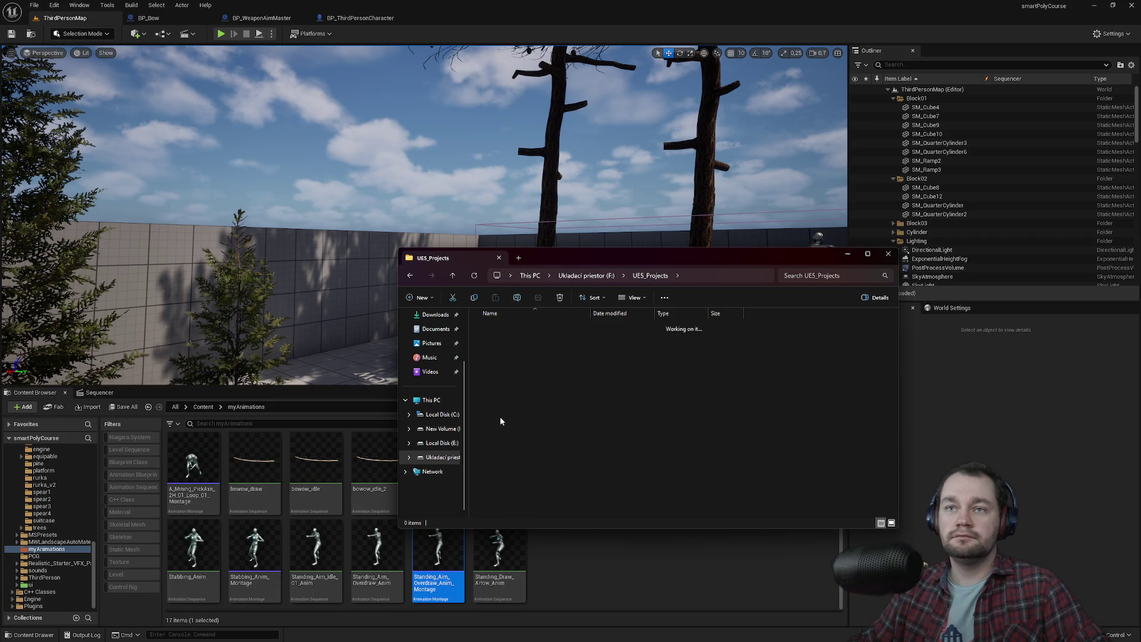
{"action": "scroll", "coordinate": [546, 491], "scroll_direction": "down", "scroll_amount": 1}
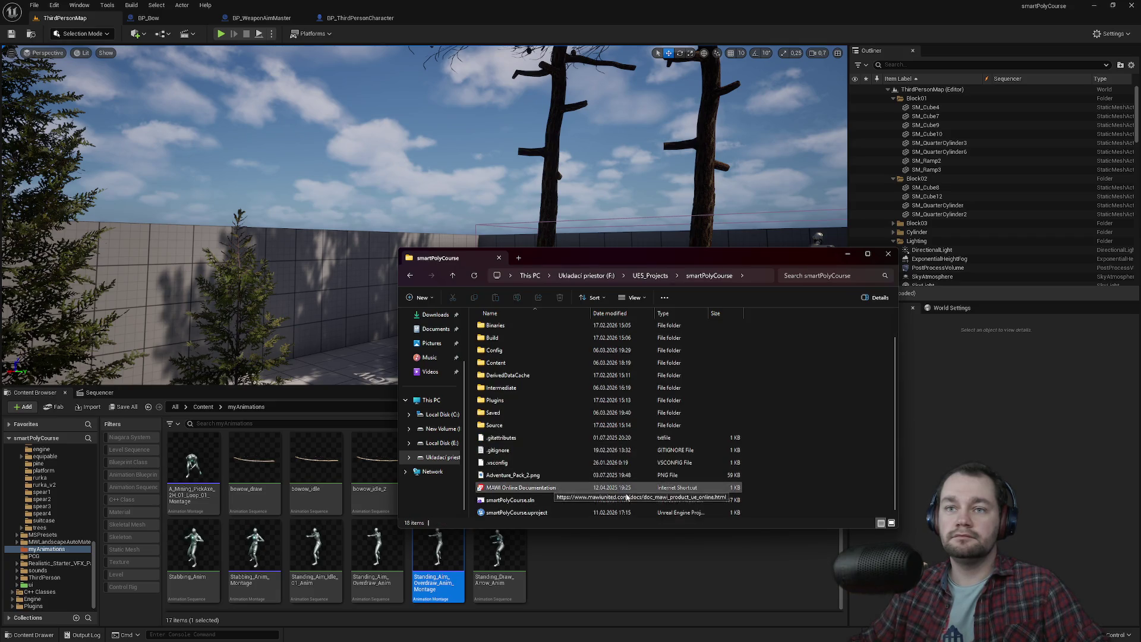
Open a PowerShell terminal in this folder and move it toward the screen centre.
{"action": "right_click", "coordinate": [785, 488]}
{"action": "left_click", "coordinate": [816, 573]}
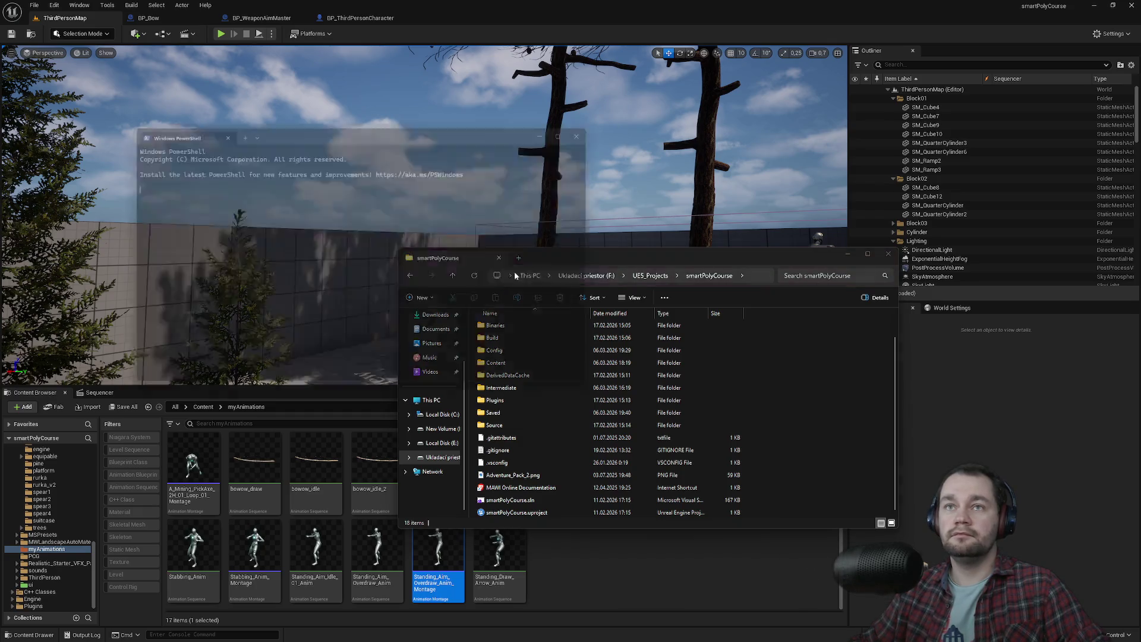
{"action": "left_click_drag", "start_coordinate": [401, 144], "coordinate": [646, 255]}
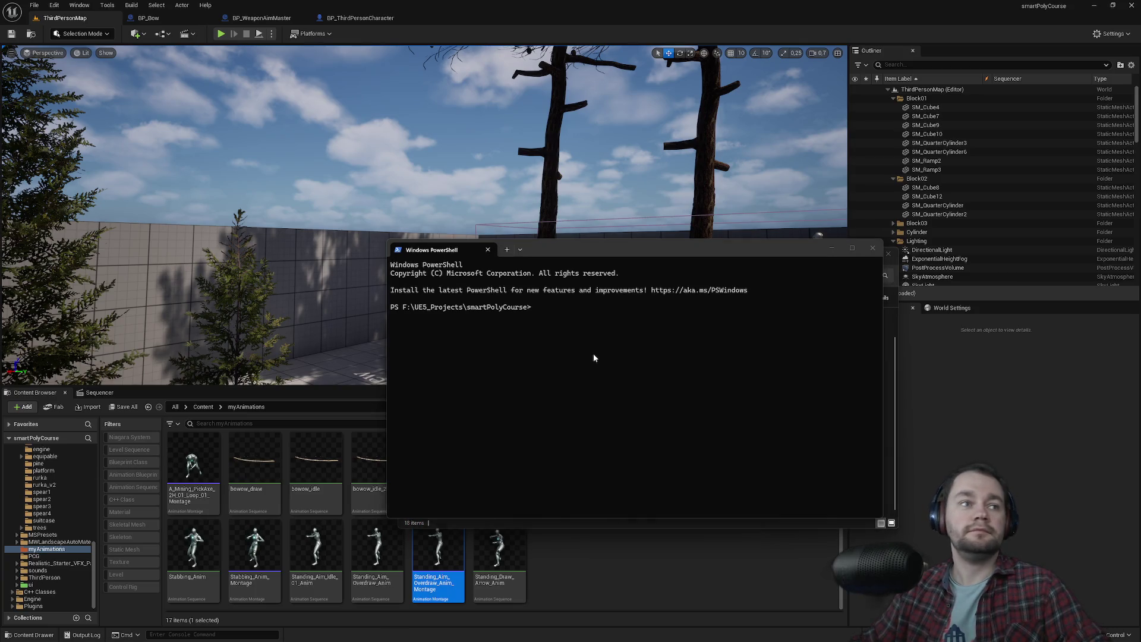
{"action": "key", "text": "super"}
Play the 'vypalovacky part 2' playlist in Spotify, then return to Unreal's level viewport.
{"action": "left_click", "coordinate": [560, 633]}
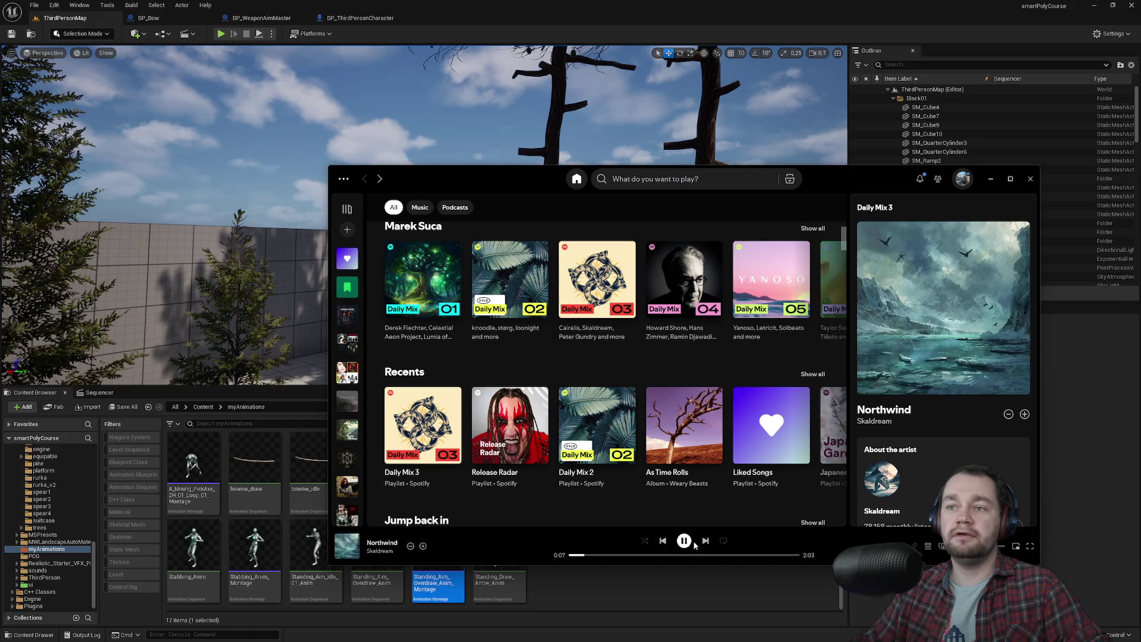
{"action": "left_click", "coordinate": [347, 211]}
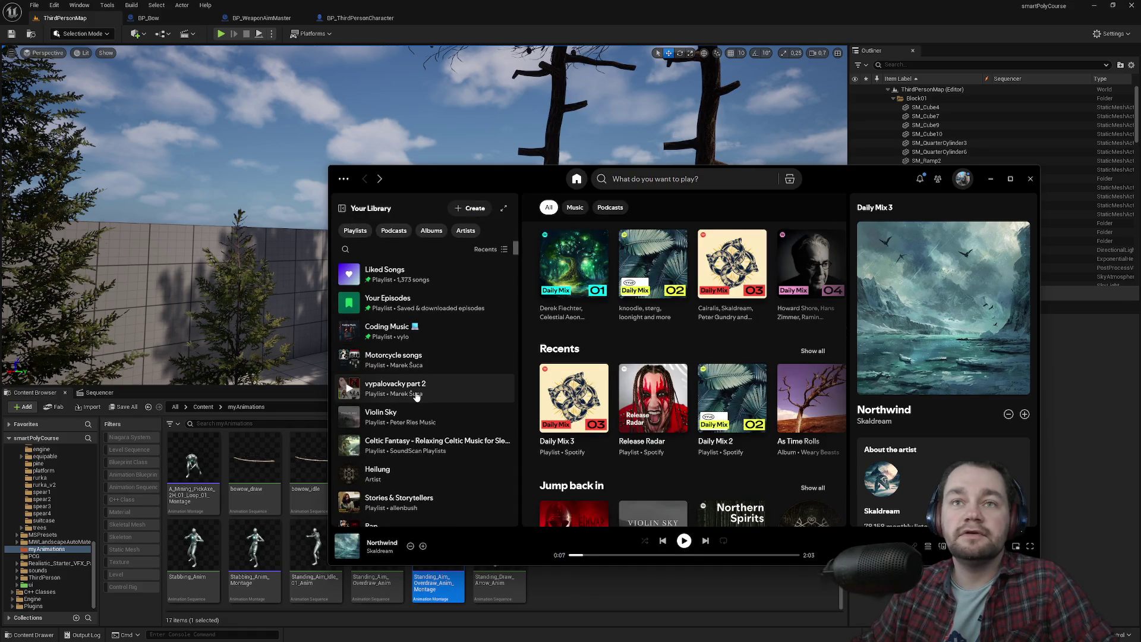
{"action": "scroll", "coordinate": [417, 396], "scroll_direction": "down", "scroll_amount": 2}
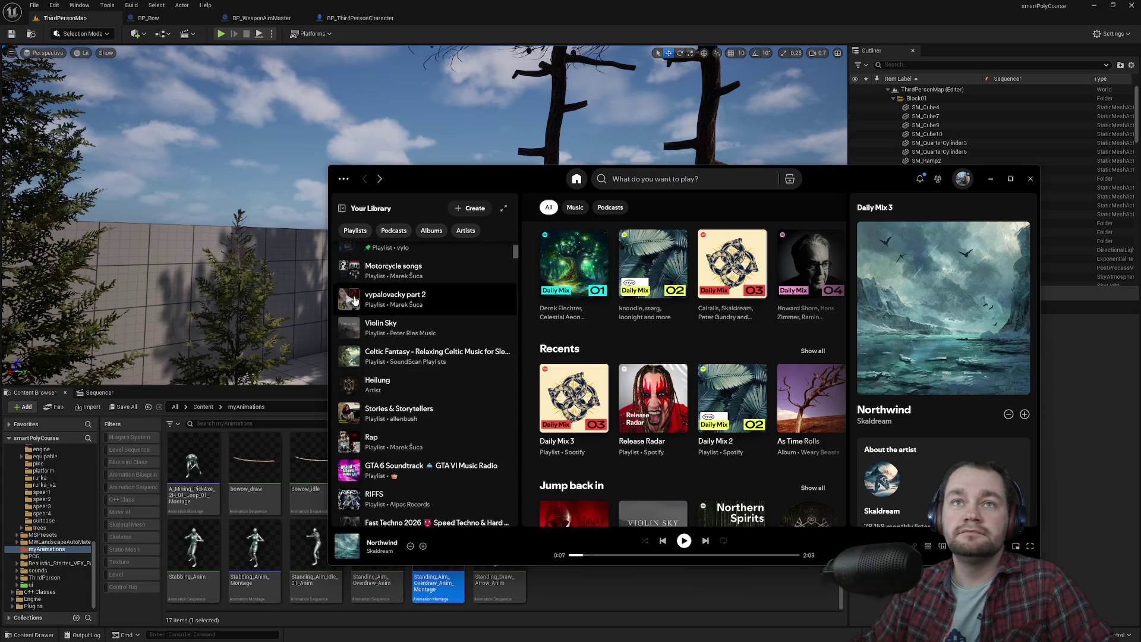
{"action": "left_click", "coordinate": [349, 299]}
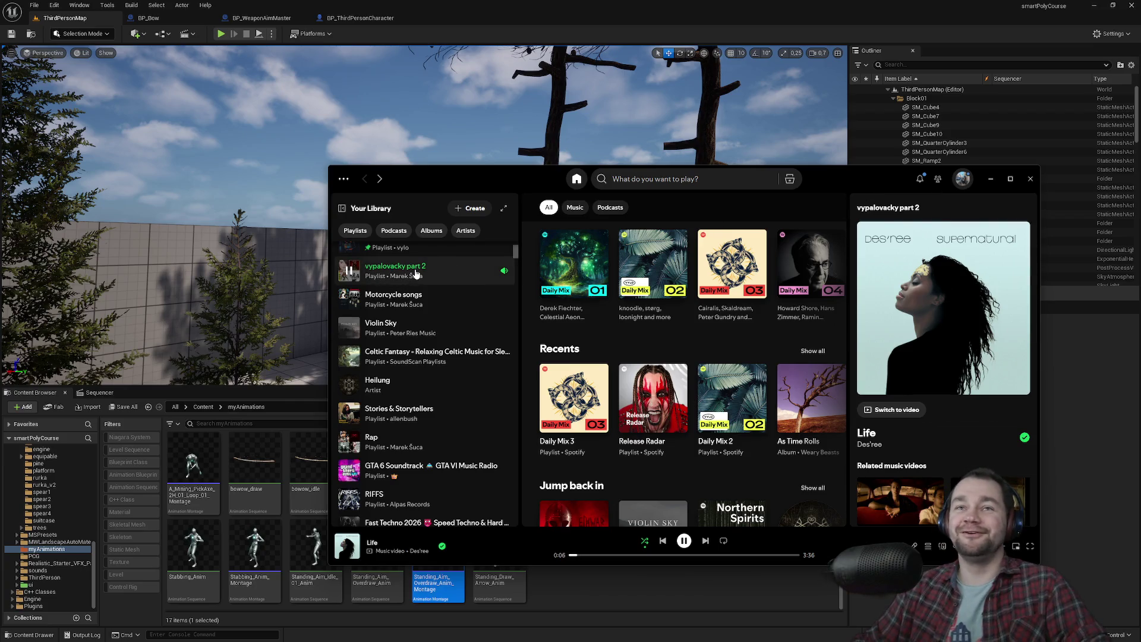
{"action": "key", "text": "alt+Tab"}
{"action": "left_click_drag", "start_coordinate": [514, 260], "coordinate": [518, 252]}
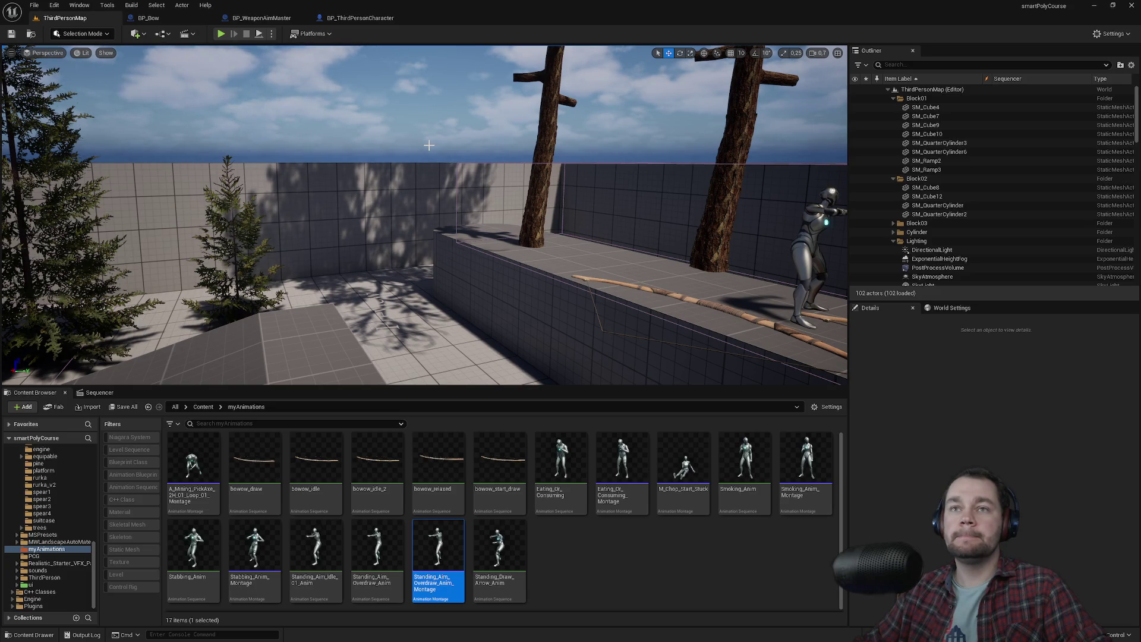
Select BP_ThirdPersonCharacter's Mesh component and open its SKM_Quinn_Simple asset in the mesh editor.
{"action": "mouse_move", "coordinate": [452, 167]}
{"action": "left_mouse_down"}
{"action": "mouse_move", "coordinate": [441, 168]}
{"action": "mouse_move", "coordinate": [611, 312]}
{"action": "left_mouse_up"}
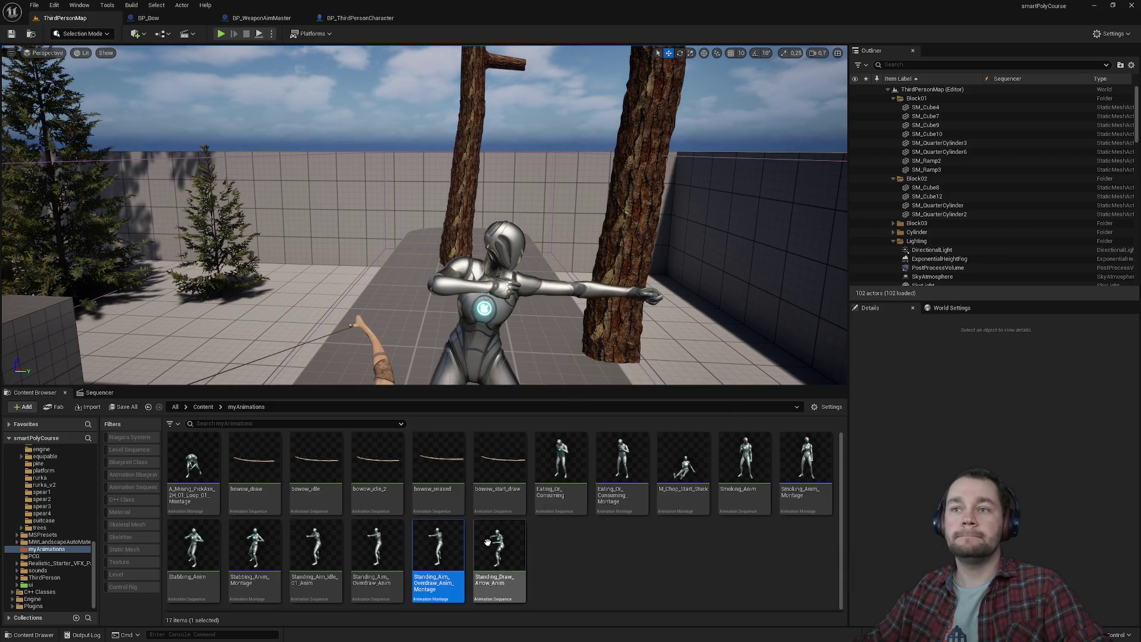
{"action": "left_click", "coordinate": [687, 589]}
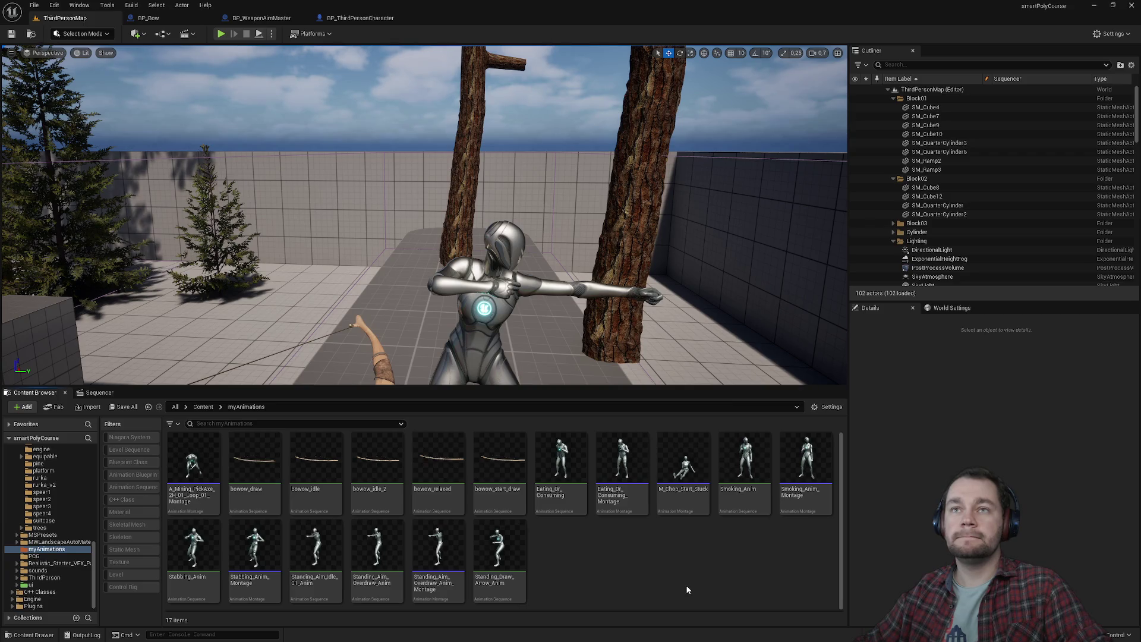
{"action": "left_click", "coordinate": [212, 406]}
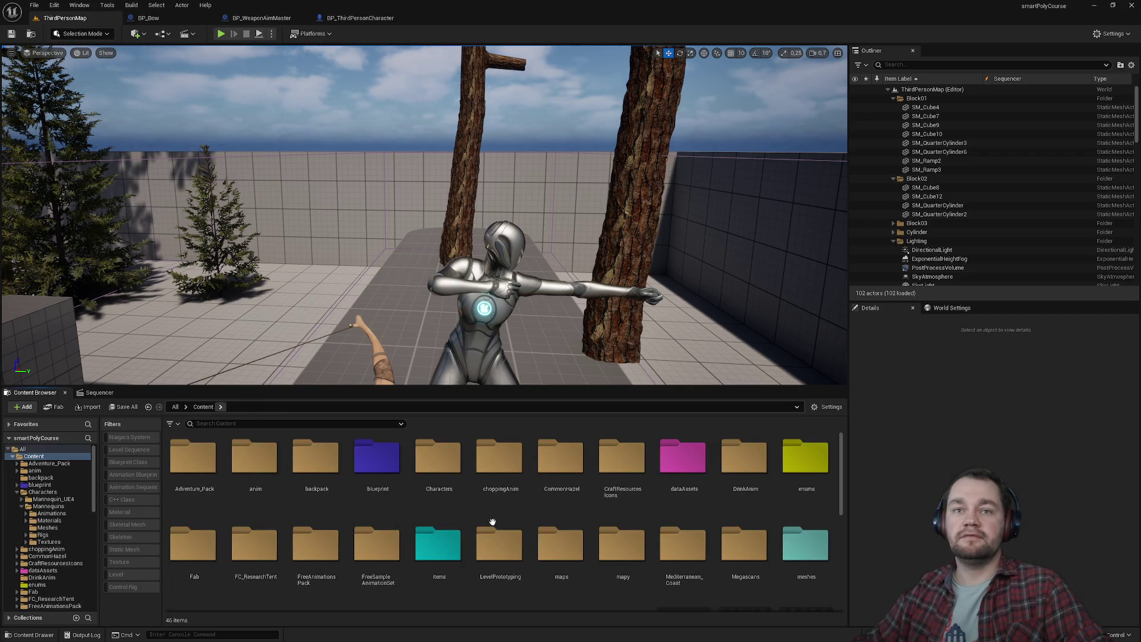
{"action": "left_click", "coordinate": [357, 18]}
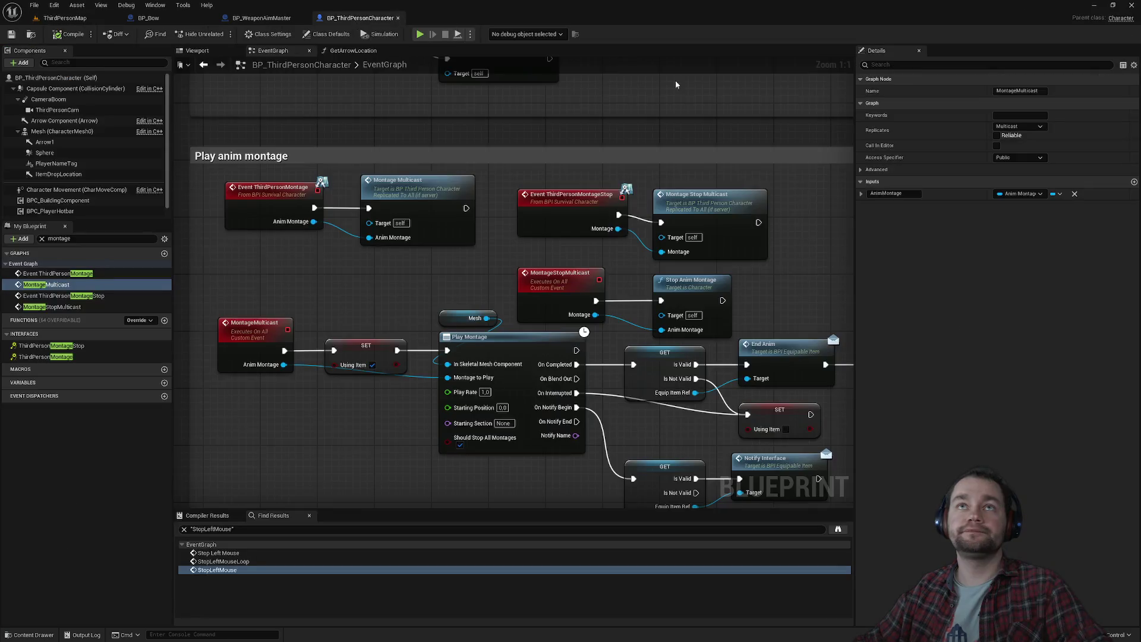
{"action": "left_click", "coordinate": [197, 50]}
{"action": "left_click", "coordinate": [457, 204]}
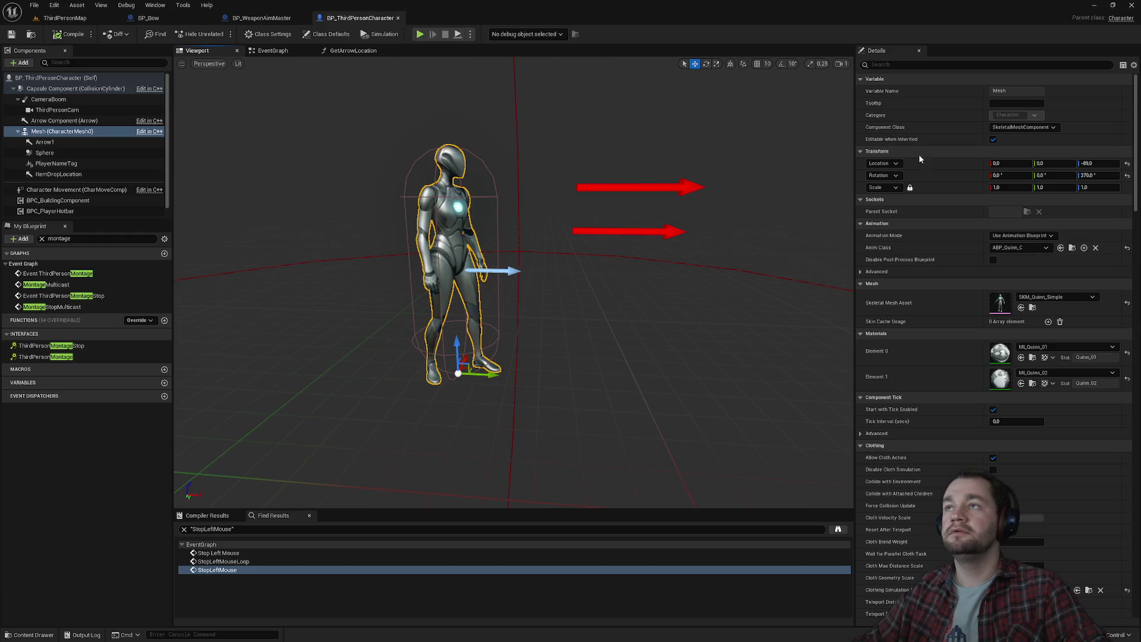
{"action": "key", "text": "f"}
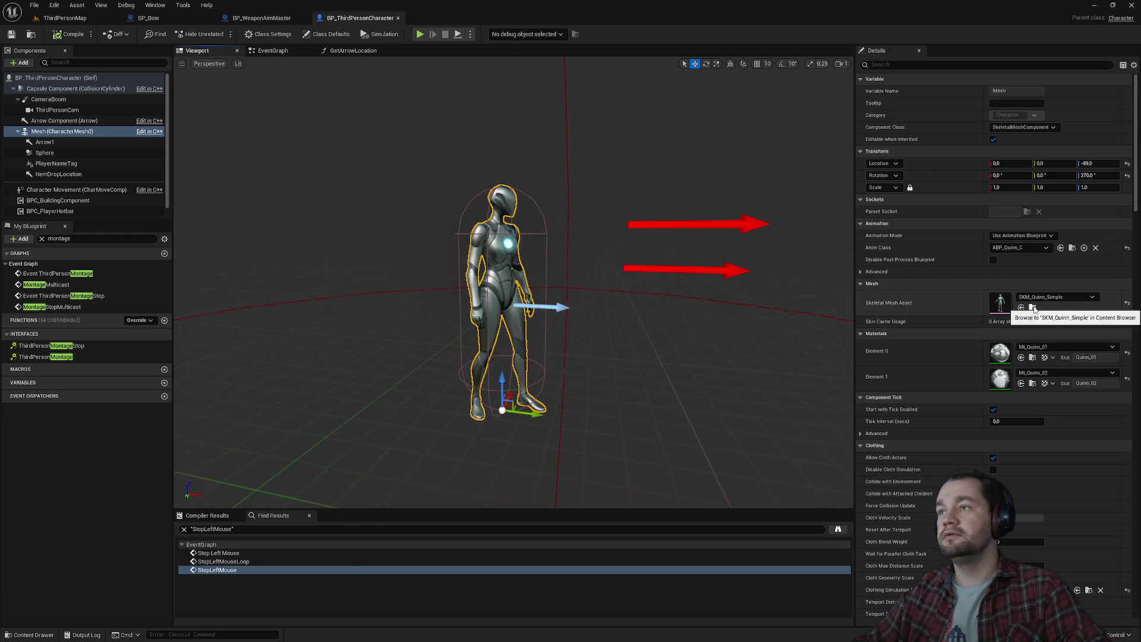
{"action": "left_click", "coordinate": [1032, 307]}
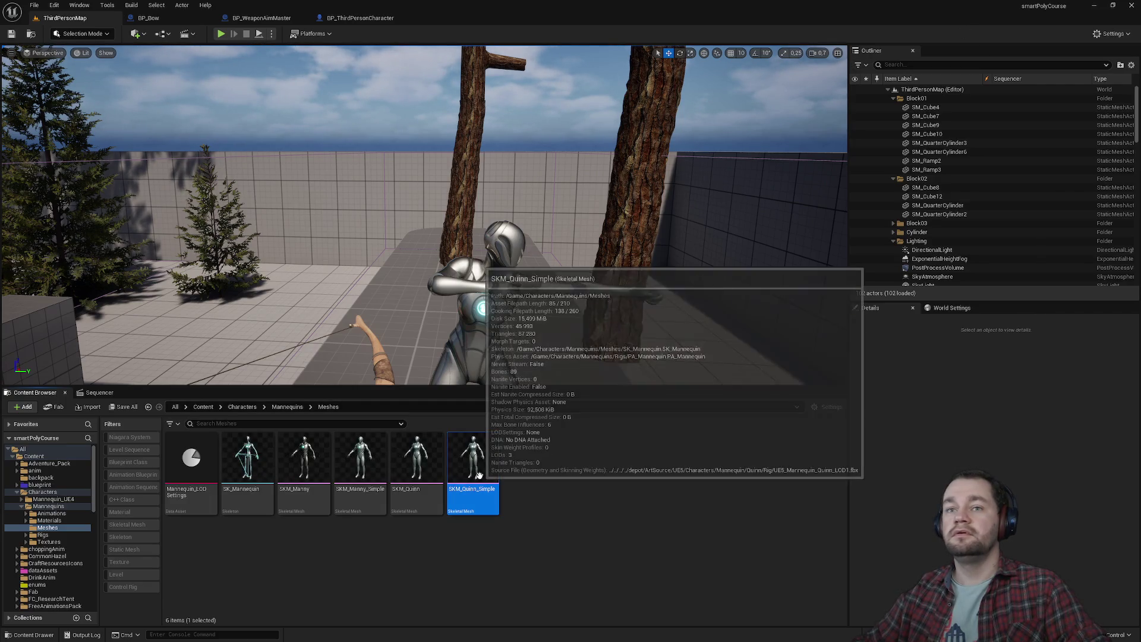
{"action": "double_click", "coordinate": [473, 461]}
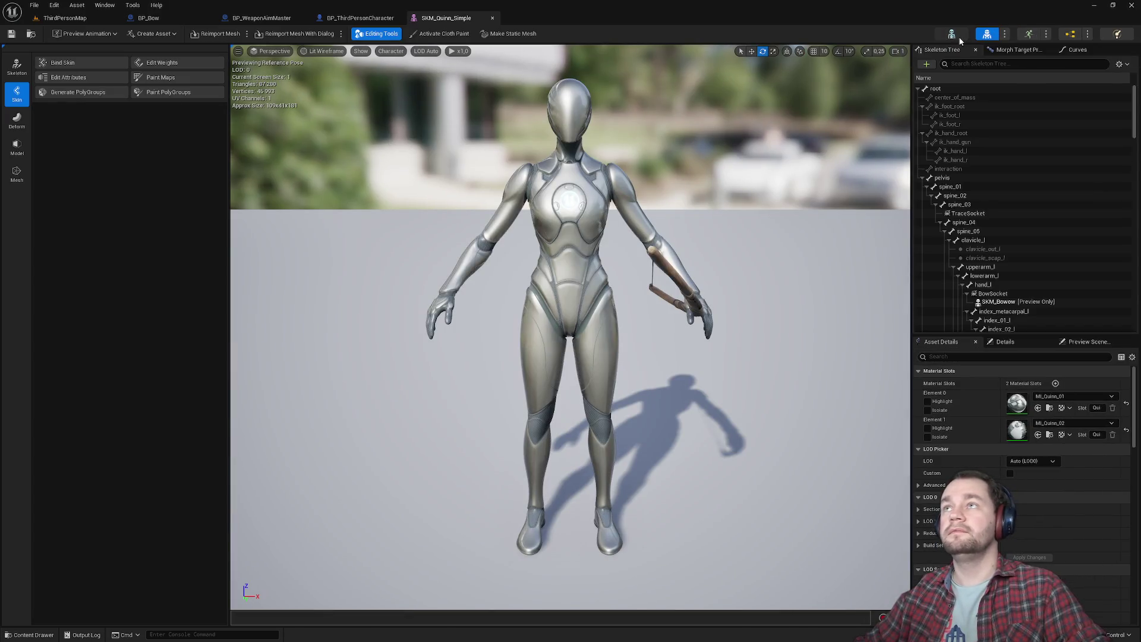
Check the BowSocket's location, rotation and 0.3 scale on SKM_Quinn_Simple, then return to ThirdPersonMap.
{"action": "left_click", "coordinate": [951, 34]}
{"action": "left_click", "coordinate": [987, 34]}
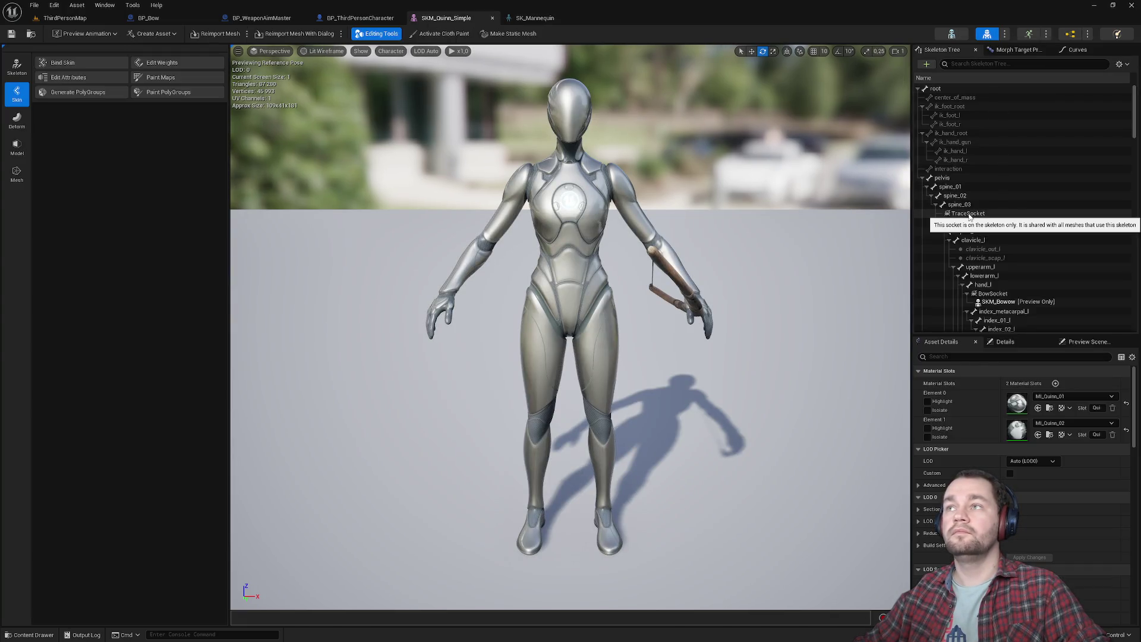
{"action": "left_click", "coordinate": [996, 295]}
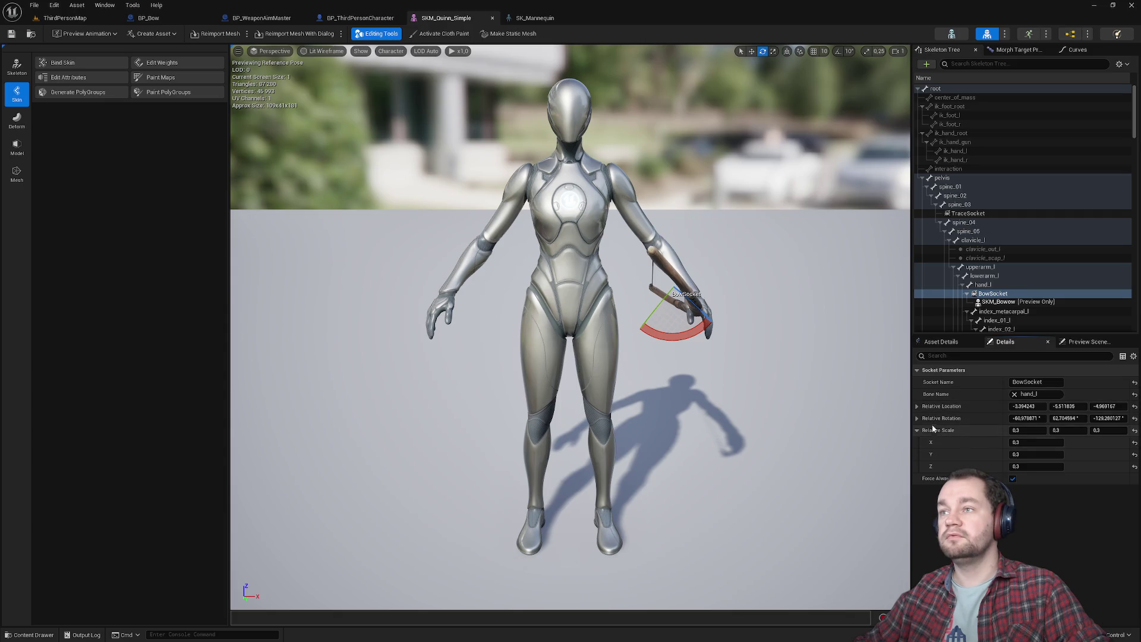
{"action": "left_click", "coordinate": [917, 431]}
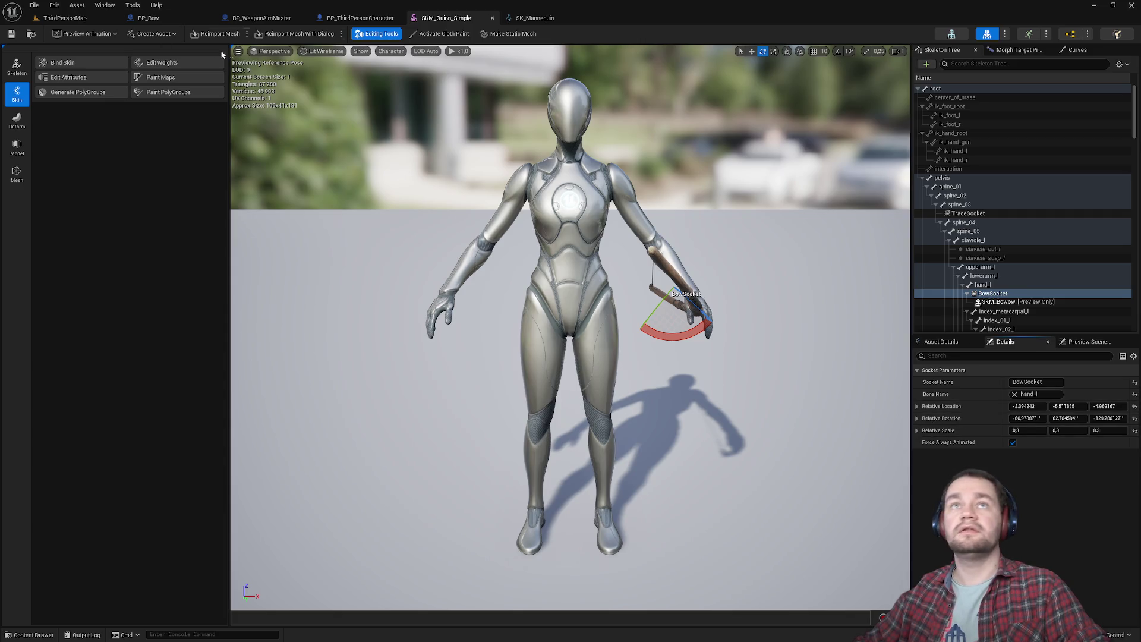
{"action": "left_click", "coordinate": [63, 18]}
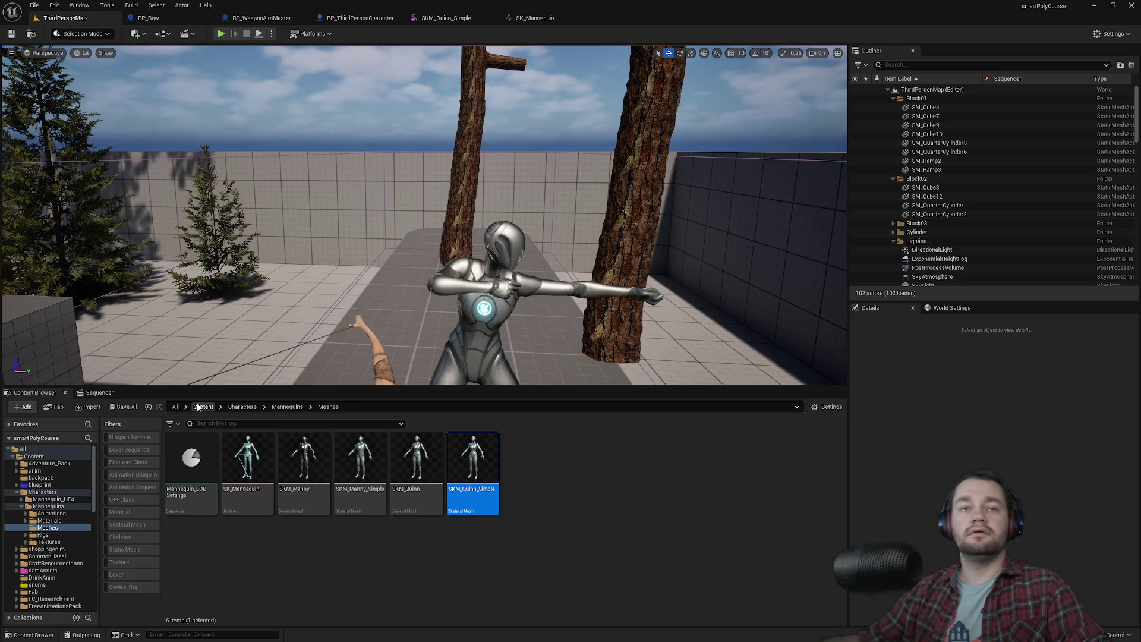
Open the BP_CharSarah blueprint from the Content folder.
{"action": "left_click", "coordinate": [201, 408]}
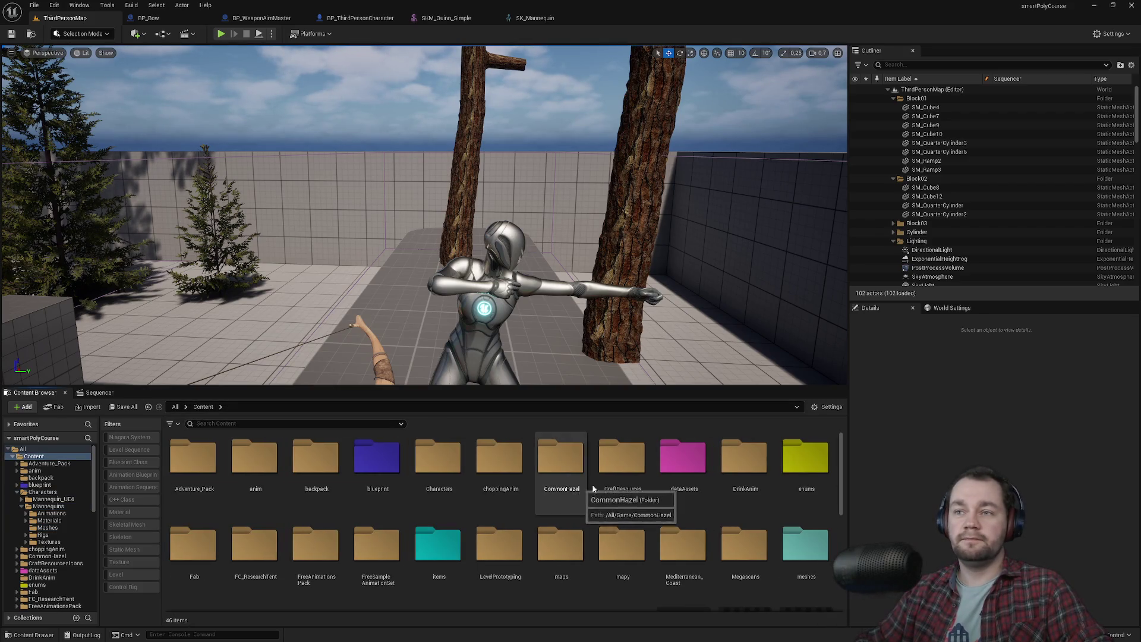
{"action": "scroll", "coordinate": [558, 508], "scroll_direction": "down", "scroll_amount": 1}
{"action": "scroll", "coordinate": [557, 508], "scroll_direction": "down", "scroll_amount": 5}
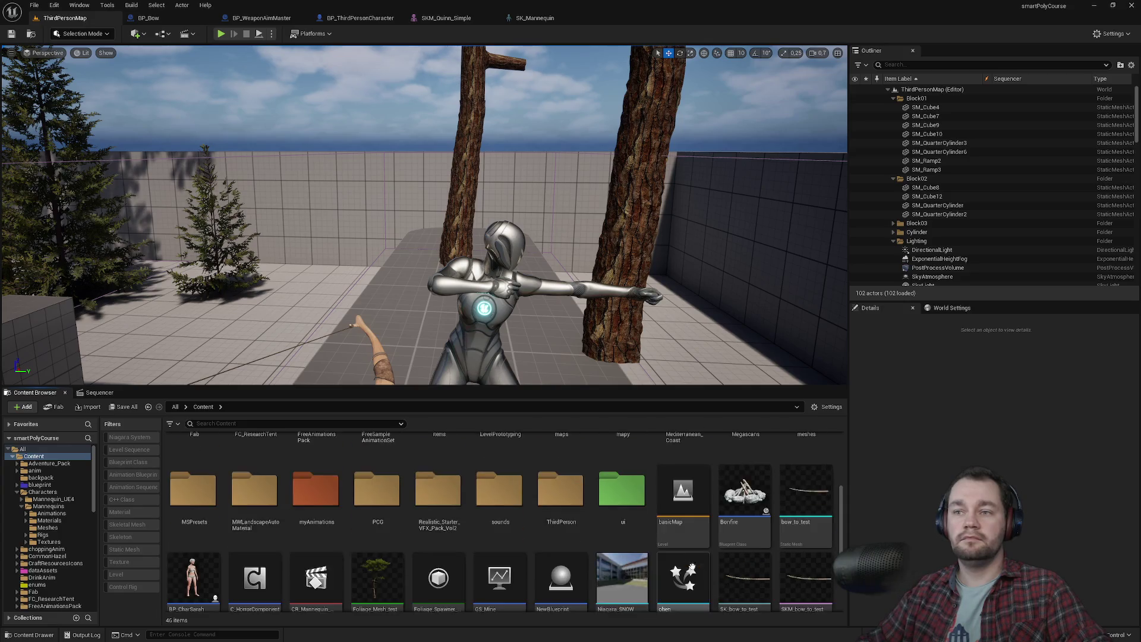
{"action": "double_click", "coordinate": [202, 574]}
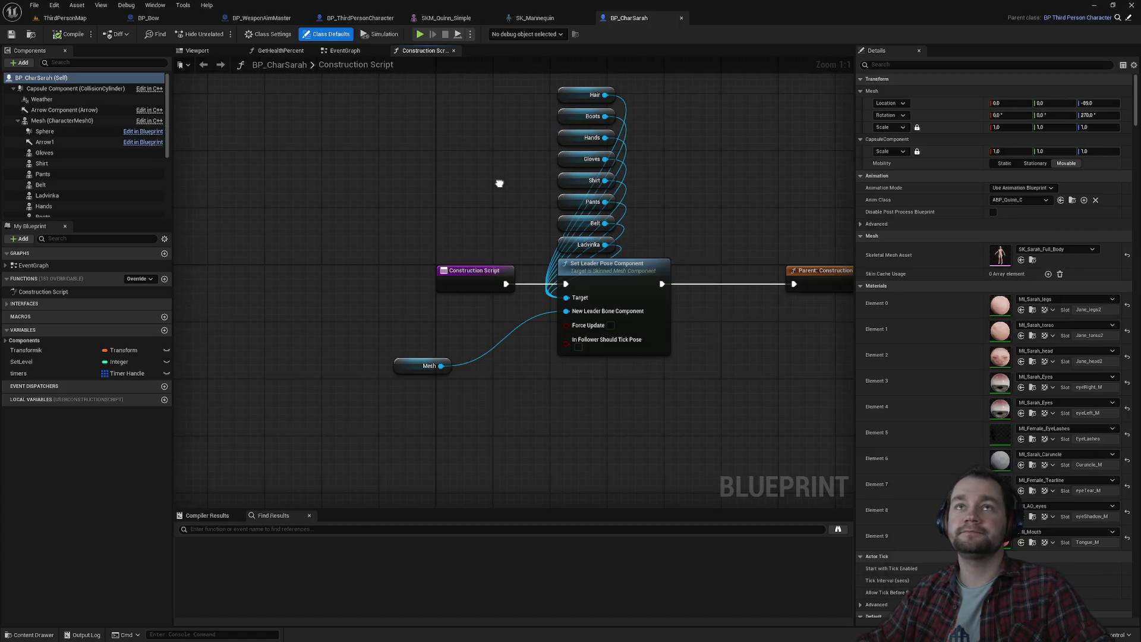
In its Viewport, browse to the SK_Sarah_Full_Body skeletal mesh asset.
{"action": "left_click", "coordinate": [196, 51]}
{"action": "scroll", "coordinate": [441, 159], "scroll_direction": "up", "scroll_amount": 5}
{"action": "scroll", "coordinate": [515, 283], "scroll_direction": "down", "scroll_amount": 5}
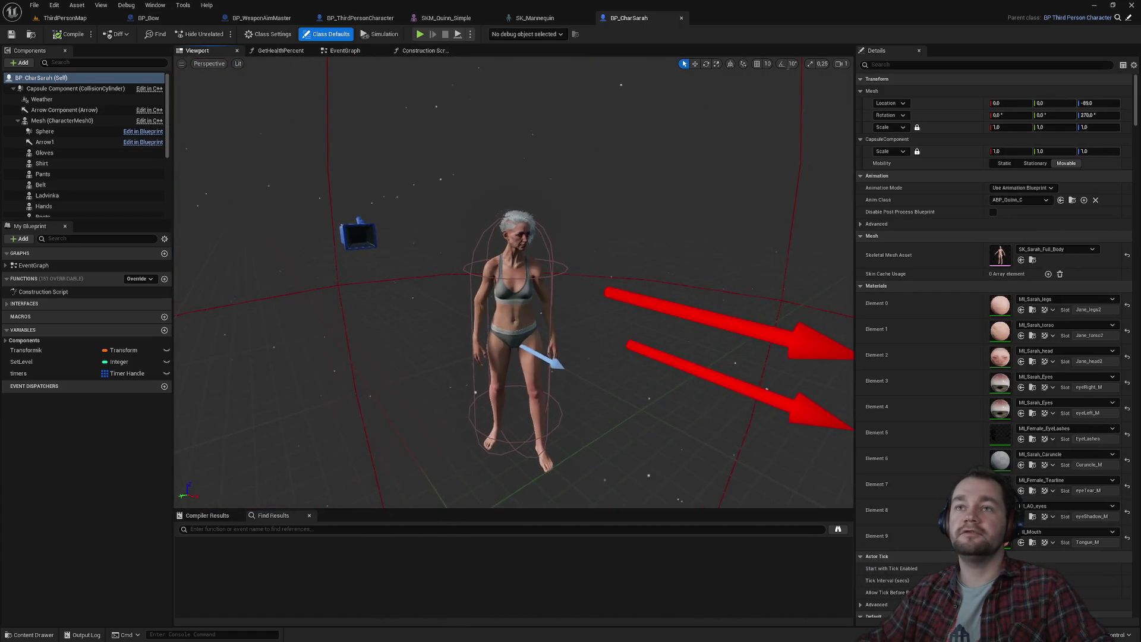
{"action": "scroll", "coordinate": [514, 282], "scroll_direction": "up", "scroll_amount": 4}
{"action": "scroll", "coordinate": [514, 282], "scroll_direction": "down", "scroll_amount": 4}
{"action": "scroll", "coordinate": [514, 282], "scroll_direction": "up", "scroll_amount": 3}
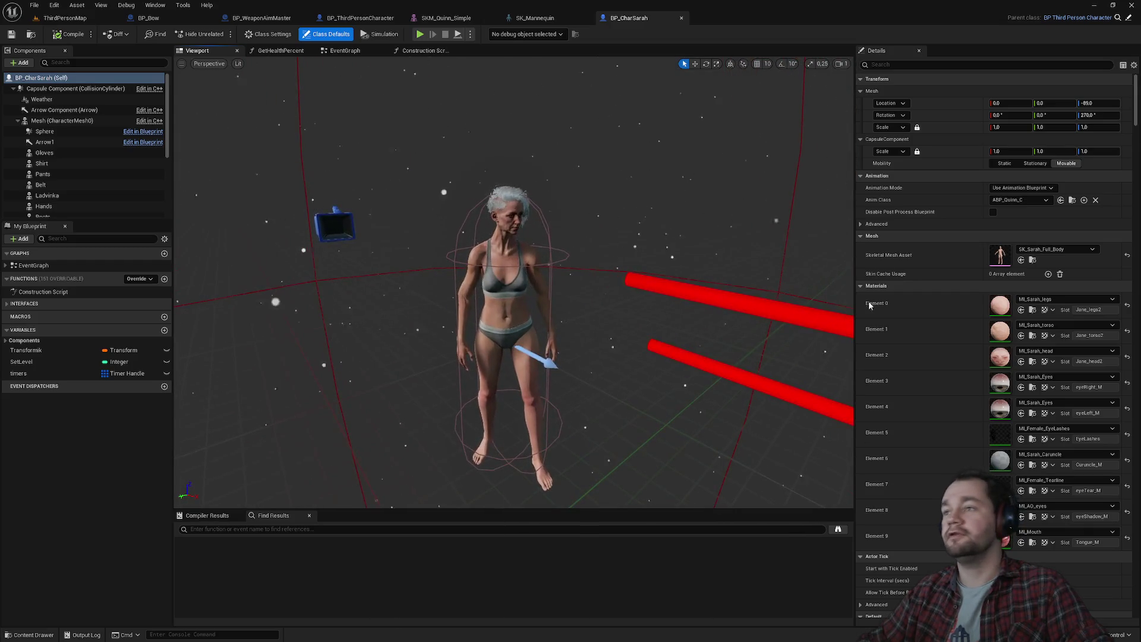
{"action": "left_click", "coordinate": [1033, 260]}
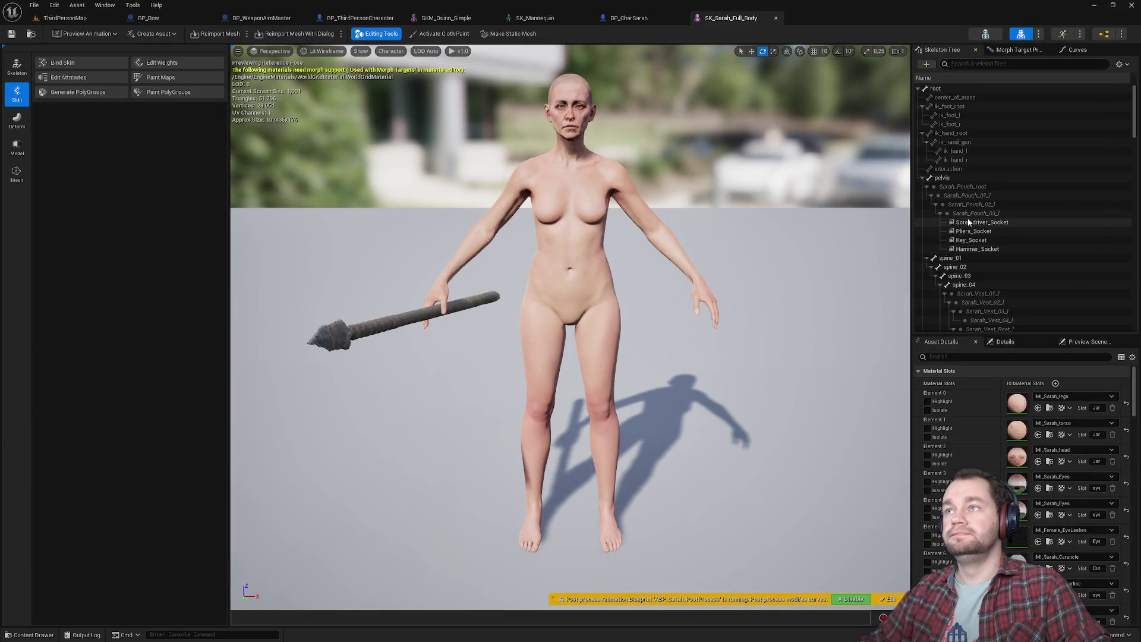
Select the BowSocket on Sarah's left hand and show its socket parameters.
{"action": "scroll", "coordinate": [987, 238], "scroll_direction": "down", "scroll_amount": 5}
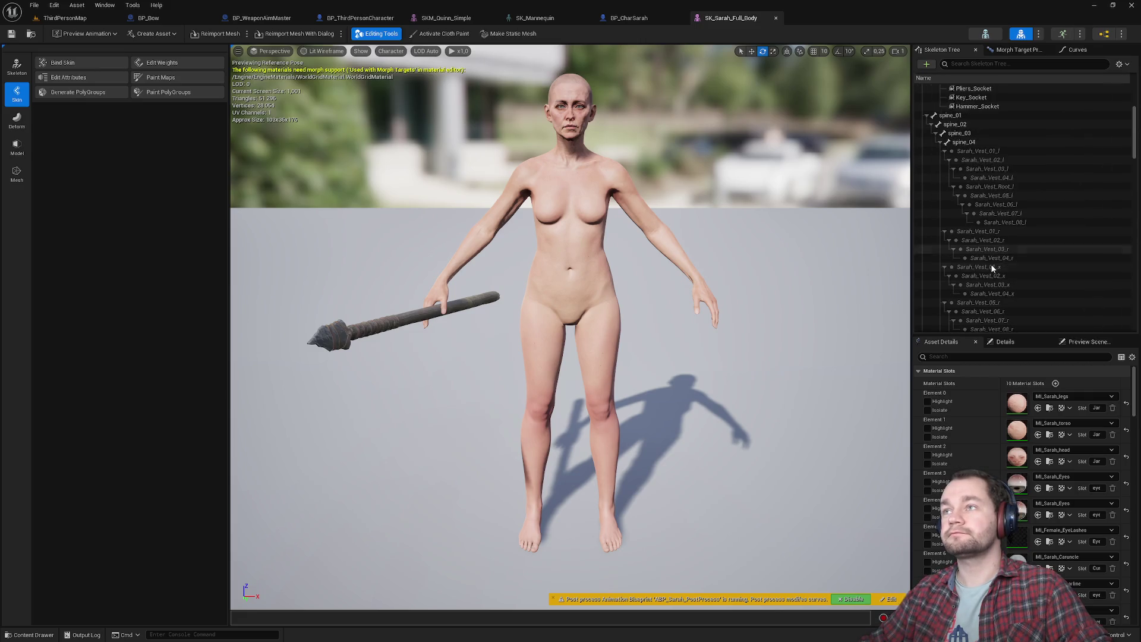
{"action": "scroll", "coordinate": [989, 257], "scroll_direction": "down", "scroll_amount": 5}
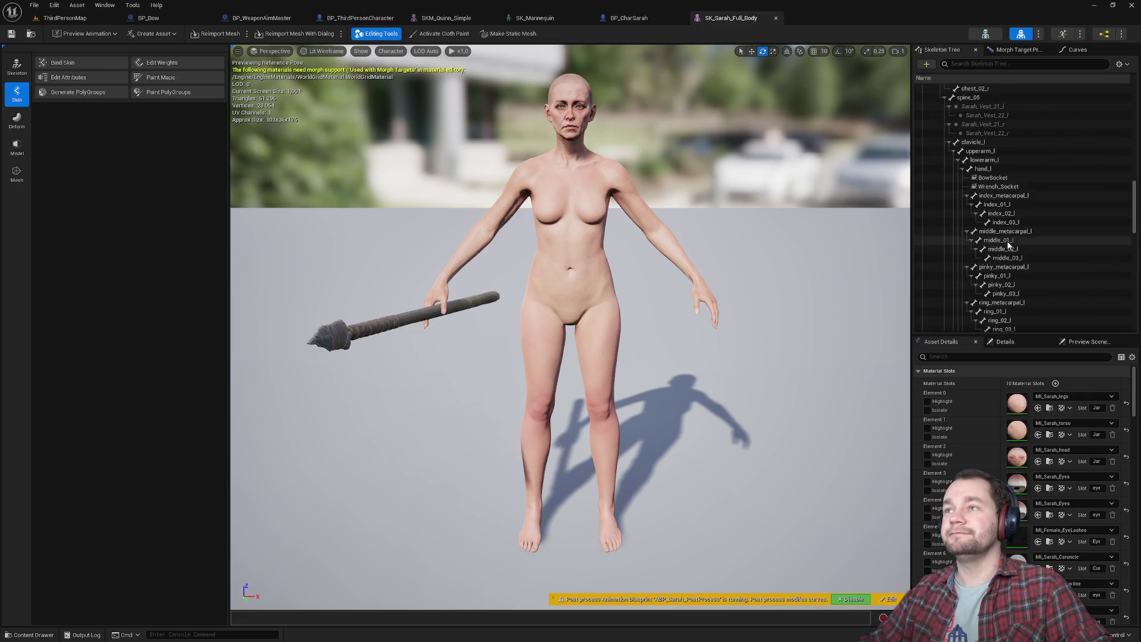
{"action": "left_click", "coordinate": [1009, 179]}
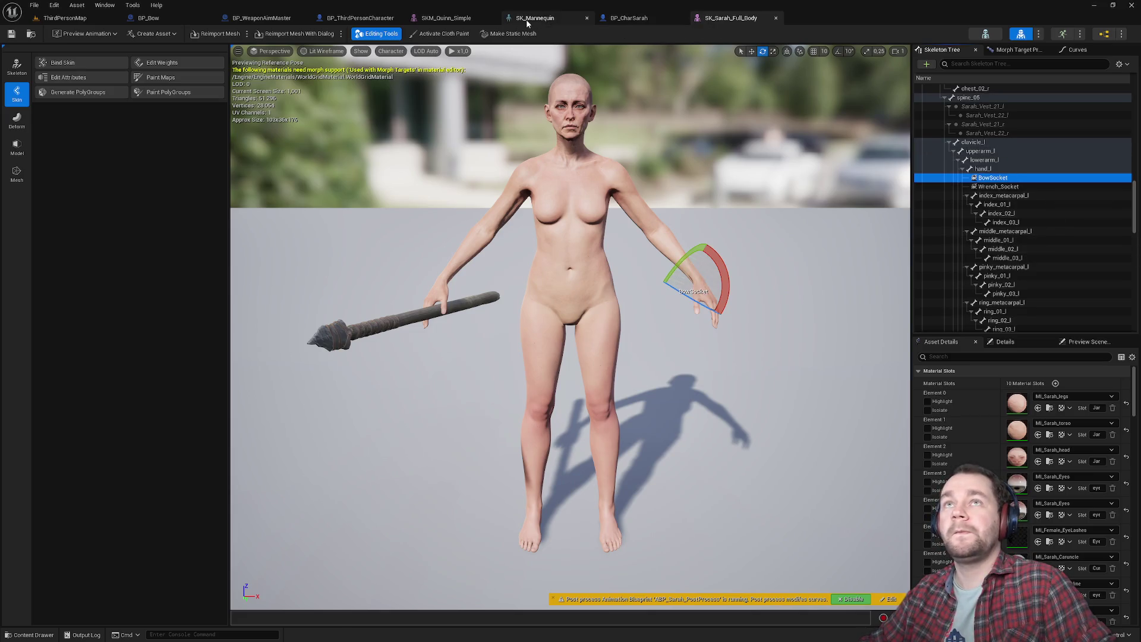
{"action": "left_click", "coordinate": [1007, 343]}
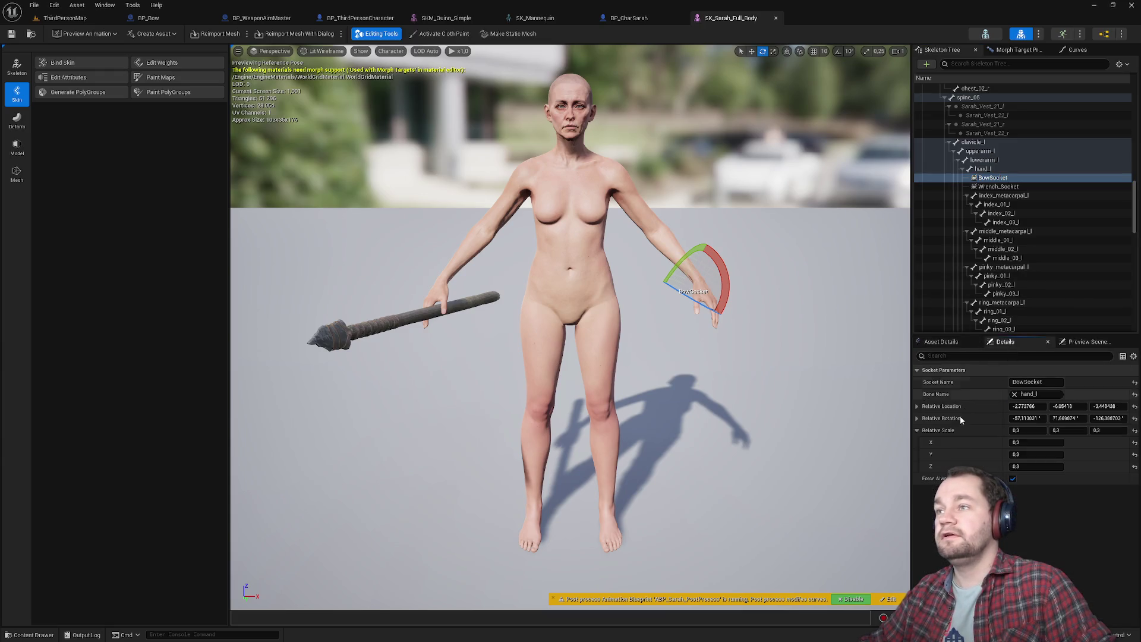
{"action": "left_click", "coordinate": [916, 432]}
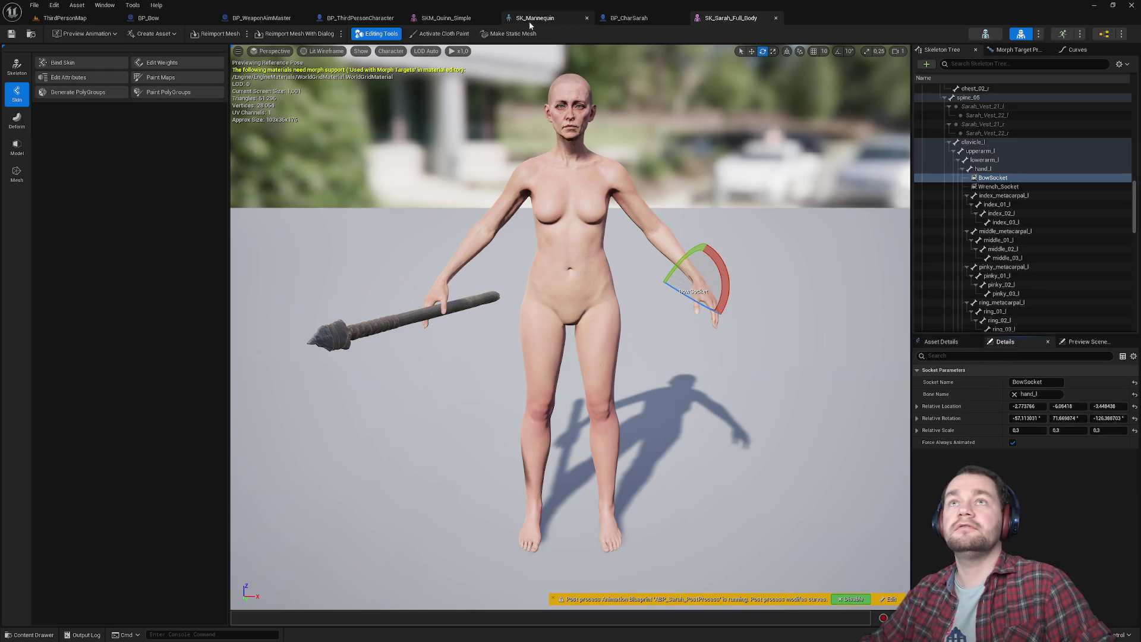
Copy Quinn's BowSocket transform onto Sarah's BowSocket, close Sarah's mesh, and return to ThirdPersonMap.
{"action": "left_click_drag", "start_coordinate": [454, 20], "coordinate": [662, 21]}
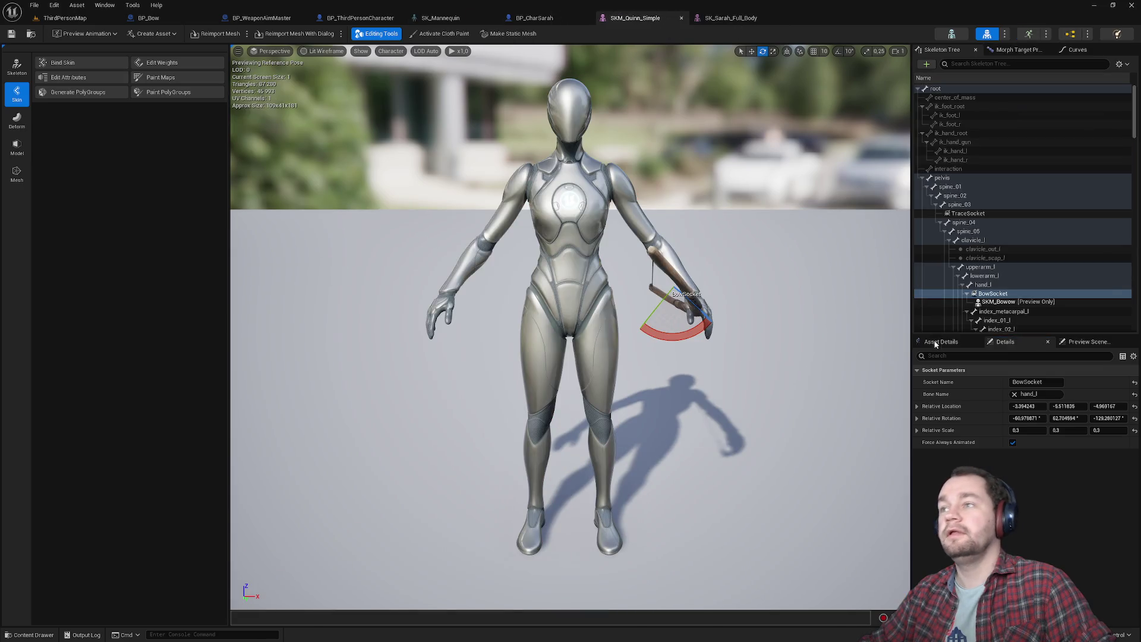
{"action": "right_click", "coordinate": [964, 413]}
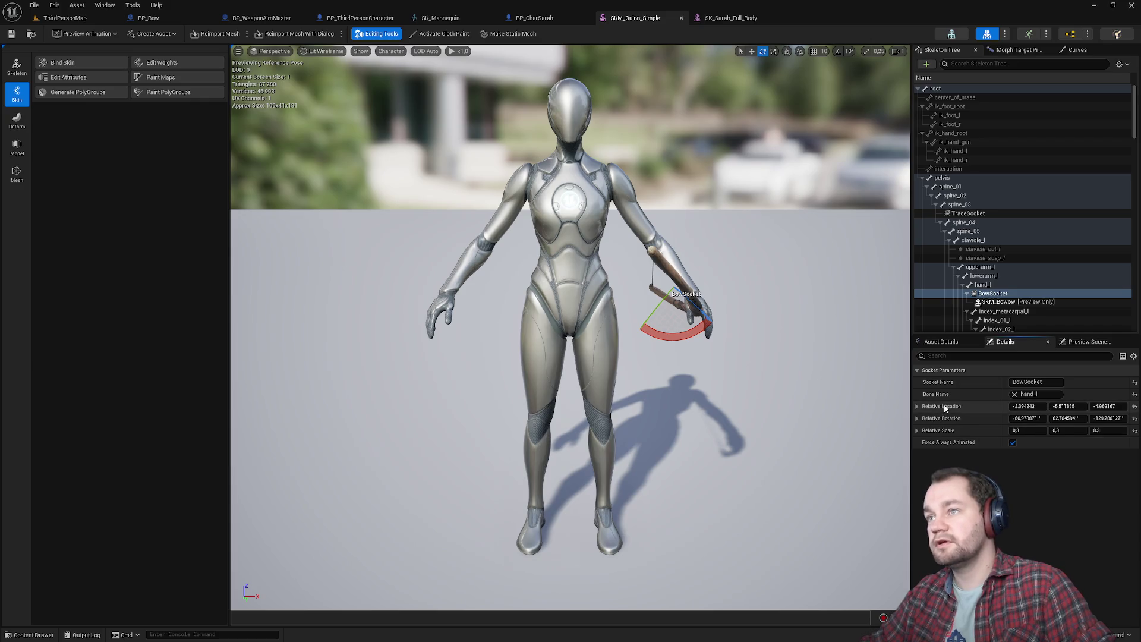
{"action": "right_click", "coordinate": [946, 410]}
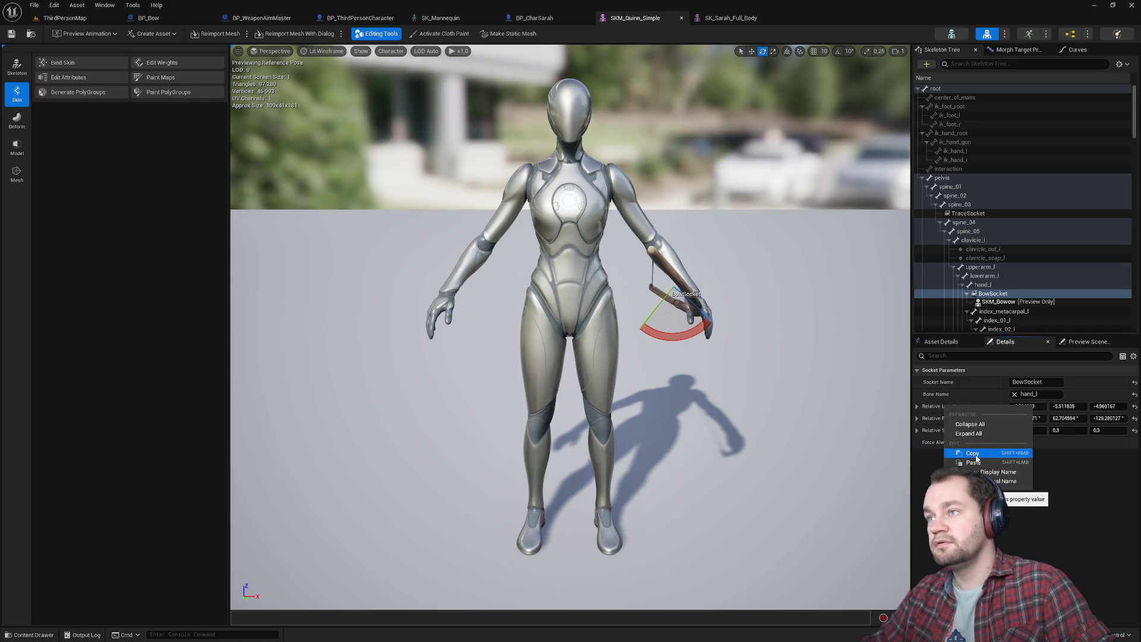
{"action": "left_click", "coordinate": [926, 409]}
{"action": "left_click", "coordinate": [731, 18]}
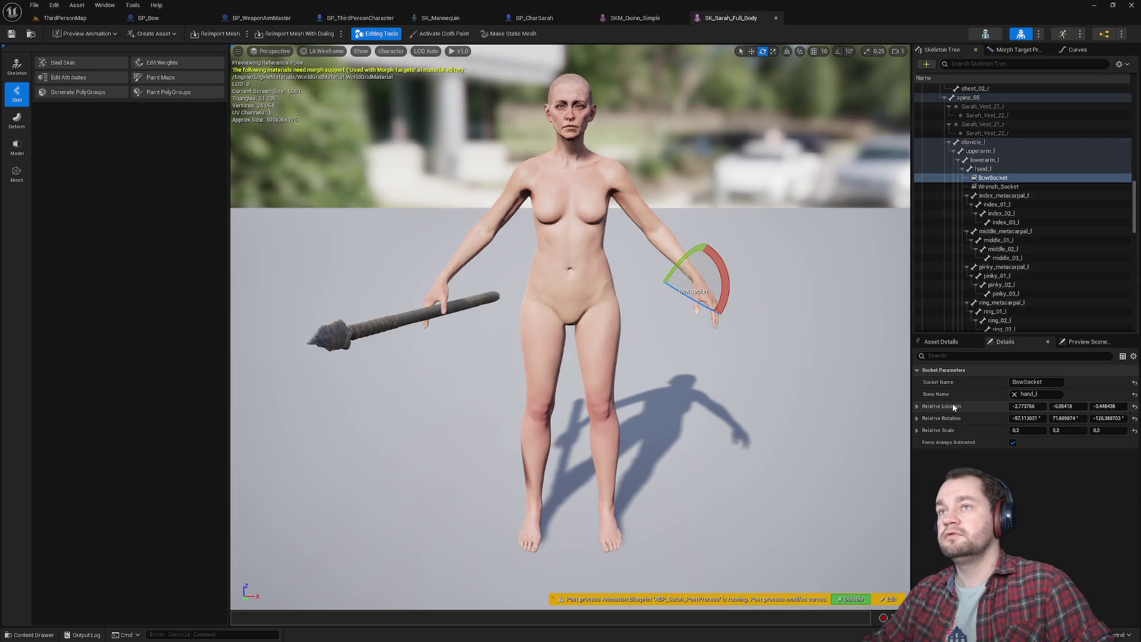
{"action": "left_click", "coordinate": [634, 18]}
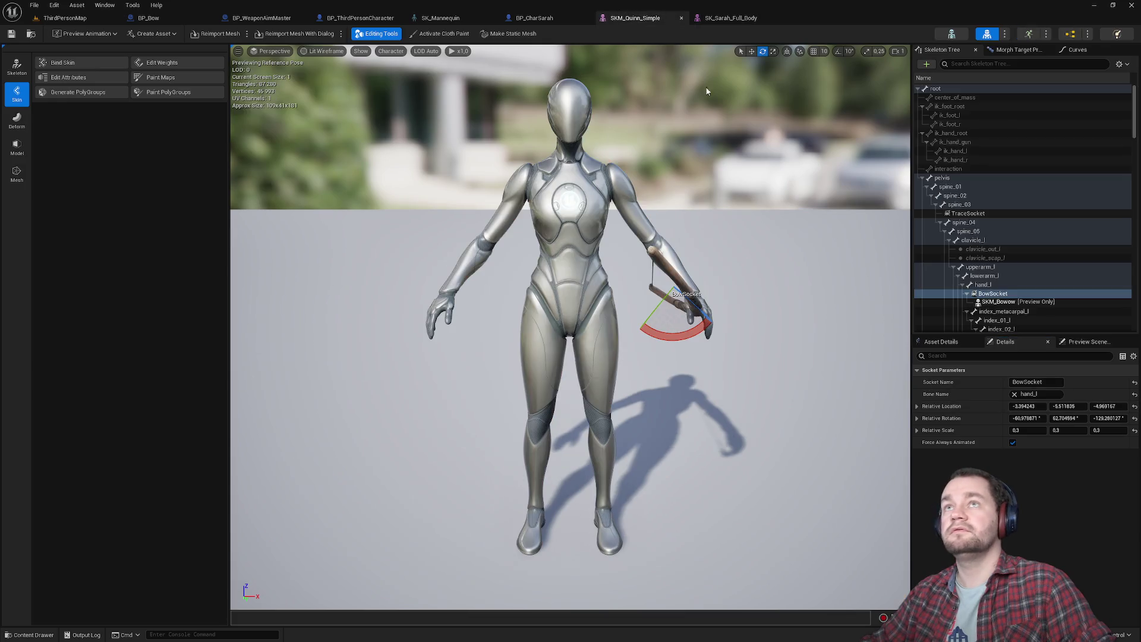
{"action": "left_click", "coordinate": [731, 18]}
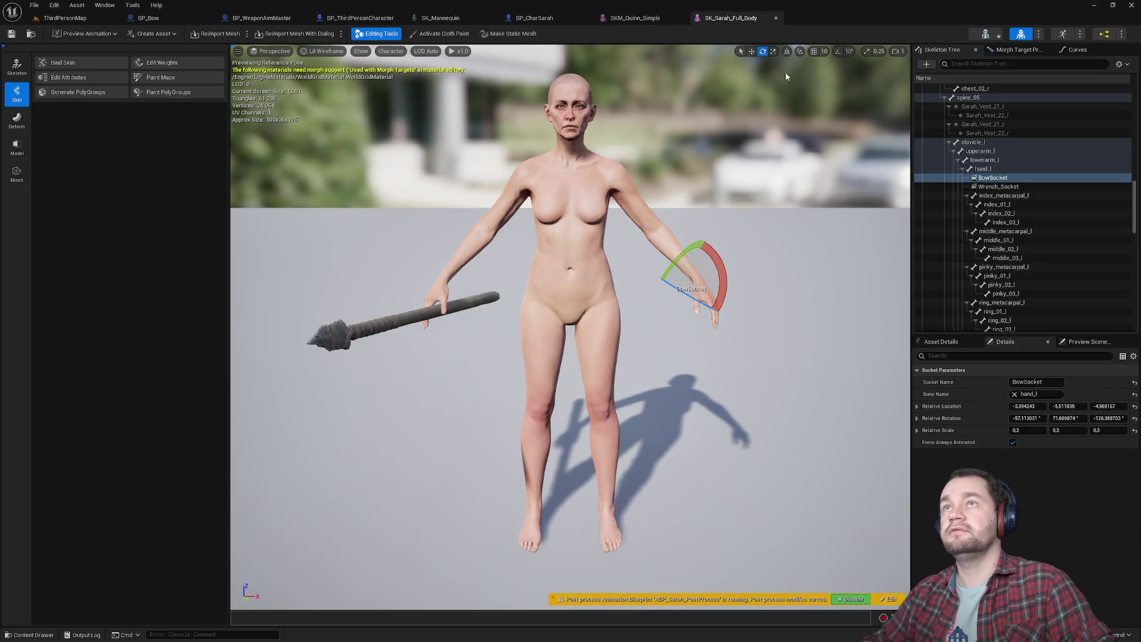
{"action": "left_click", "coordinate": [980, 422], "text": "shift"}
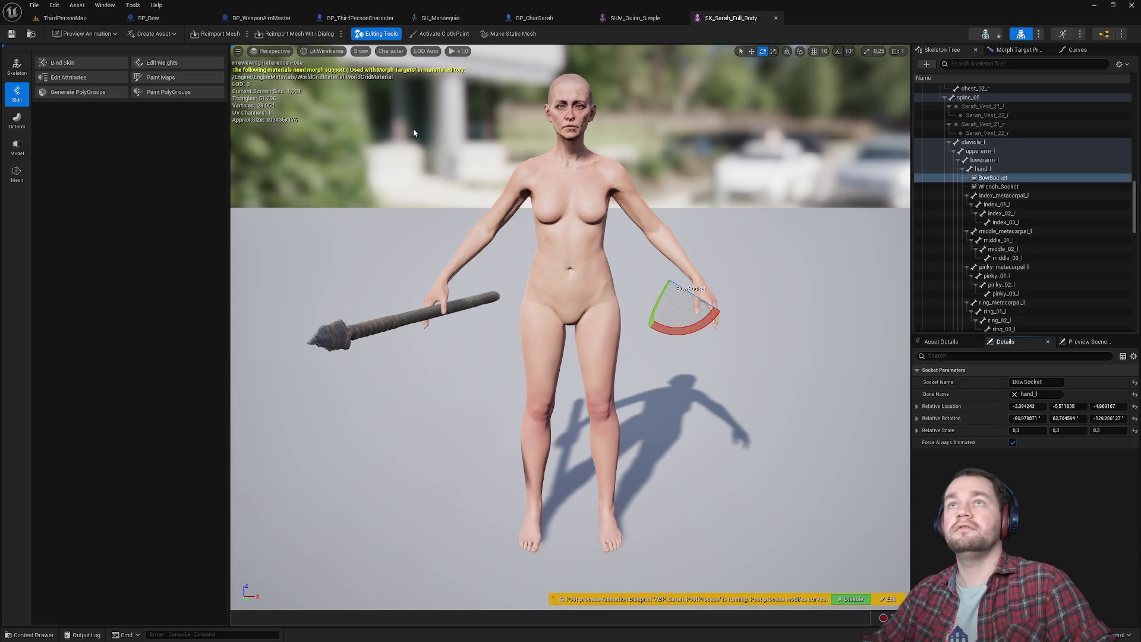
{"action": "middle_click", "coordinate": [728, 18]}
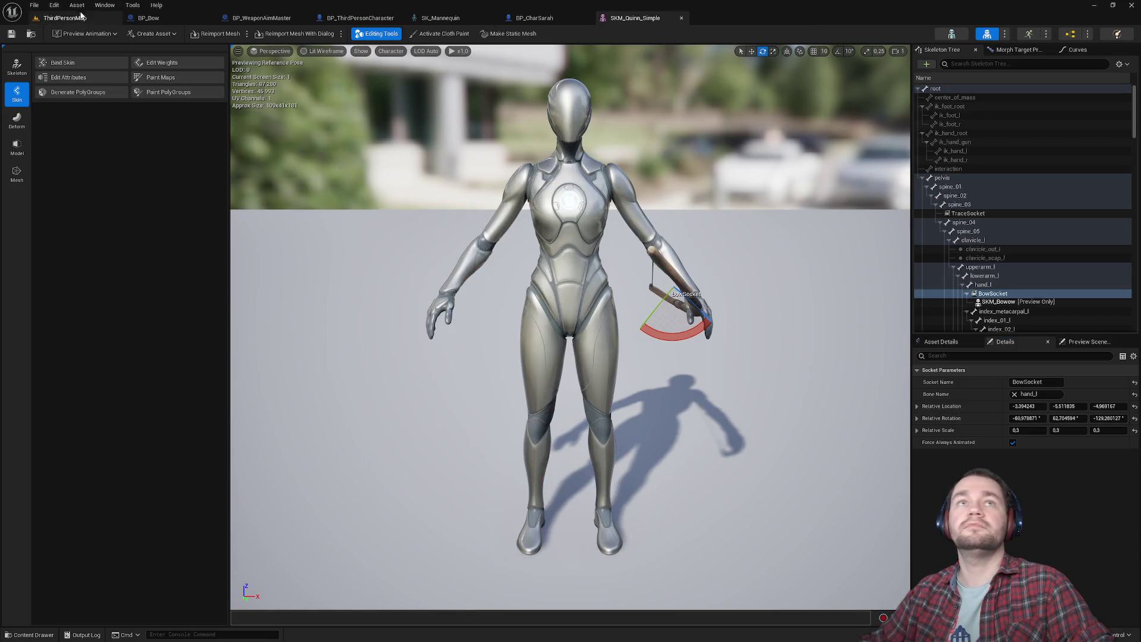
{"action": "left_click", "coordinate": [65, 18]}
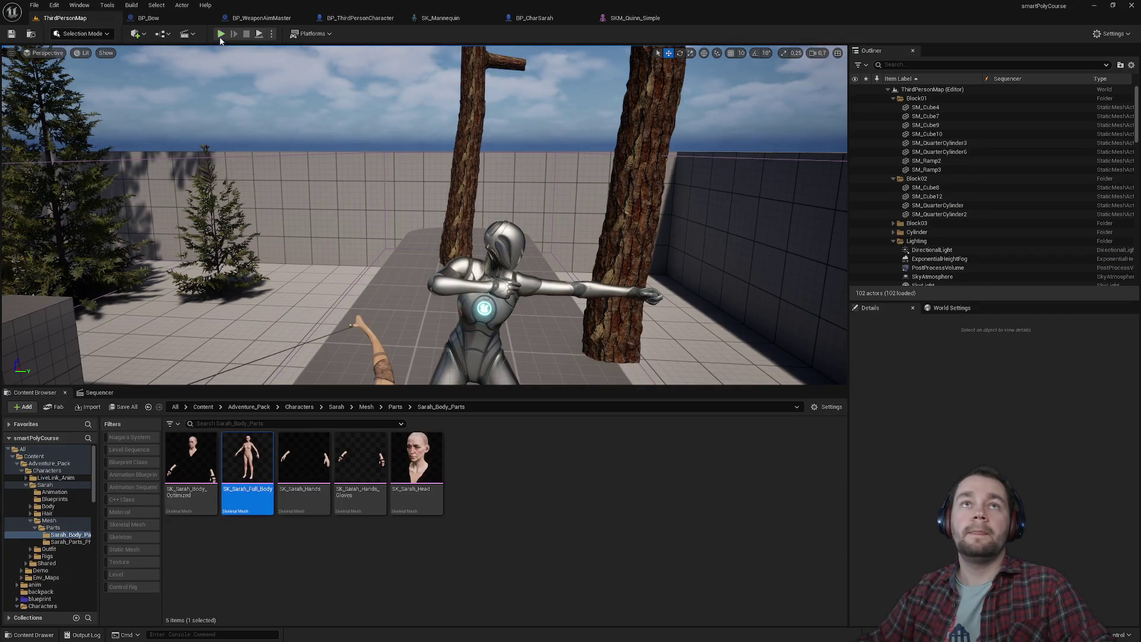
Launch Play In Editor on ThirdPersonMap, refocus the game window, and go full-screen with F11.
{"action": "left_click", "coordinate": [221, 34]}
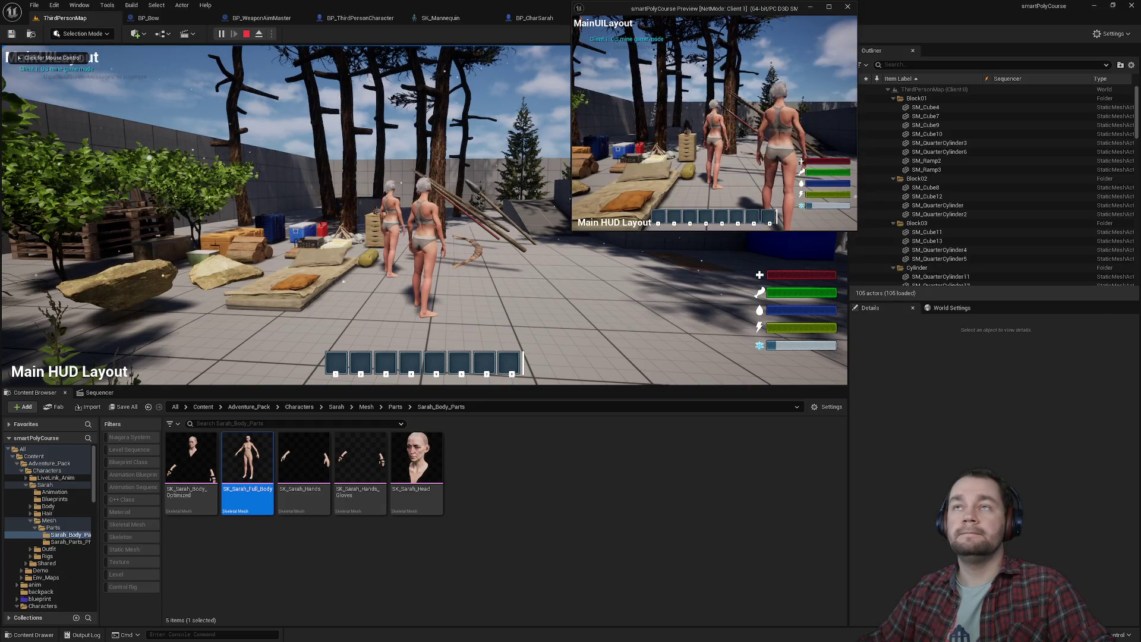
{"action": "key", "text": "super"}
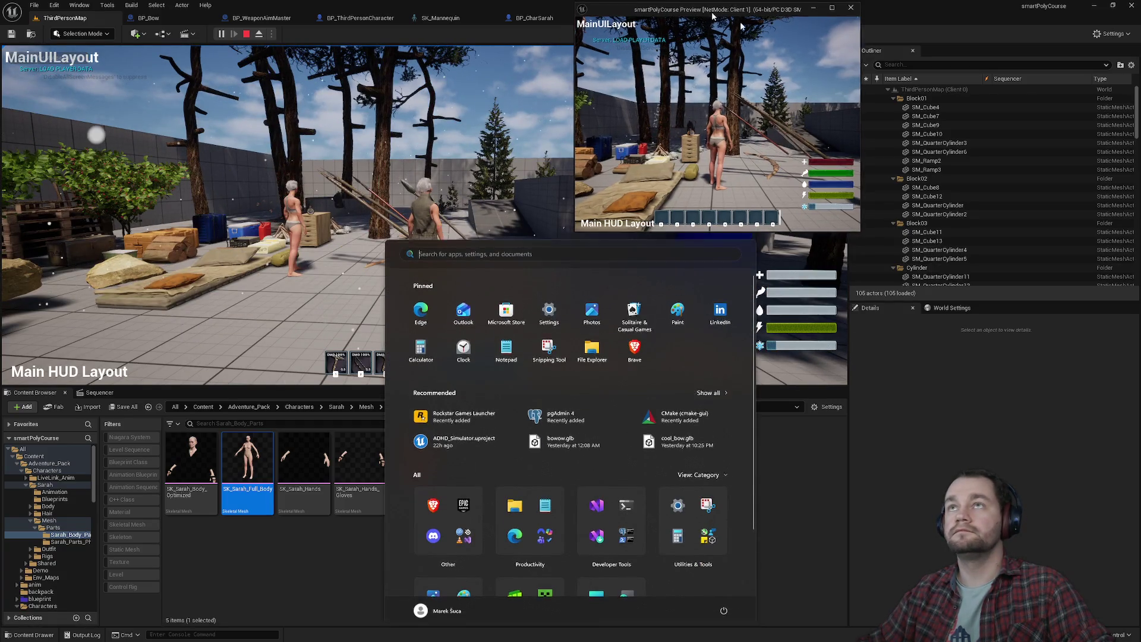
{"action": "key", "text": "super"}
{"action": "key", "text": "super"}
{"action": "key", "text": "super"}
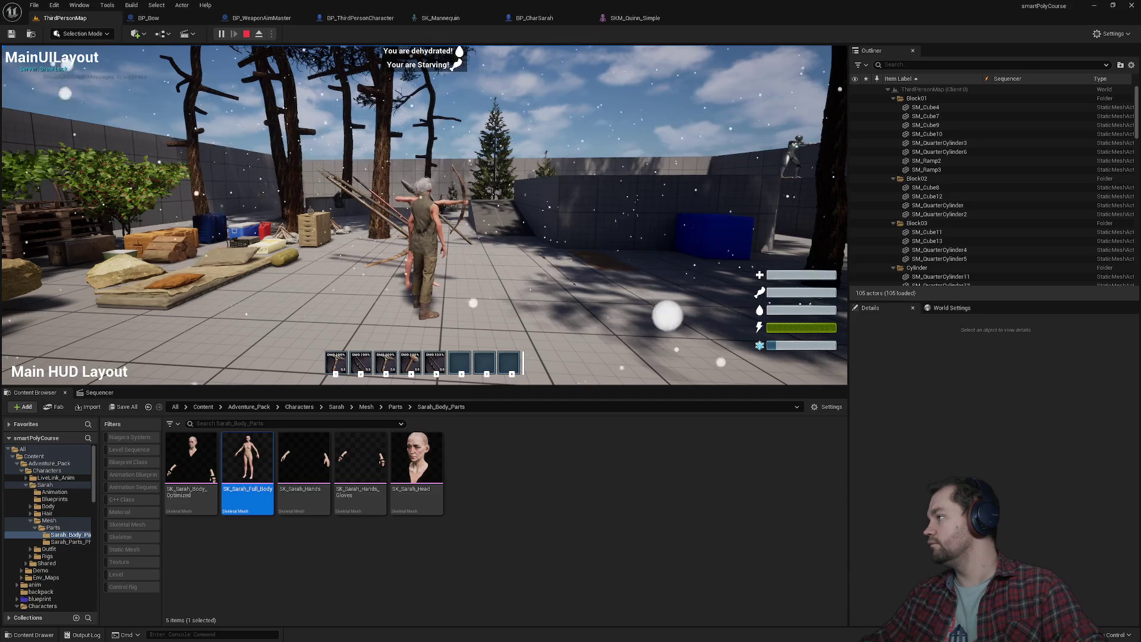
{"action": "key", "text": "super"}
{"action": "left_click", "coordinate": [837, 294]}
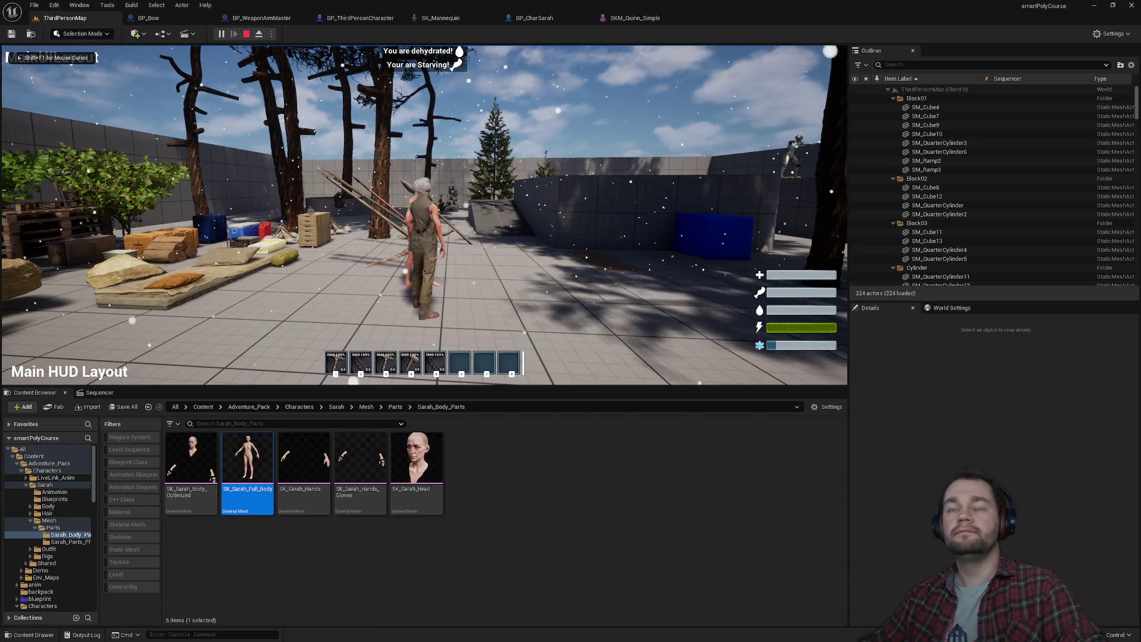
{"action": "key", "text": "F11"}
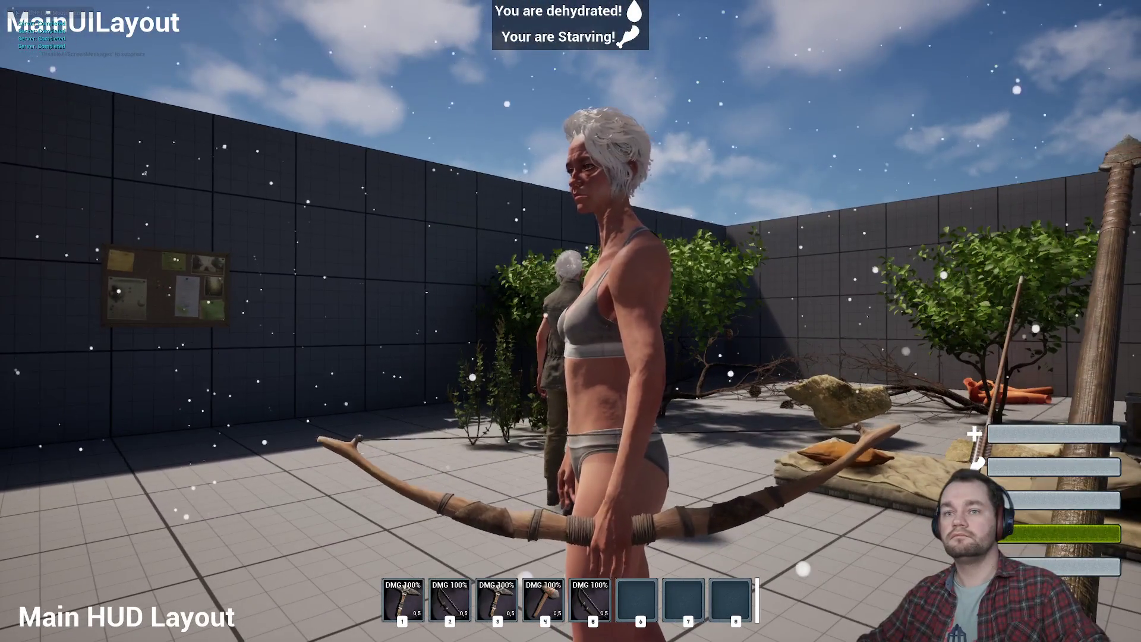
Make Sarah draw and aim the bow in the running game.
{"action": "key", "text": "super"}
{"action": "key", "text": "Escape"}
{"action": "left_click", "coordinate": [570, 321]}
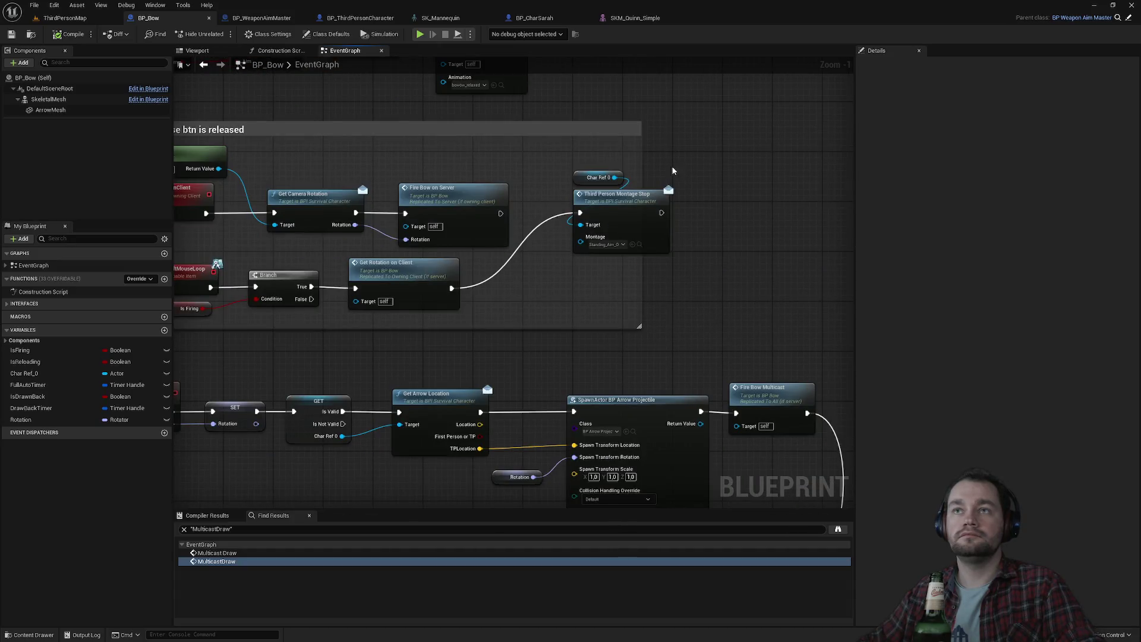
In BP_Bow's event graph, move the Char Ref 0 and Montage Stop nodes down-left.
{"action": "left_click_drag", "start_coordinate": [674, 171], "coordinate": [570, 257]}
{"action": "left_click_drag", "start_coordinate": [618, 196], "coordinate": [550, 271]}
{"action": "left_click", "coordinate": [726, 293]}
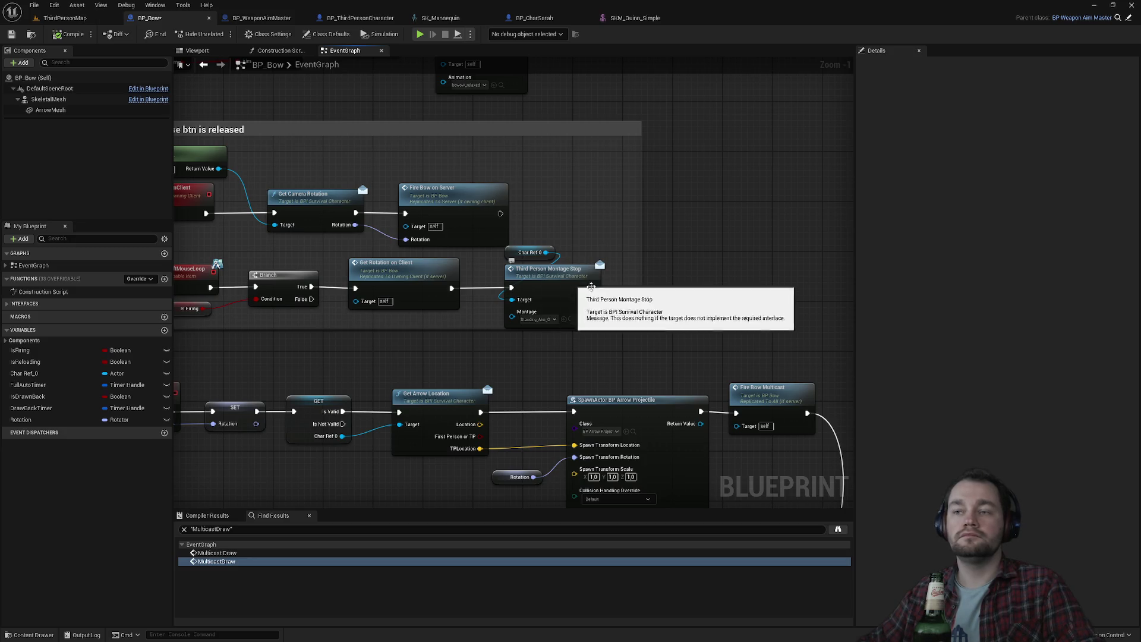
Pan through BP_Bow's event graph and nudge the Multicast Draw node slightly lower.
{"action": "left_click_drag", "start_coordinate": [663, 329], "coordinate": [695, 244]}
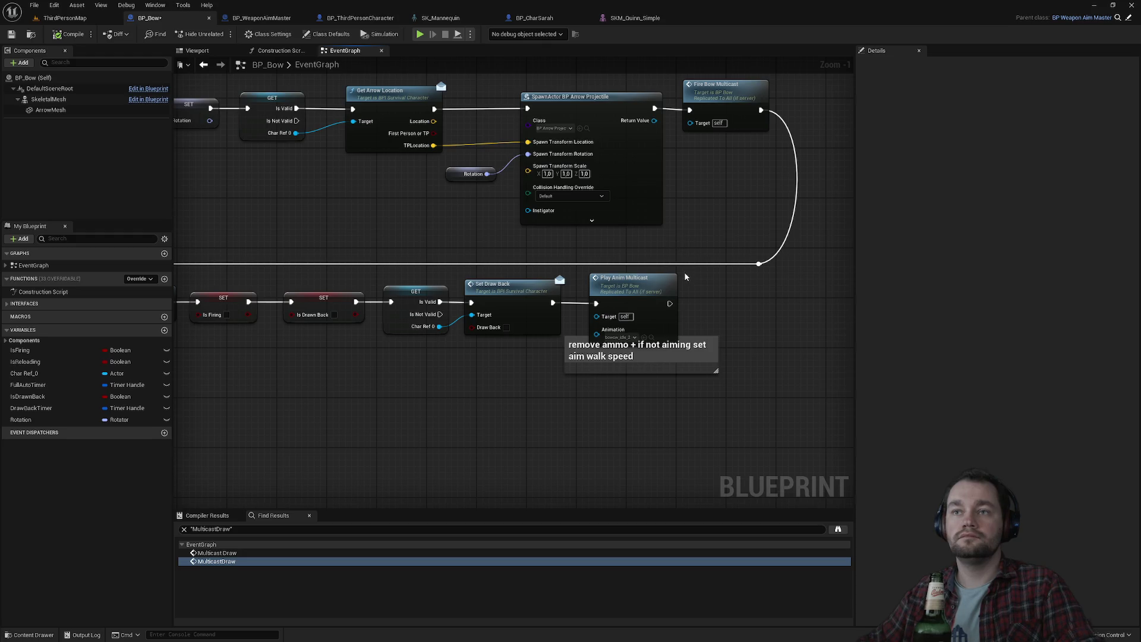
{"action": "left_click_drag", "start_coordinate": [670, 485], "coordinate": [641, 269]}
{"action": "scroll", "coordinate": [642, 270], "scroll_direction": "down", "scroll_amount": 4}
{"action": "scroll", "coordinate": [699, 213], "scroll_direction": "up", "scroll_amount": 5}
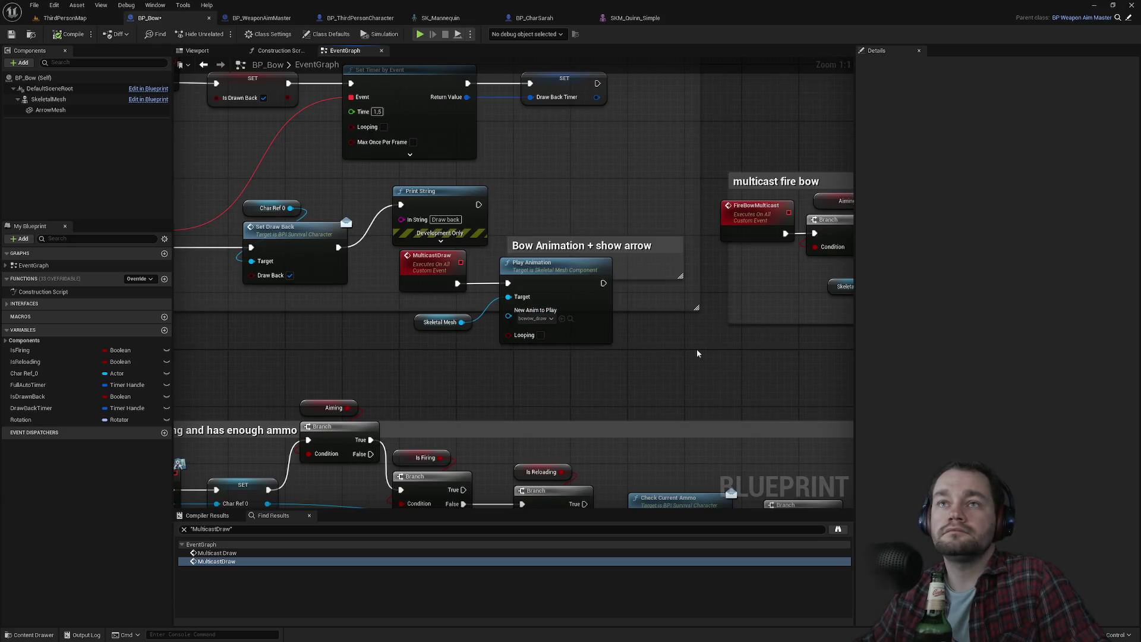
{"action": "left_click_drag", "start_coordinate": [696, 349], "coordinate": [374, 346]}
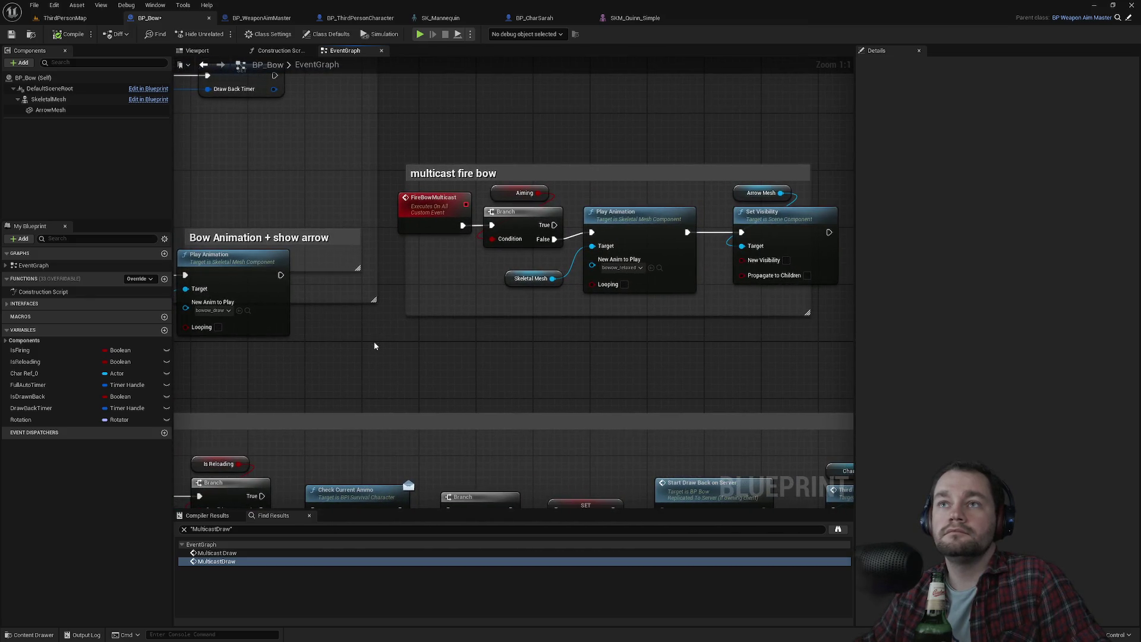
{"action": "scroll", "coordinate": [375, 346], "scroll_direction": "down", "scroll_amount": 2}
{"action": "mouse_move", "coordinate": [375, 346]}
{"action": "left_mouse_down"}
{"action": "mouse_move", "coordinate": [354, 227]}
{"action": "mouse_move", "coordinate": [330, 222]}
{"action": "left_mouse_up"}
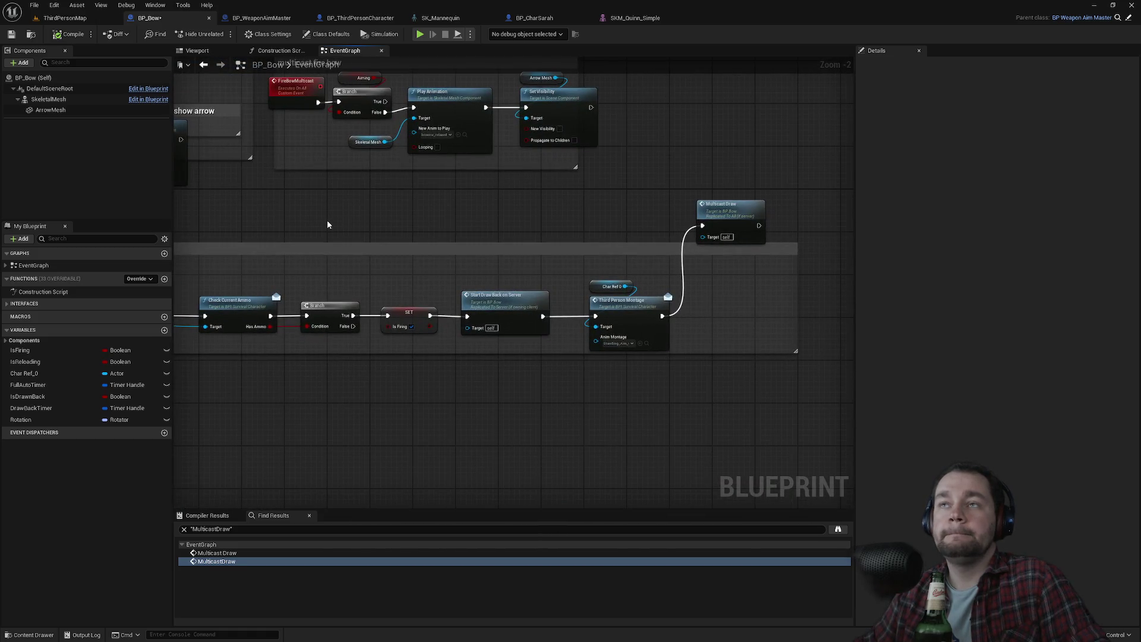
{"action": "mouse_move", "coordinate": [722, 205]}
{"action": "left_mouse_down"}
{"action": "mouse_move", "coordinate": [722, 280]}
{"action": "mouse_move", "coordinate": [722, 221]}
{"action": "left_mouse_up"}
{"action": "mouse_move", "coordinate": [576, 208]}
{"action": "left_mouse_down"}
{"action": "mouse_move", "coordinate": [402, 198]}
{"action": "mouse_move", "coordinate": [419, 225]}
{"action": "mouse_move", "coordinate": [627, 257]}
{"action": "mouse_move", "coordinate": [393, 256]}
{"action": "mouse_move", "coordinate": [677, 295]}
{"action": "mouse_move", "coordinate": [395, 252]}
{"action": "mouse_move", "coordinate": [263, 168]}
{"action": "left_mouse_up"}
Return to ThirdPersonMap, select the posed mannequin and frame the view on it.
{"action": "left_click", "coordinate": [62, 17]}
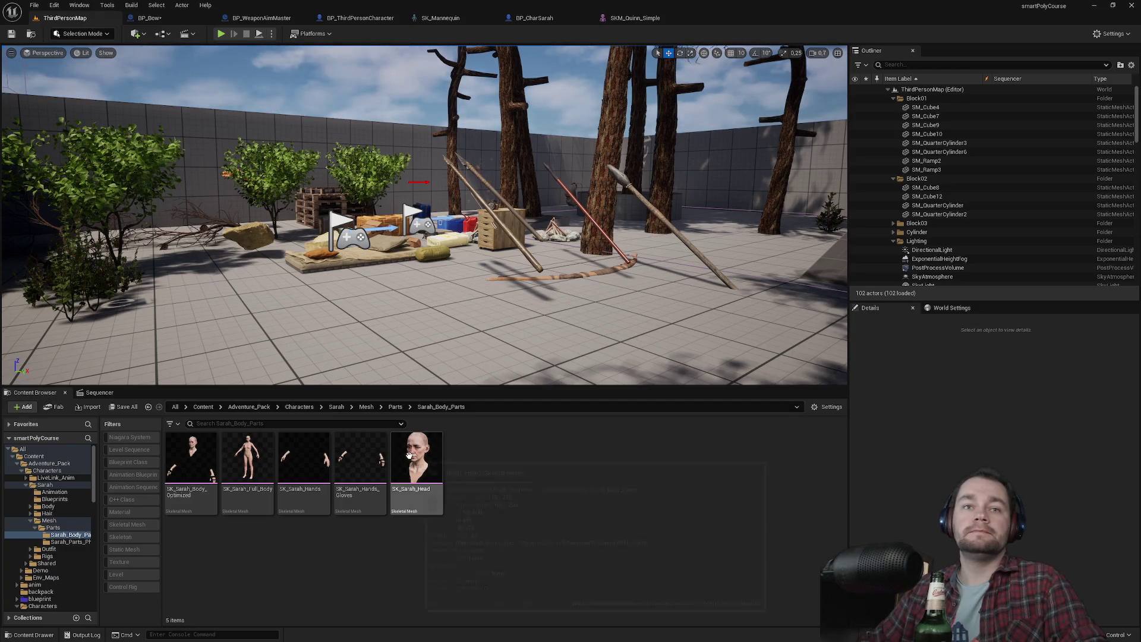
{"action": "left_click_drag", "start_coordinate": [416, 238], "coordinate": [395, 298]}
{"action": "left_click_drag", "start_coordinate": [357, 238], "coordinate": [416, 238]}
{"action": "mouse_move", "coordinate": [345, 342]}
{"action": "left_mouse_down"}
{"action": "mouse_move", "coordinate": [359, 301]}
{"action": "mouse_move", "coordinate": [371, 321]}
{"action": "mouse_move", "coordinate": [356, 330]}
{"action": "left_mouse_up"}
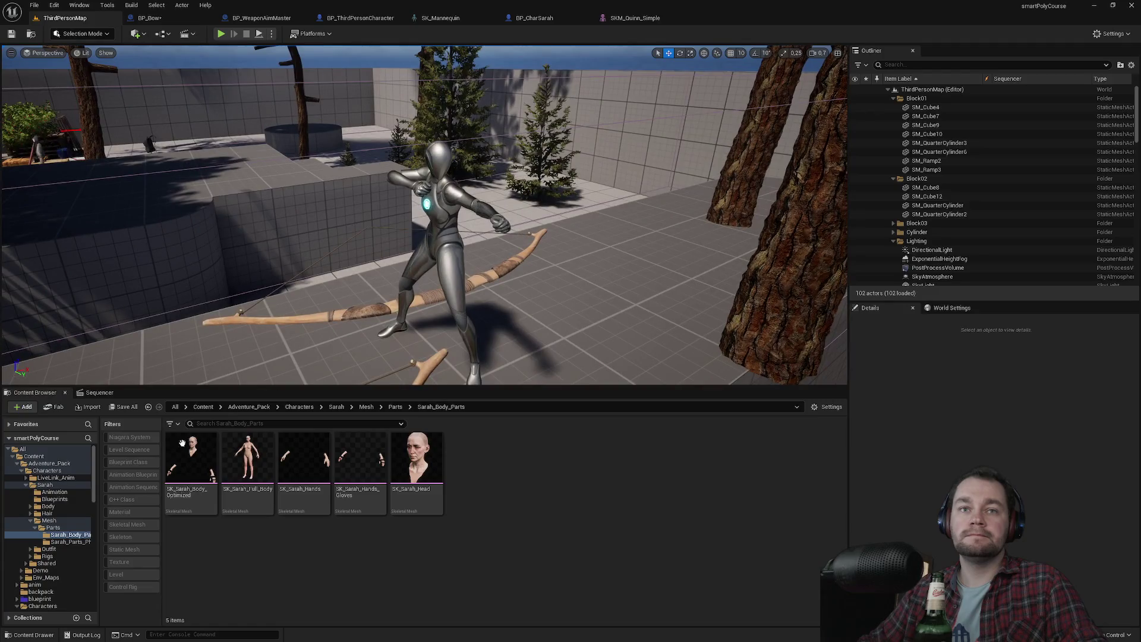
{"action": "left_click", "coordinate": [203, 407]}
{"action": "left_click_drag", "start_coordinate": [355, 331], "coordinate": [327, 321]}
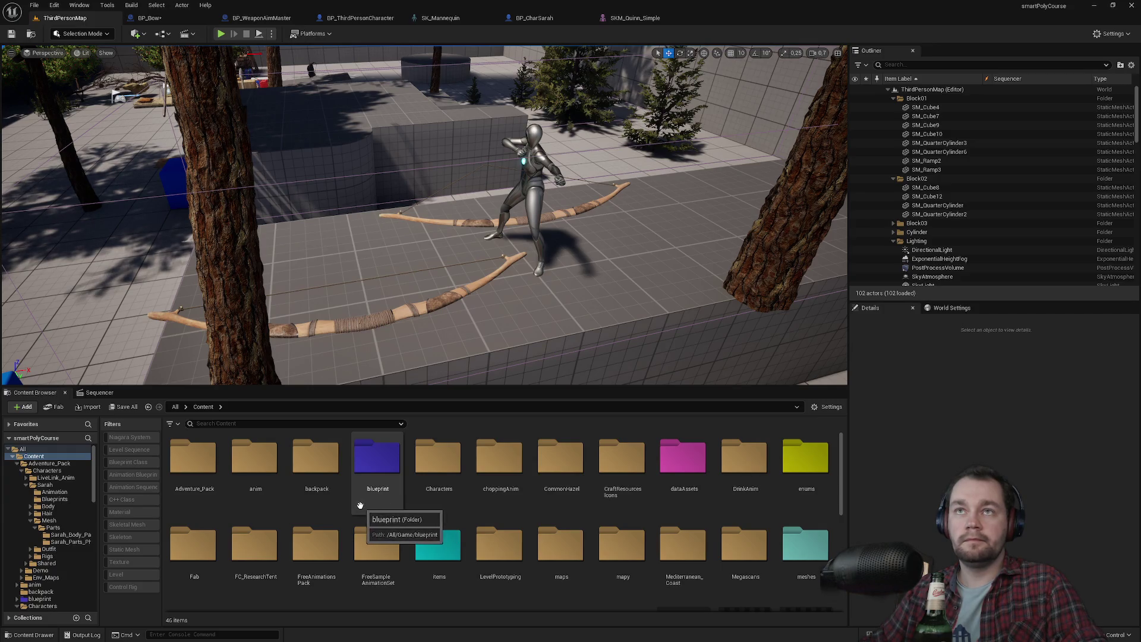
{"action": "scroll", "coordinate": [420, 504], "scroll_direction": "down", "scroll_amount": 1}
{"action": "scroll", "coordinate": [404, 499], "scroll_direction": "up", "scroll_amount": 1}
{"action": "scroll", "coordinate": [383, 496], "scroll_direction": "down", "scroll_amount": 3}
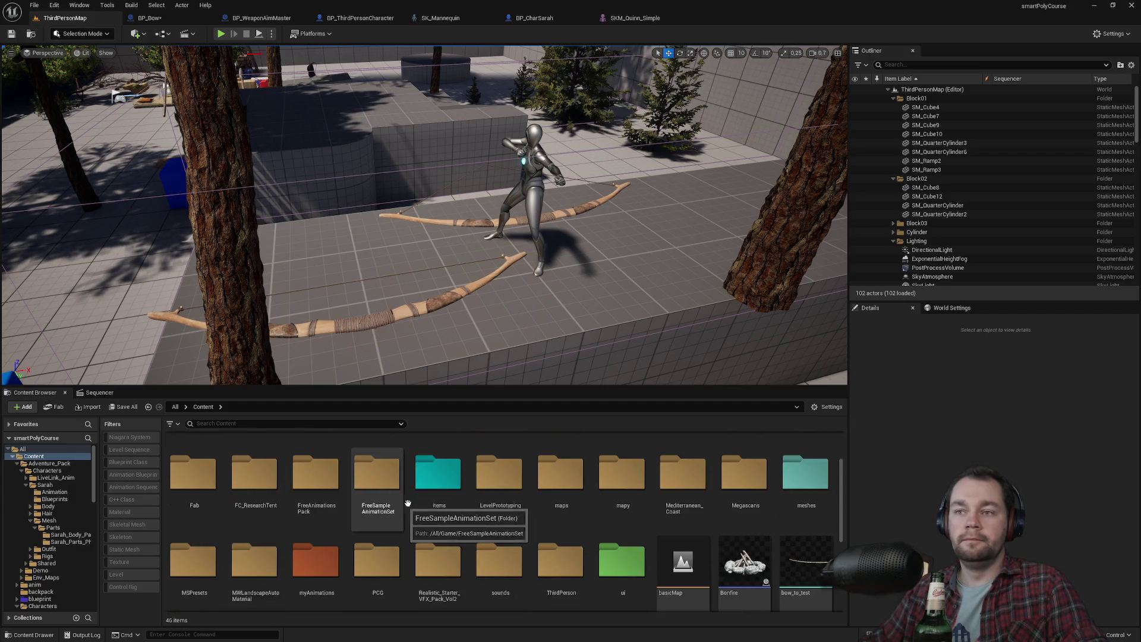
{"action": "left_click", "coordinate": [526, 177]}
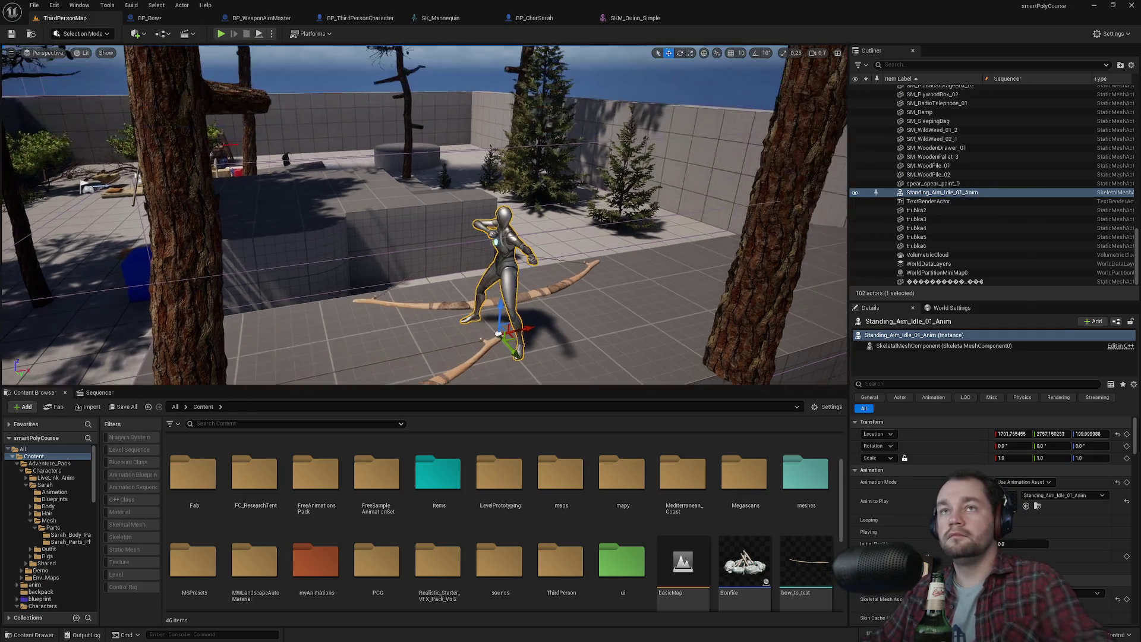
{"action": "key", "text": "f"}
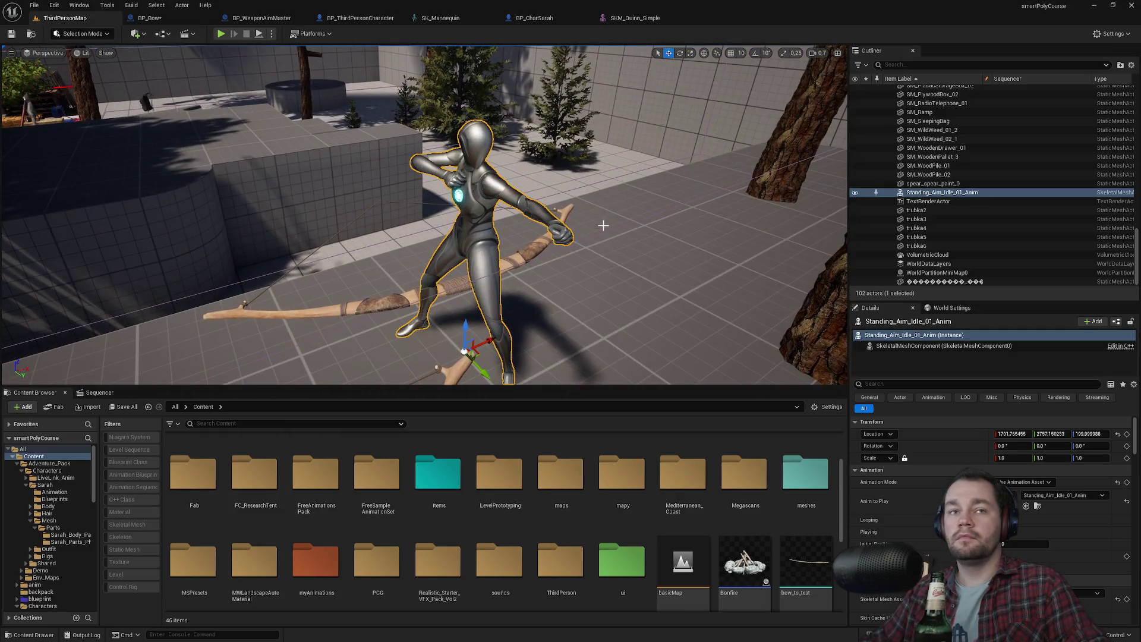
Drag the bowow_idle bow actor from the level into the Sequencer track list.
{"action": "left_click", "coordinate": [98, 393]}
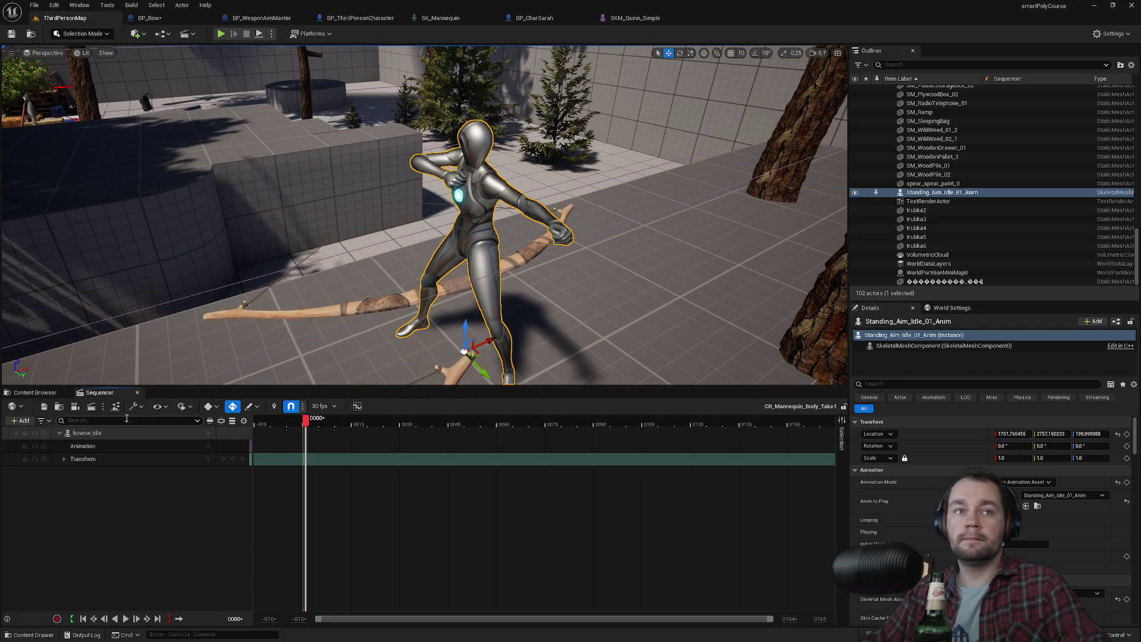
{"action": "left_click", "coordinate": [104, 436]}
{"action": "left_click", "coordinate": [886, 191]}
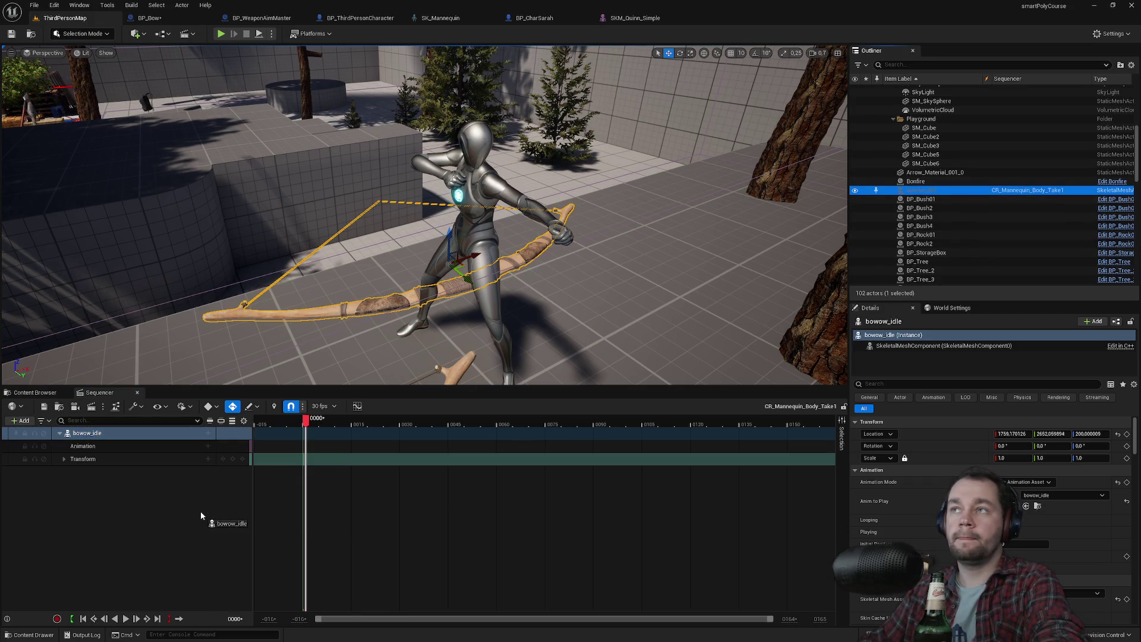
{"action": "left_click_drag", "start_coordinate": [201, 512], "coordinate": [200, 512]}
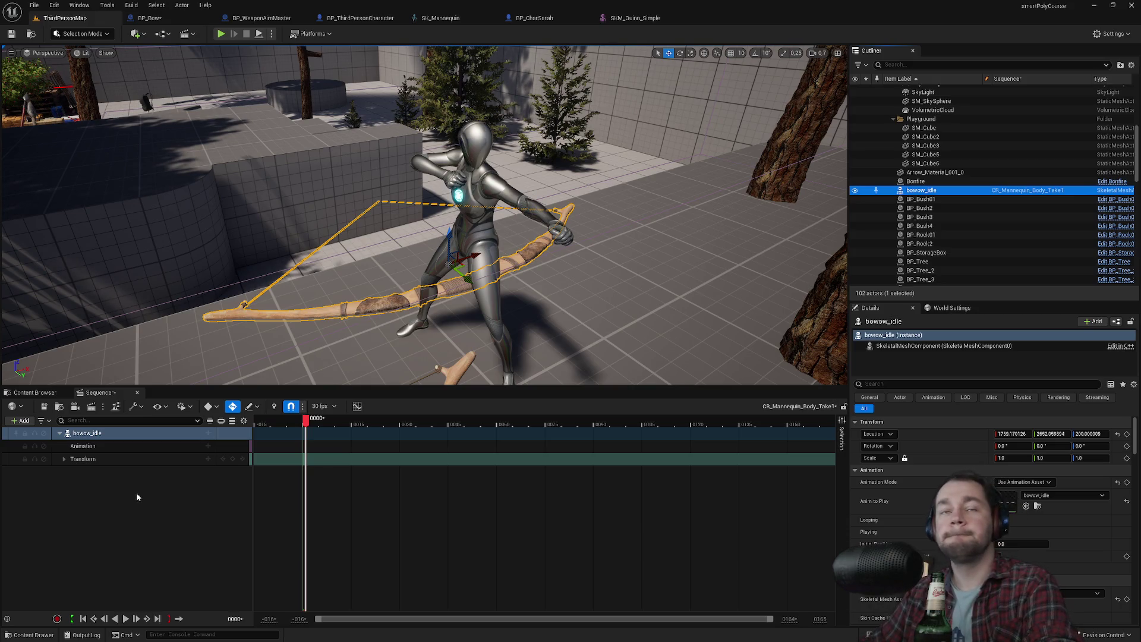
{"action": "left_click", "coordinate": [136, 494]}
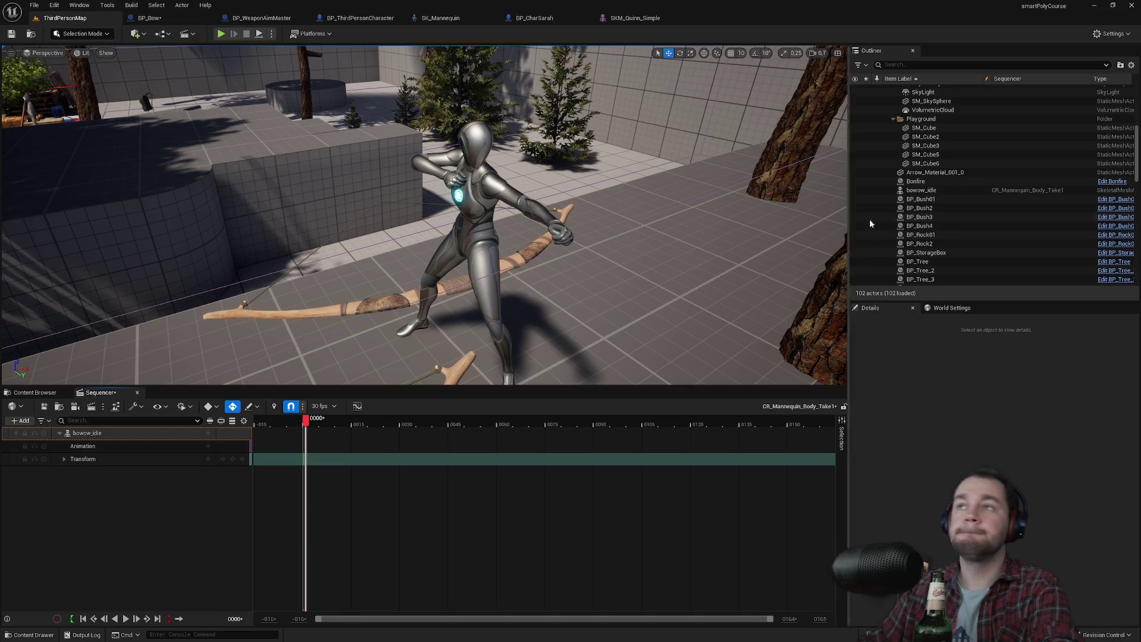
Add the bowow_idle bow and the mannequin character to the sequence.
{"action": "left_click", "coordinate": [918, 191]}
{"action": "left_click_drag", "start_coordinate": [84, 526], "coordinate": [94, 516]}
{"action": "left_click", "coordinate": [104, 433]}
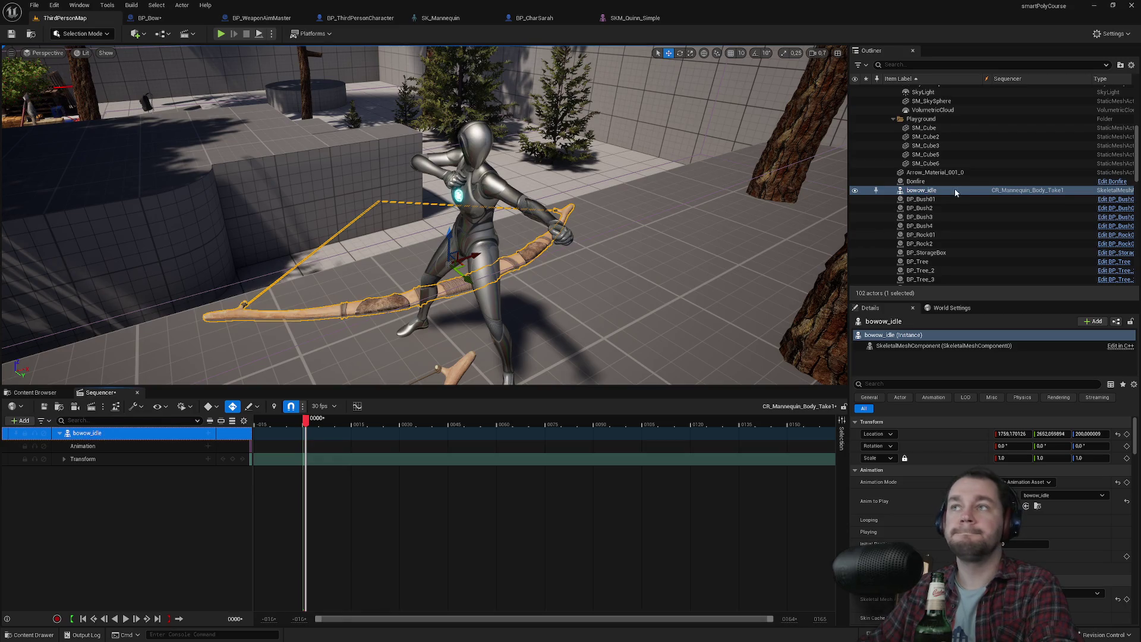
{"action": "left_click", "coordinate": [469, 178]}
{"action": "left_click_drag", "start_coordinate": [939, 192], "coordinate": [145, 504]}
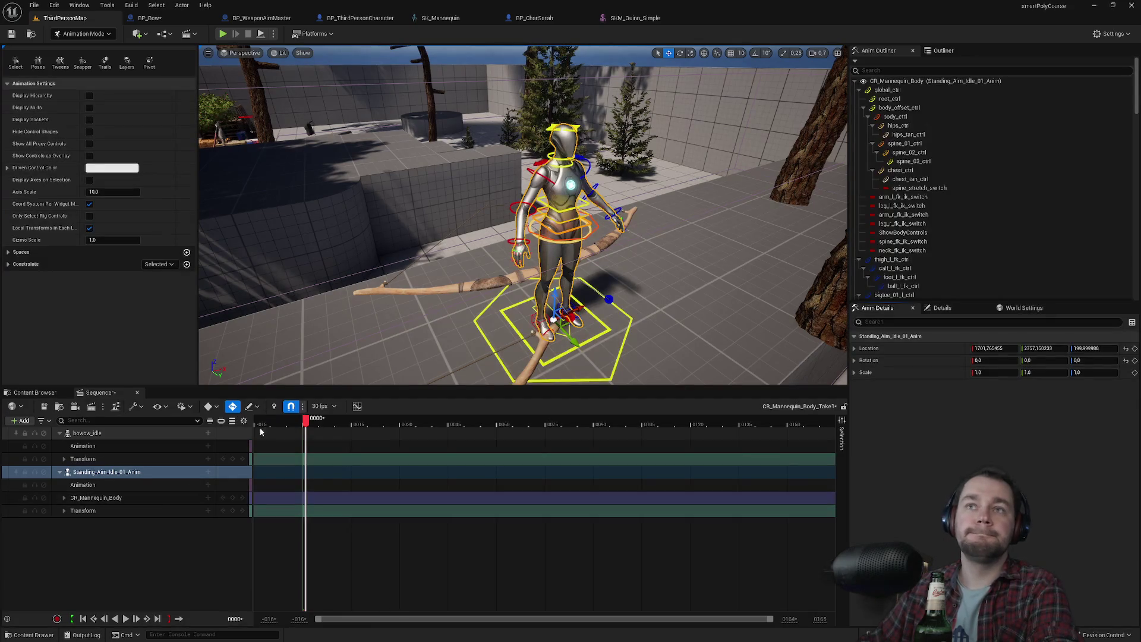
Delete CR_Mannequin_Body and bake Standing_Aim_Idle_01_Anim to an FK Control Rig.
{"action": "left_click", "coordinate": [98, 498]}
{"action": "key", "text": "Delete"}
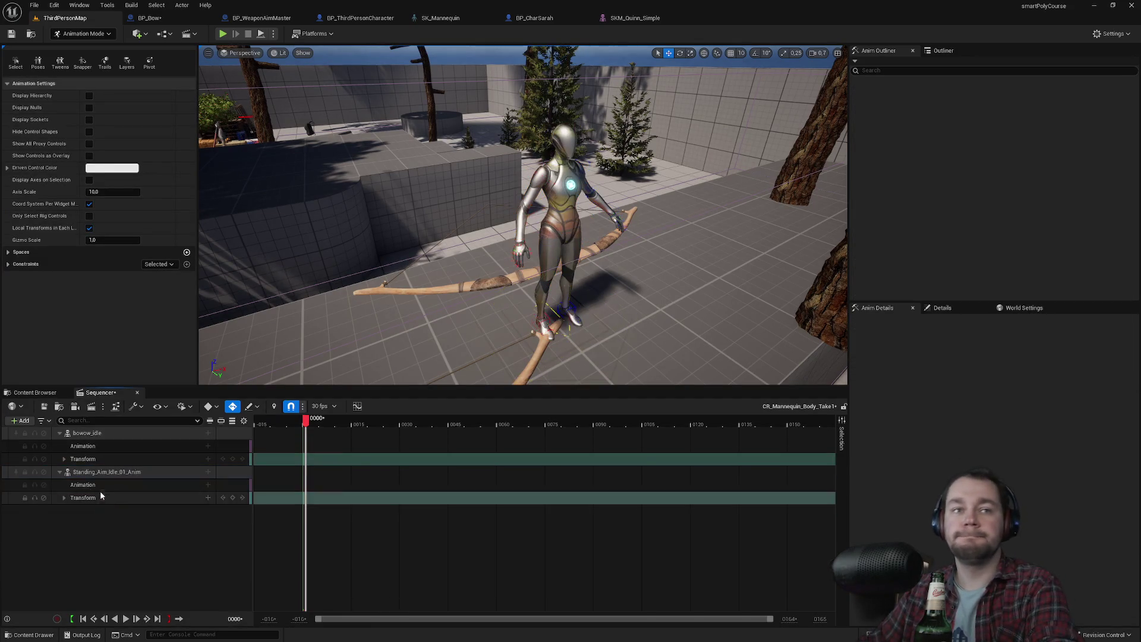
{"action": "right_click", "coordinate": [102, 476]}
{"action": "mouse_move", "coordinate": [173, 284]}
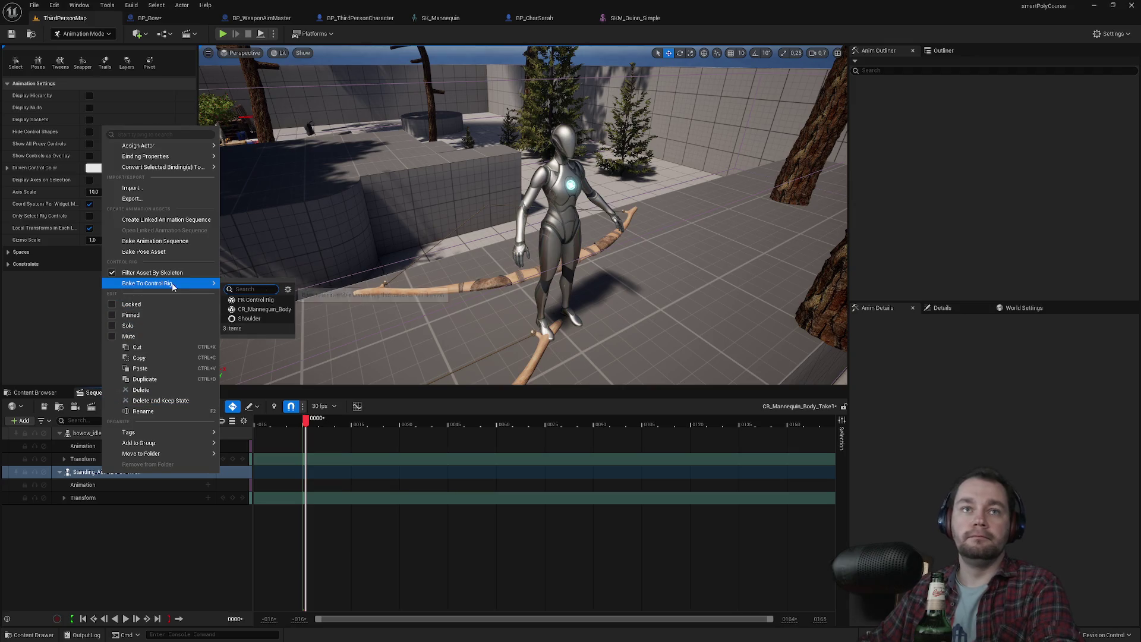
{"action": "left_click", "coordinate": [257, 301]}
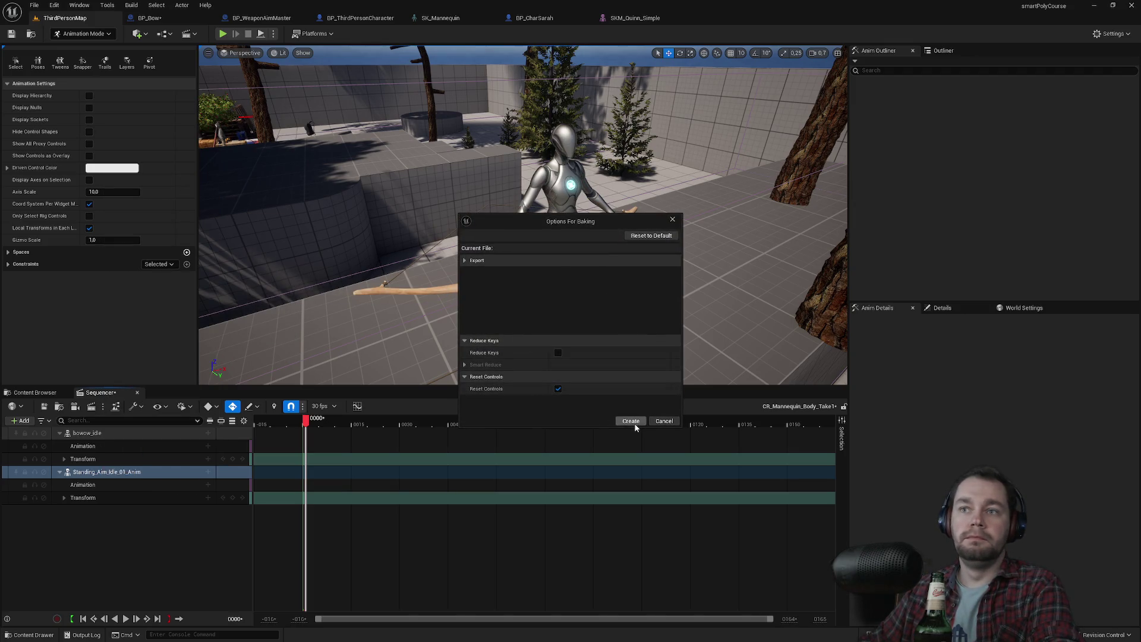
{"action": "left_click", "coordinate": [634, 423]}
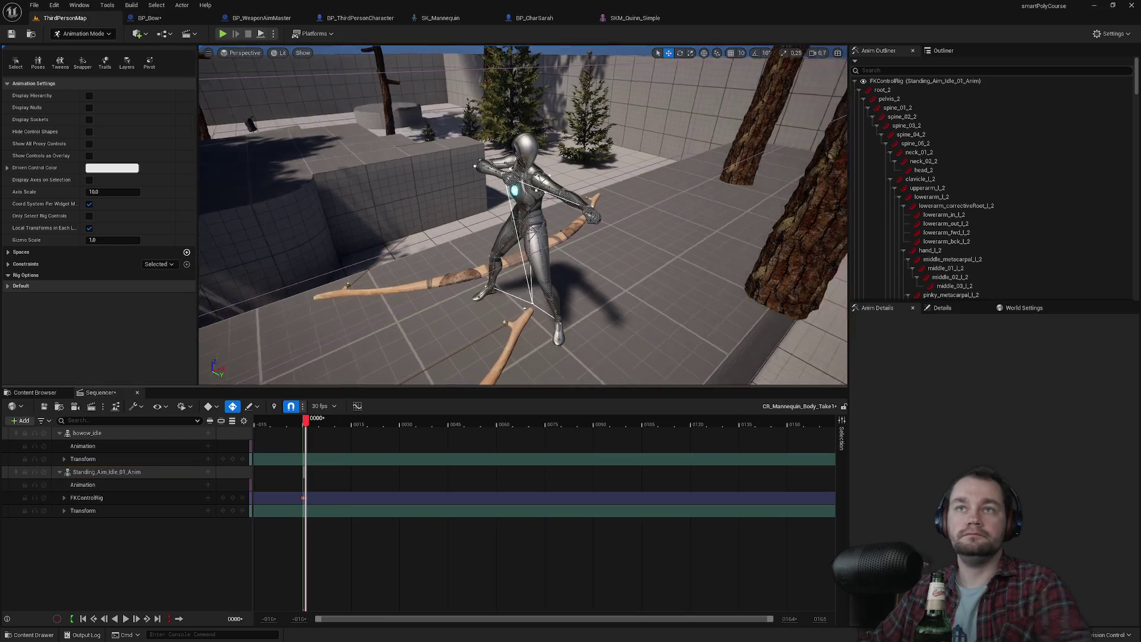
{"action": "scroll", "coordinate": [523, 214], "scroll_direction": "up", "scroll_amount": 5}
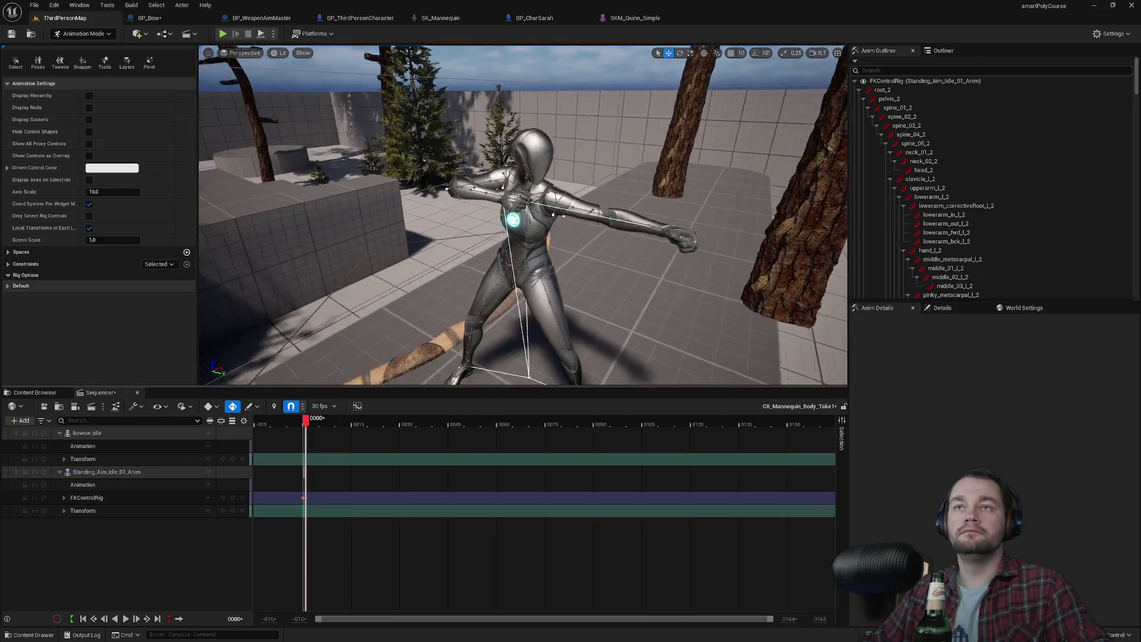
{"action": "left_click", "coordinate": [104, 436]}
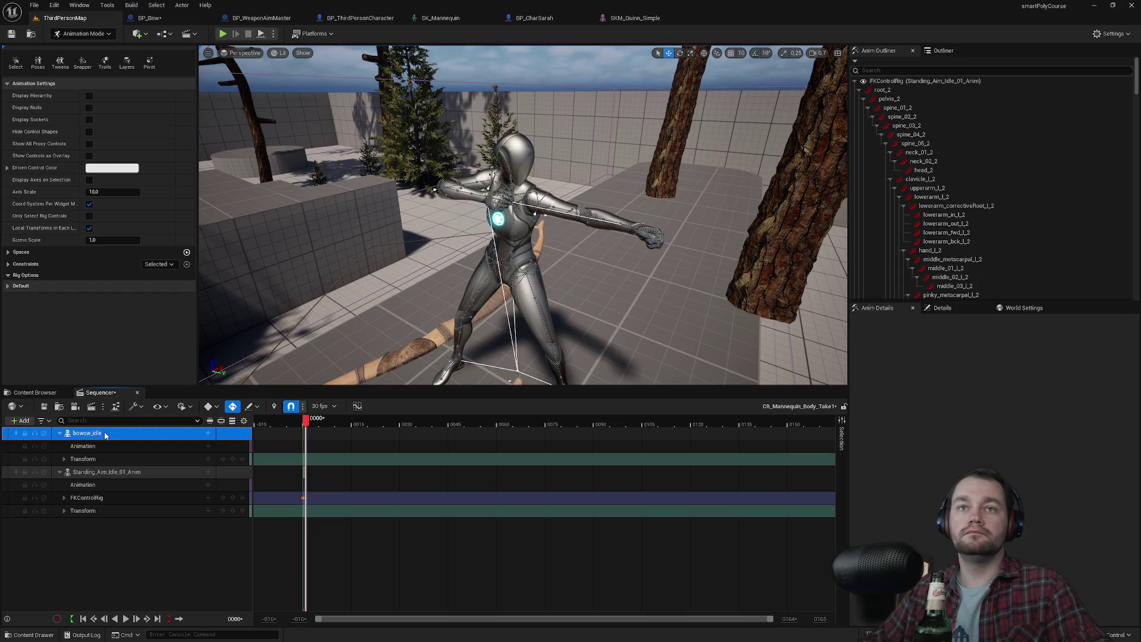
Attach bowow_idle to Standing_Aim_Idle_01_Anim's bow socket with location reset to 0, 0, 0.
{"action": "left_click", "coordinate": [208, 434]}
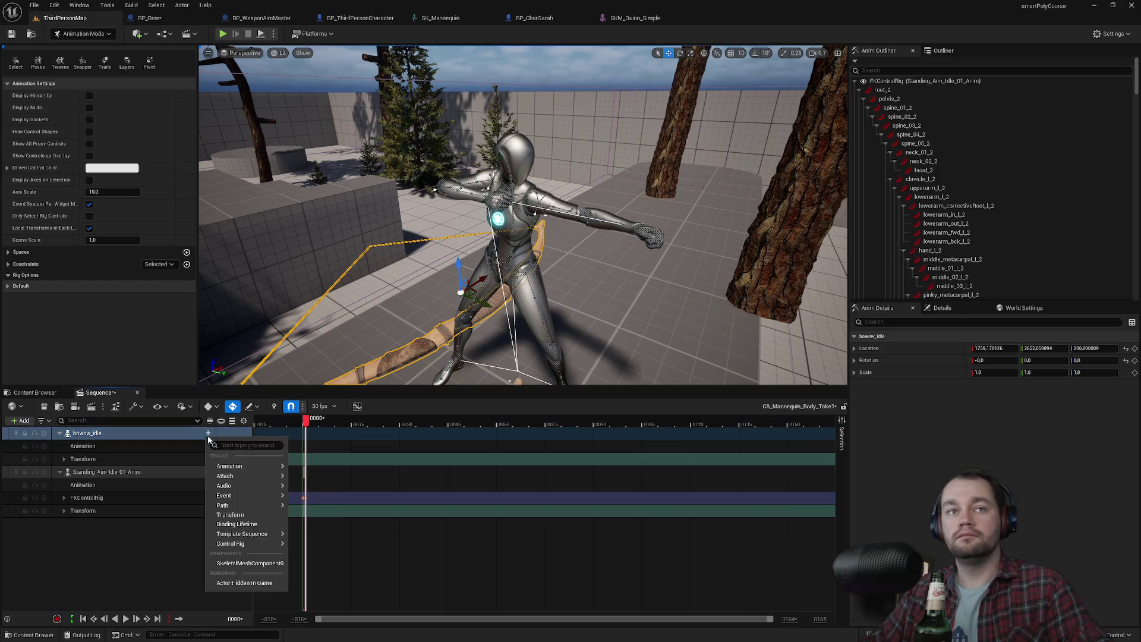
{"action": "mouse_move", "coordinate": [257, 476]}
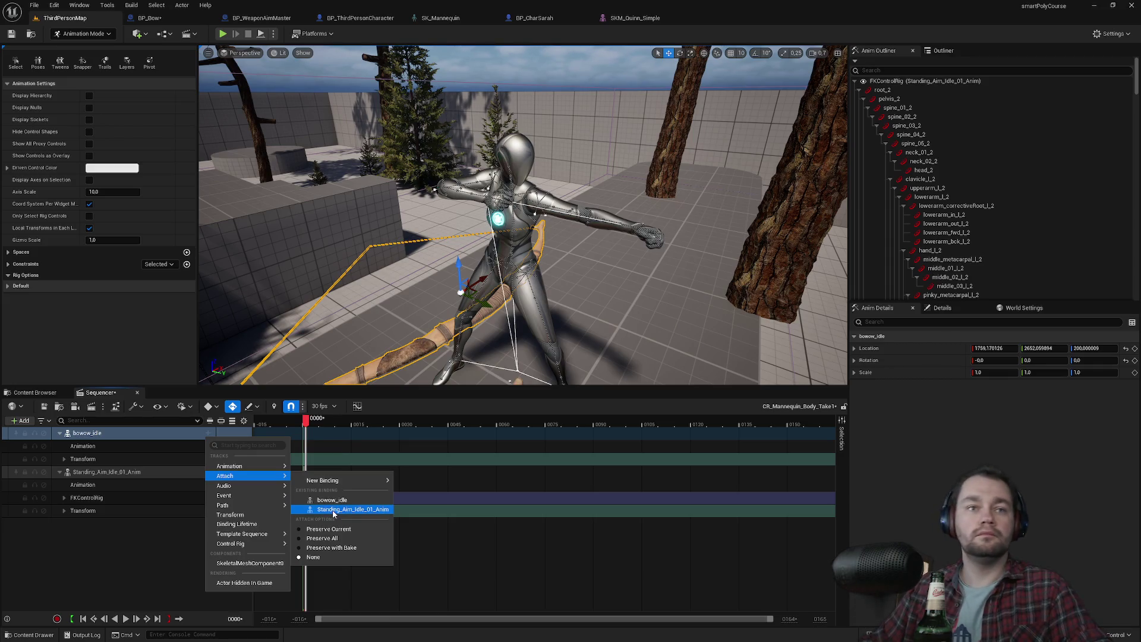
{"action": "left_click", "coordinate": [333, 511]}
{"action": "type", "text": "bow"}
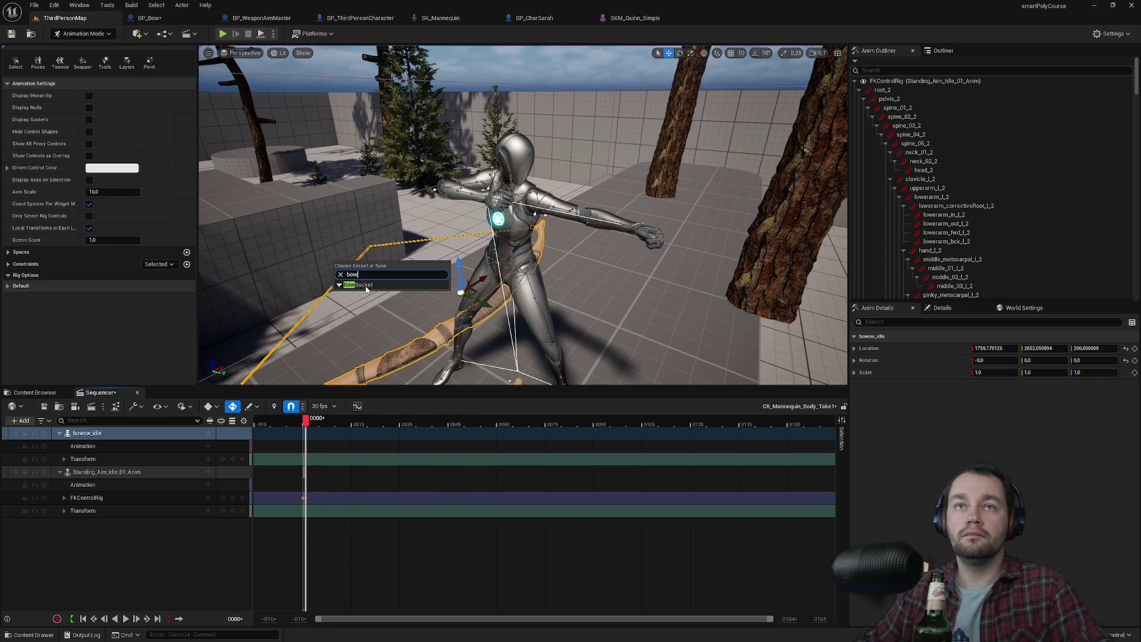
{"action": "left_click", "coordinate": [360, 285]}
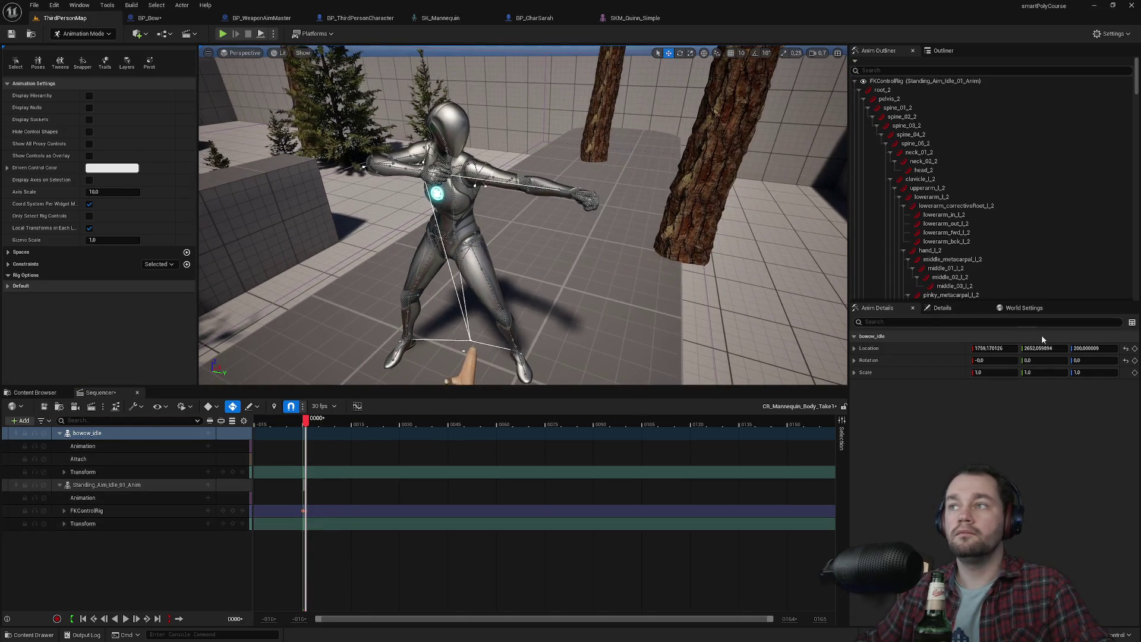
{"action": "left_click", "coordinate": [1125, 348]}
Orbit around the character to check the bow in its hand, then show the Content Browser.
{"action": "scroll", "coordinate": [523, 214], "scroll_direction": "up", "scroll_amount": 5}
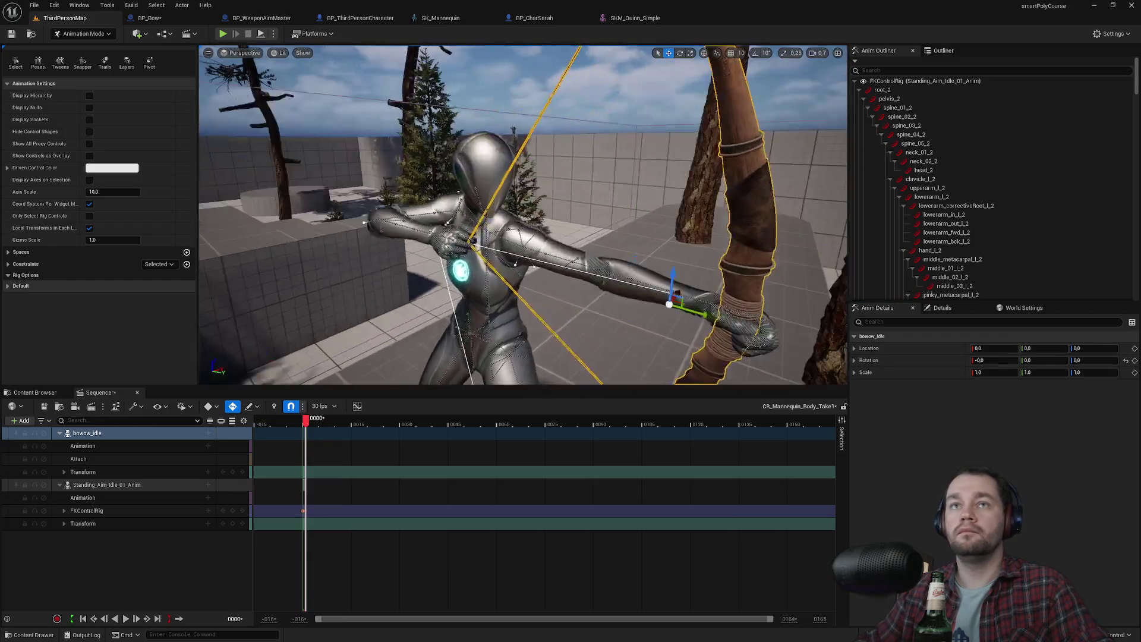
{"action": "mouse_move", "coordinate": [523, 214]}
{"action": "left_mouse_down"}
{"action": "mouse_move", "coordinate": [545, 272]}
{"action": "mouse_move", "coordinate": [500, 264]}
{"action": "left_mouse_up"}
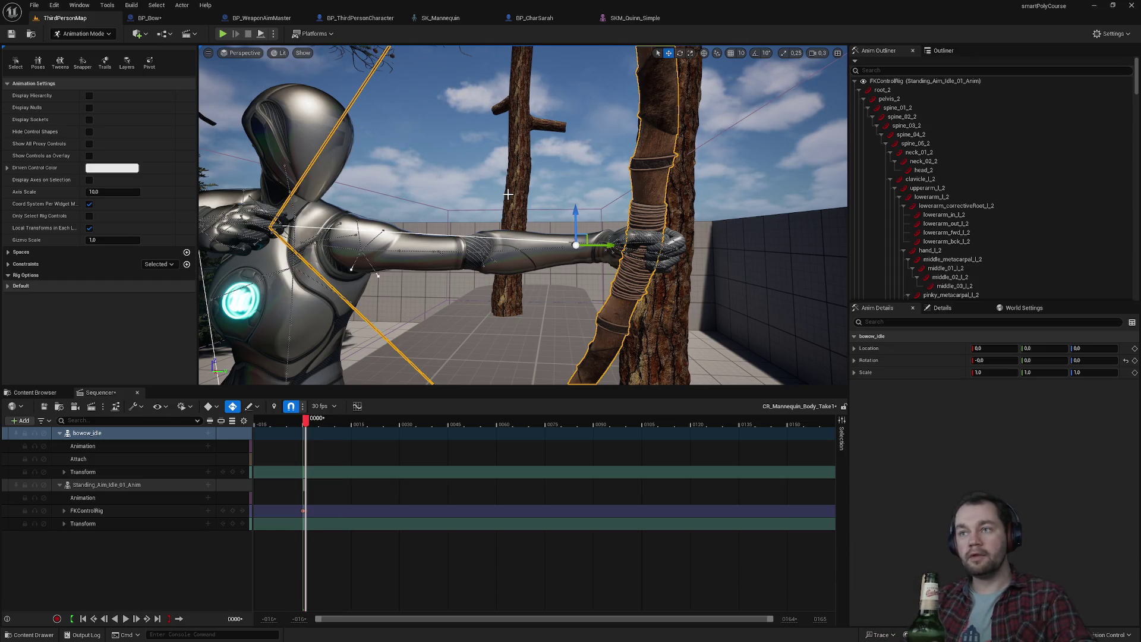
{"action": "mouse_move", "coordinate": [508, 194]}
{"action": "left_mouse_down"}
{"action": "mouse_move", "coordinate": [665, 197]}
{"action": "mouse_move", "coordinate": [609, 205]}
{"action": "left_mouse_up"}
{"action": "left_click", "coordinate": [593, 196]}
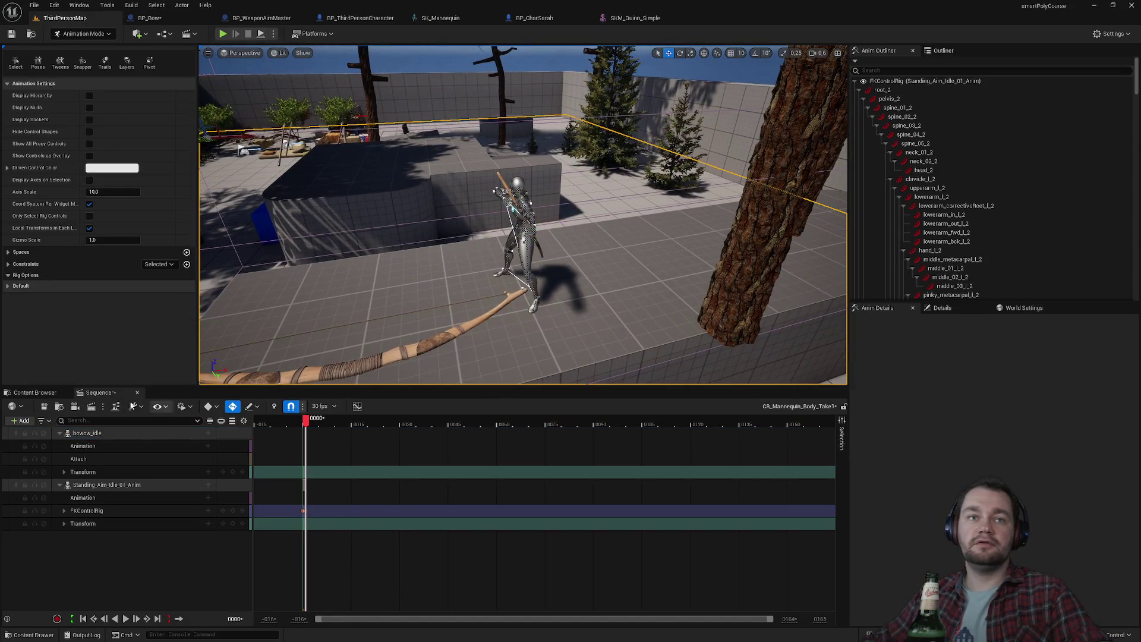
{"action": "left_click", "coordinate": [41, 393]}
Drop SK_Sarah_Full_Body from Sarah_Body_Parts onto the rounded ledge, then return to Sequencer.
{"action": "scroll", "coordinate": [391, 554], "scroll_direction": "down", "scroll_amount": 2}
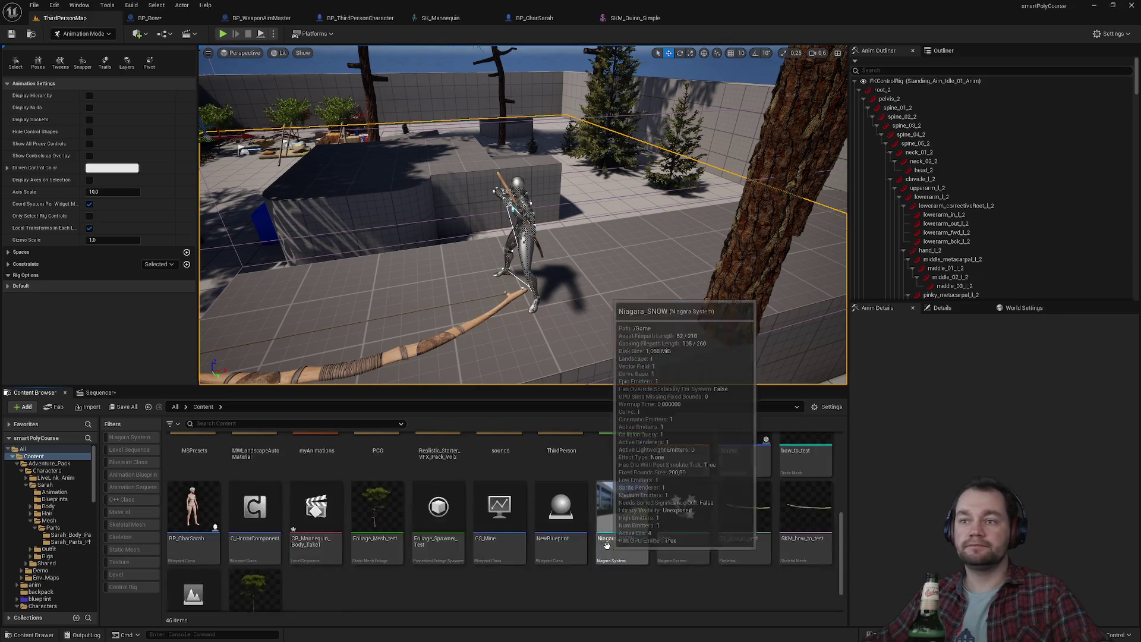
{"action": "scroll", "coordinate": [333, 553], "scroll_direction": "up", "scroll_amount": 1}
{"action": "scroll", "coordinate": [267, 556], "scroll_direction": "down", "scroll_amount": 1}
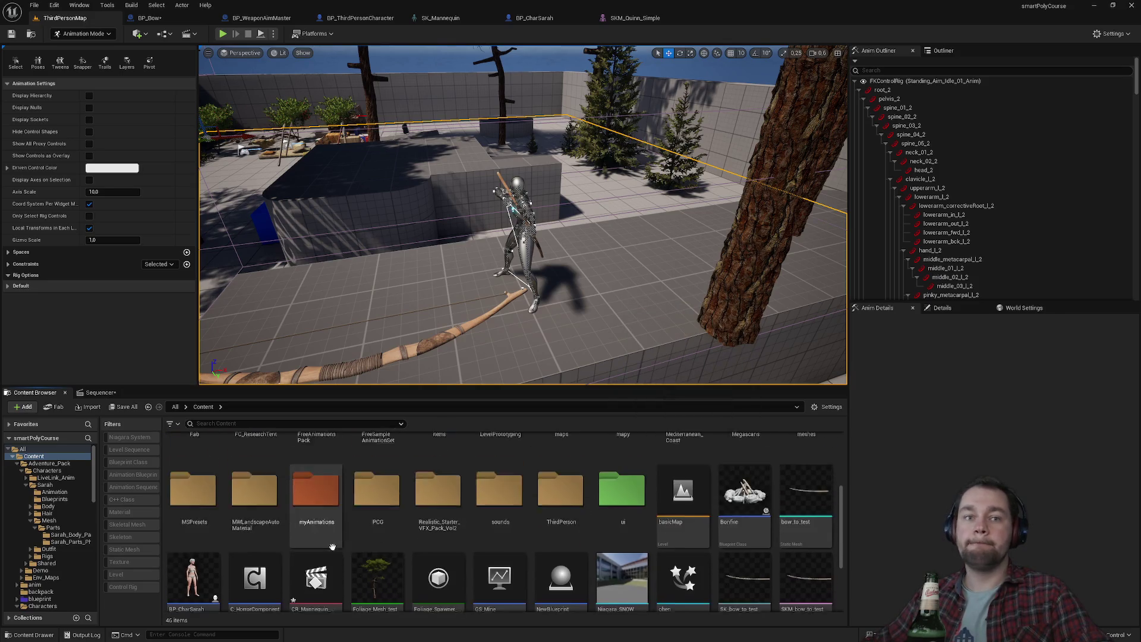
{"action": "double_click", "coordinate": [194, 555]}
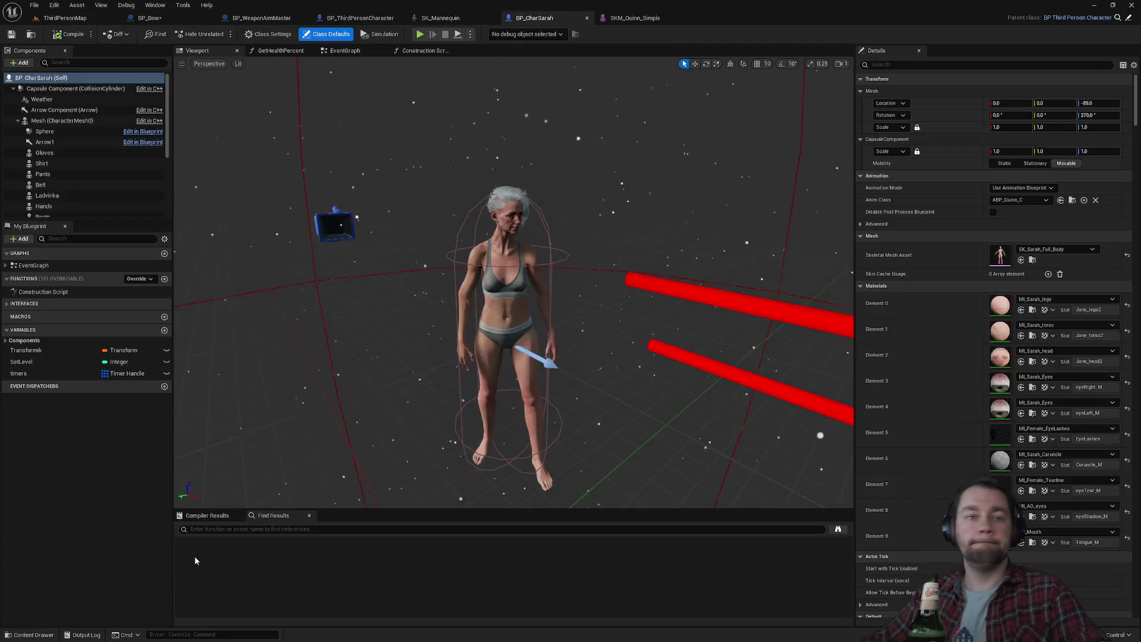
{"action": "left_click", "coordinate": [1034, 261]}
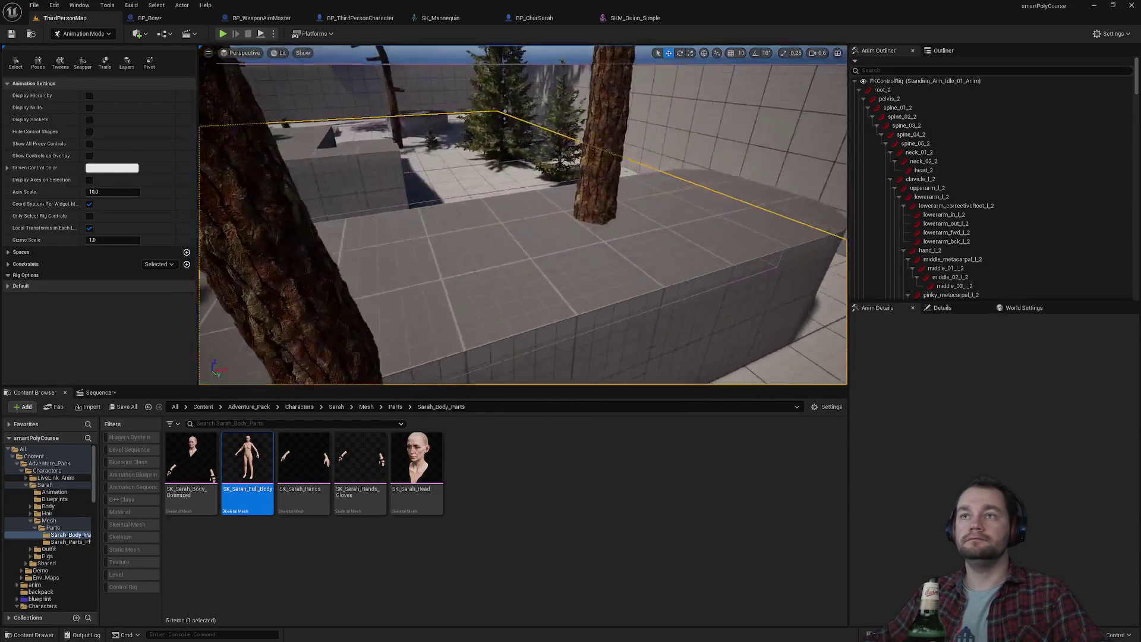
{"action": "mouse_move", "coordinate": [247, 460]}
{"action": "left_mouse_down"}
{"action": "mouse_move", "coordinate": [436, 345]}
{"action": "mouse_move", "coordinate": [571, 300]}
{"action": "left_mouse_up"}
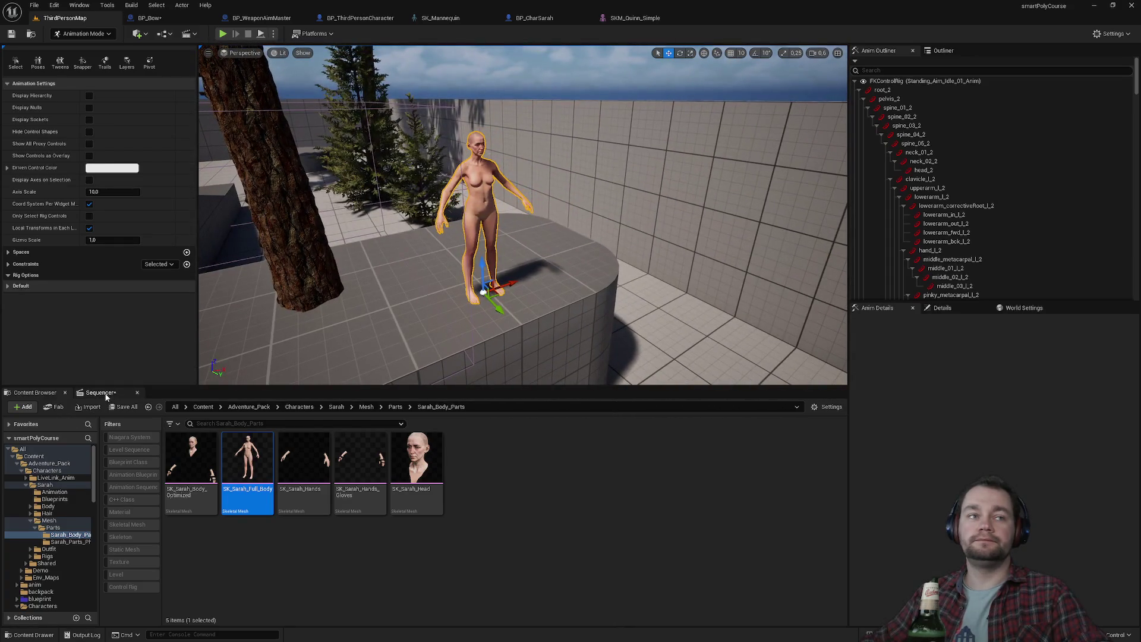
{"action": "left_click", "coordinate": [102, 392]}
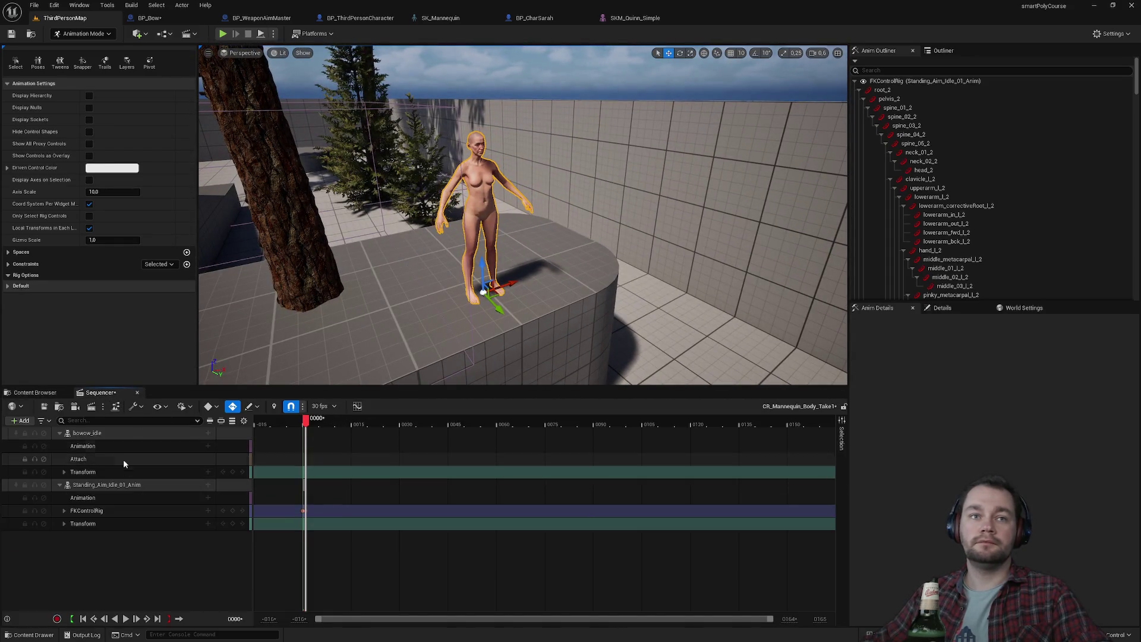
{"action": "left_click", "coordinate": [109, 485]}
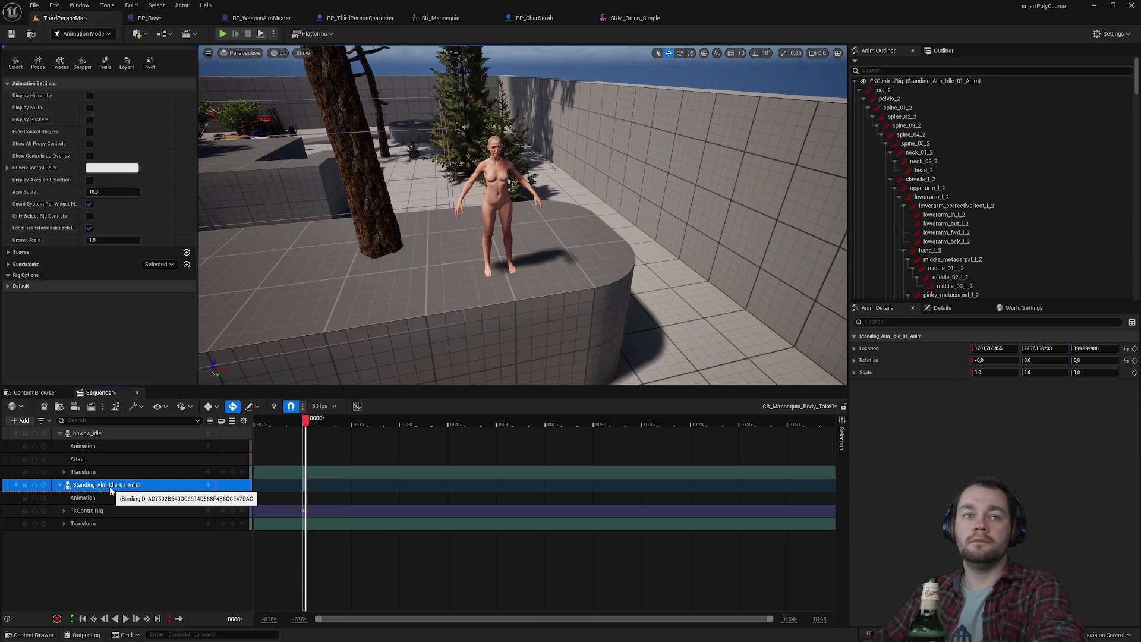
Delete the Standing_Aim_Idle_01_Anim track and add SK_Sarah_Full_Body to the sequence.
{"action": "key", "text": "Delete"}
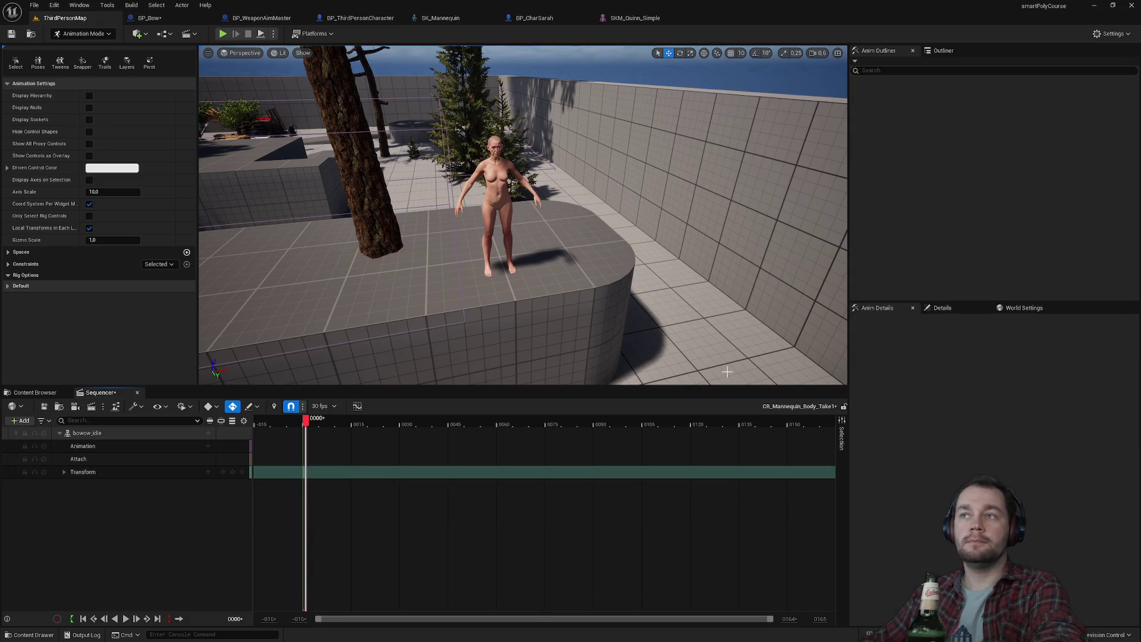
{"action": "left_click", "coordinate": [502, 174]}
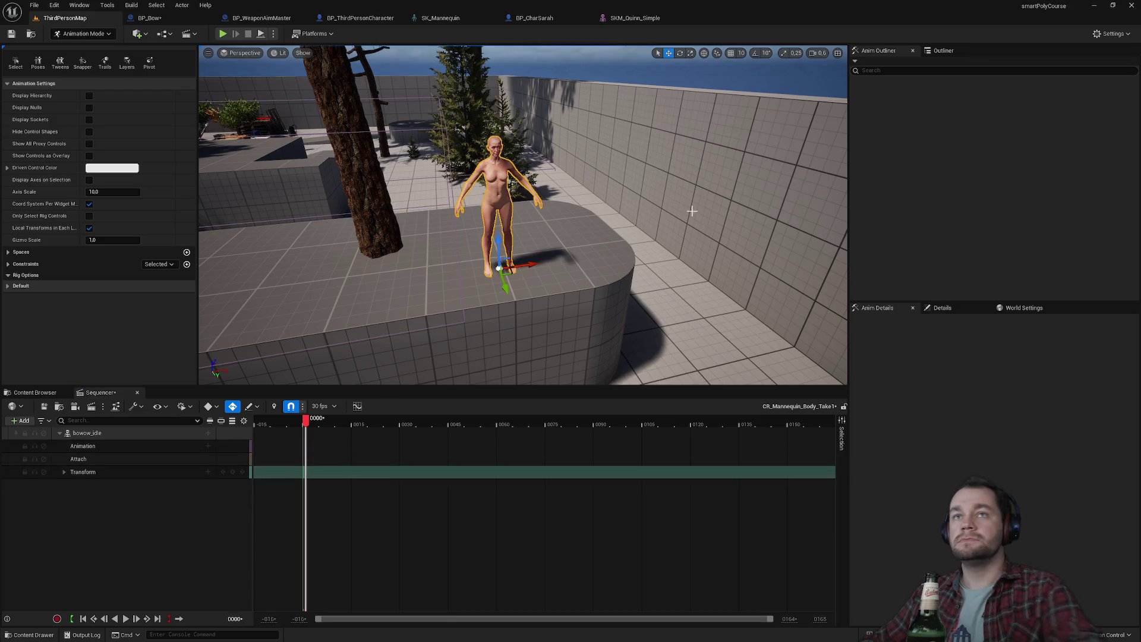
{"action": "left_click", "coordinate": [945, 50]}
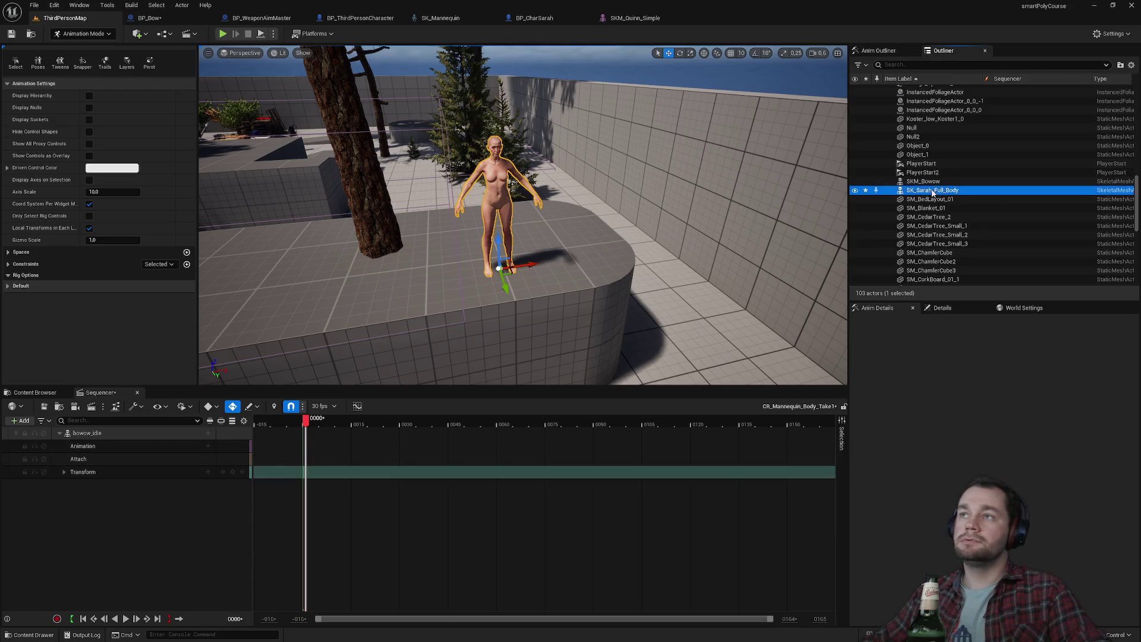
{"action": "left_click_drag", "start_coordinate": [112, 515], "coordinate": [111, 514]}
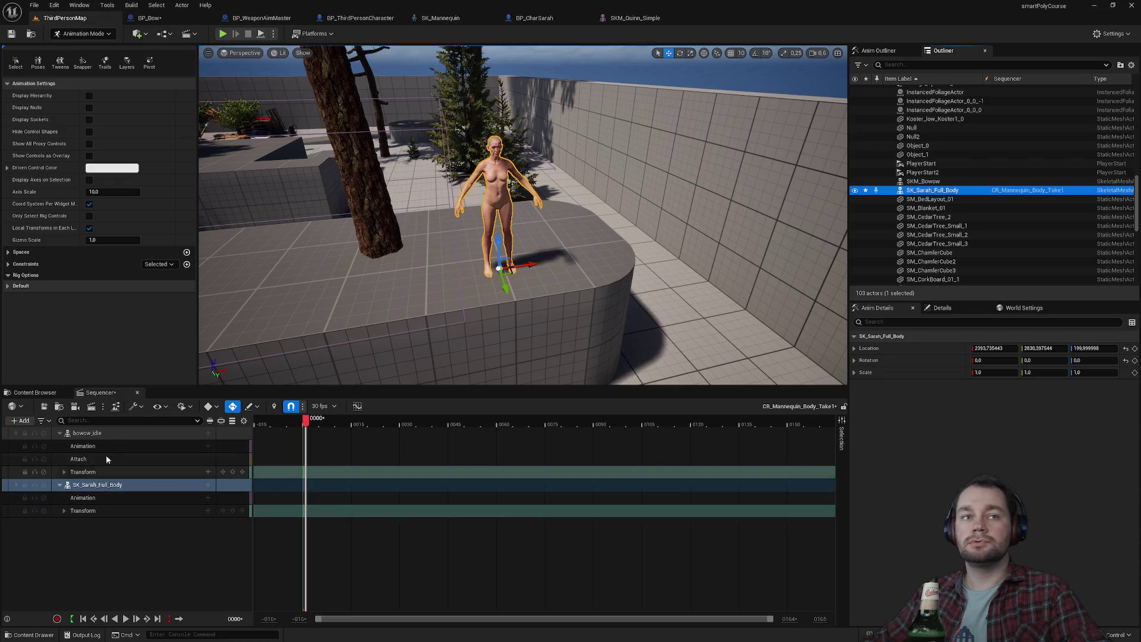
Open the Animation picker on Sarah's track and search it for 'bow'.
{"action": "left_click", "coordinate": [208, 484]}
{"action": "mouse_move", "coordinate": [259, 466]}
{"action": "left_click", "coordinate": [126, 546]}
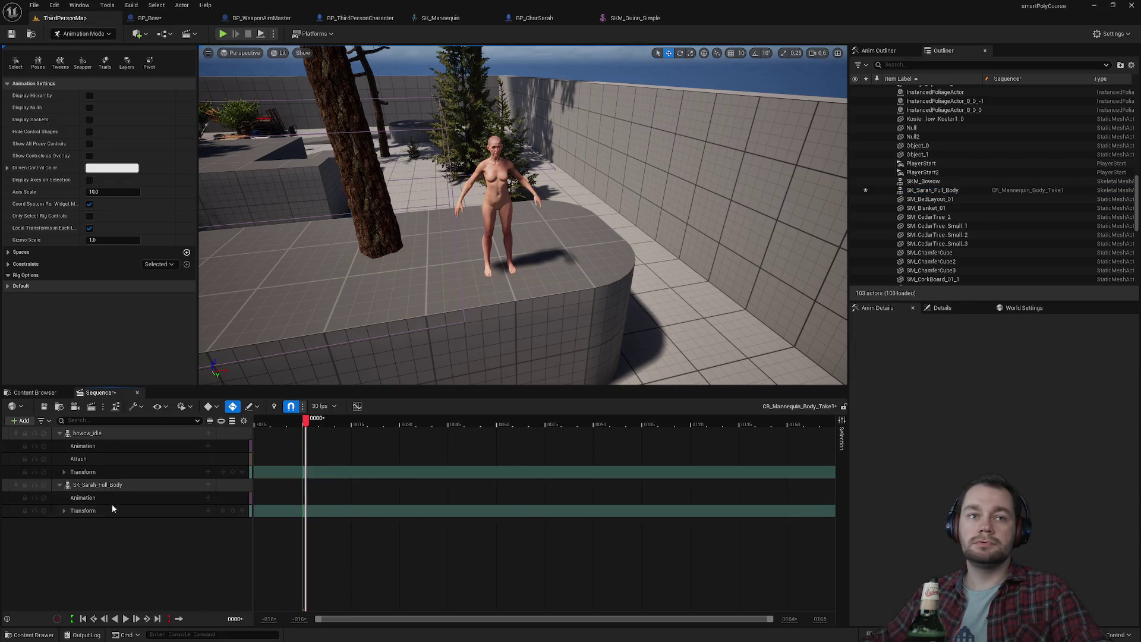
{"action": "left_click", "coordinate": [208, 485]}
{"action": "mouse_move", "coordinate": [243, 359]}
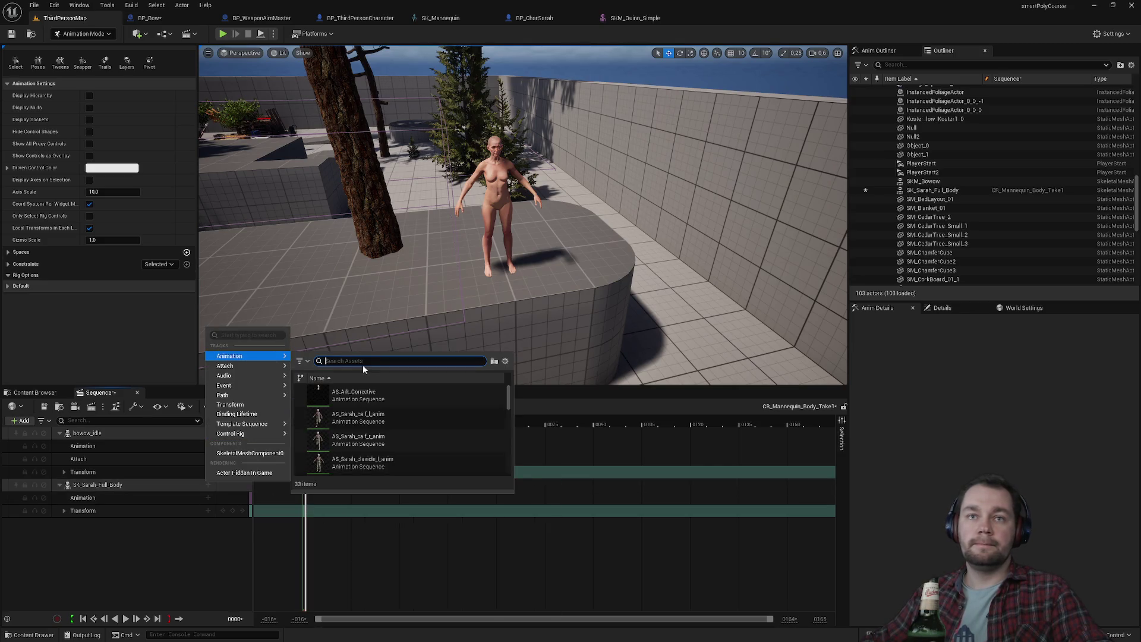
{"action": "type", "text": "bow"}
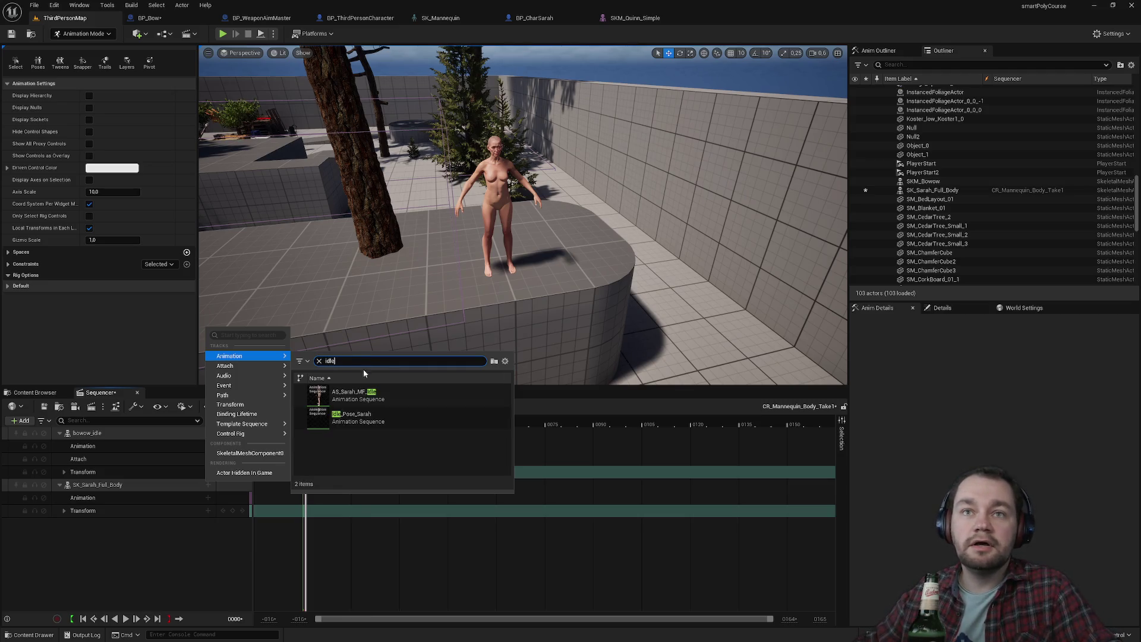
{"action": "mouse_move", "coordinate": [387, 400]}
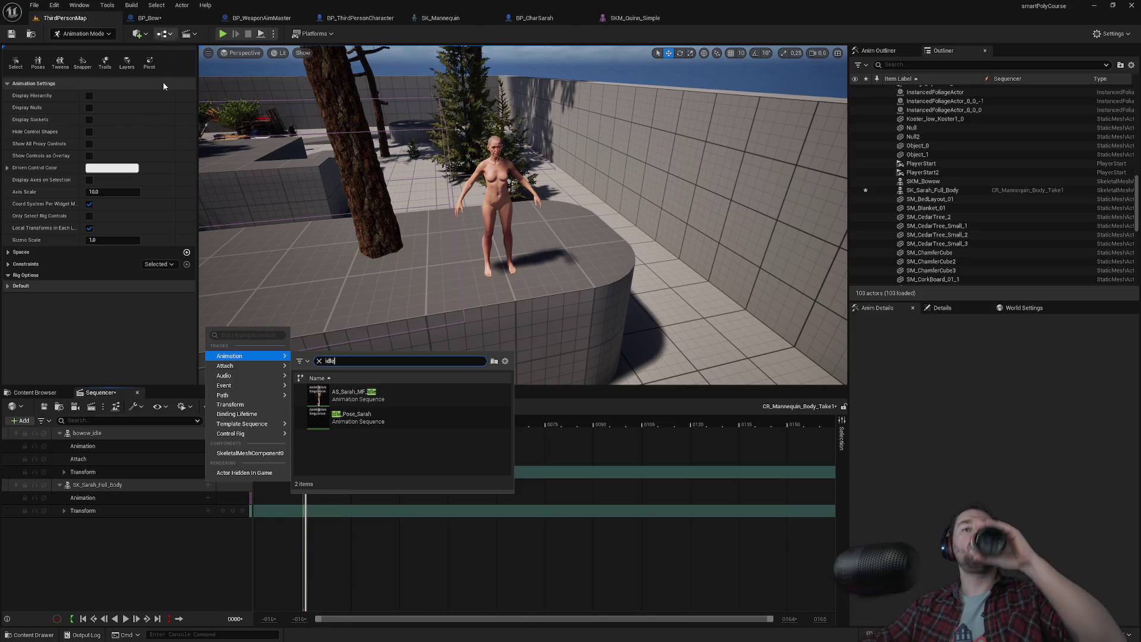
Browse project assets and inspect the BP_CharSarah and BP_Bow blueprints before returning to ThirdPersonMap.
{"action": "left_click", "coordinate": [38, 393]}
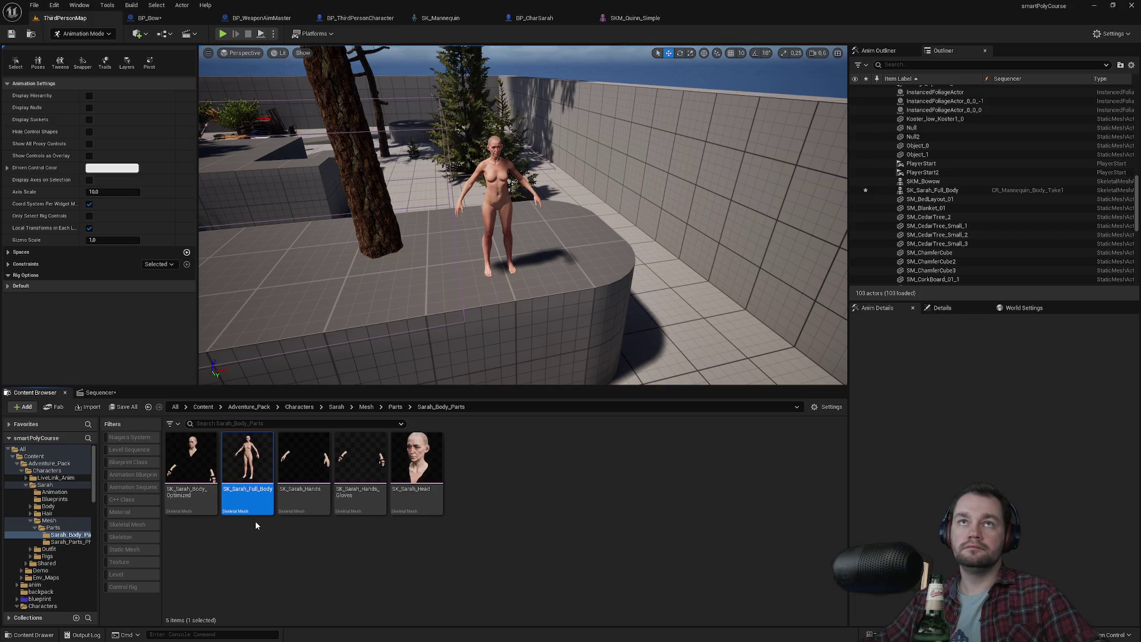
{"action": "left_click", "coordinate": [535, 27]}
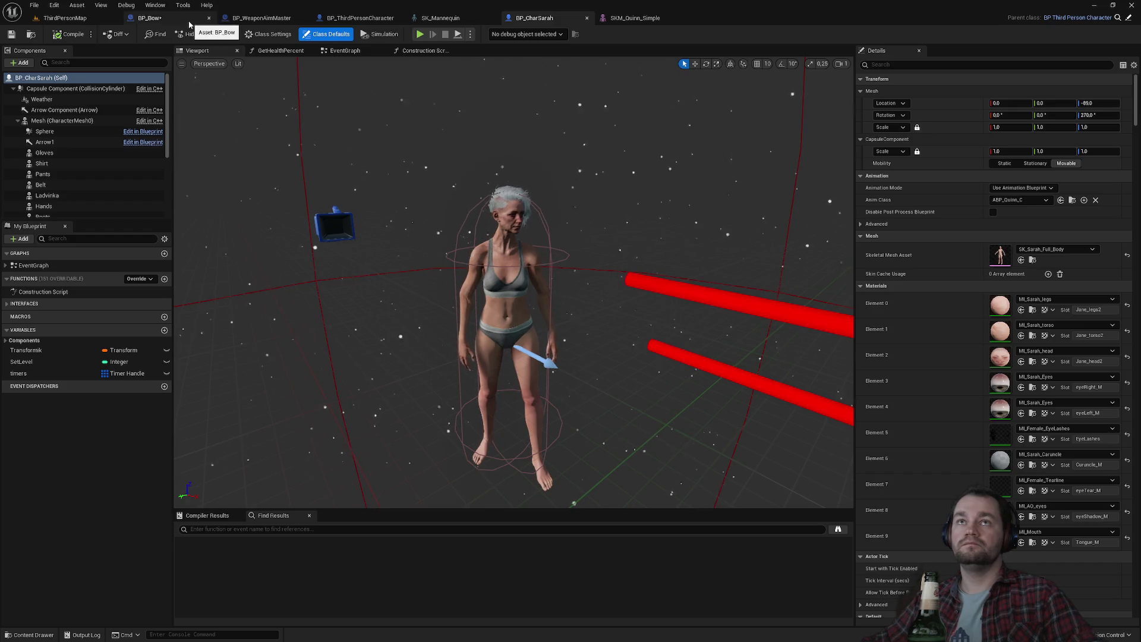
{"action": "left_click", "coordinate": [189, 24]}
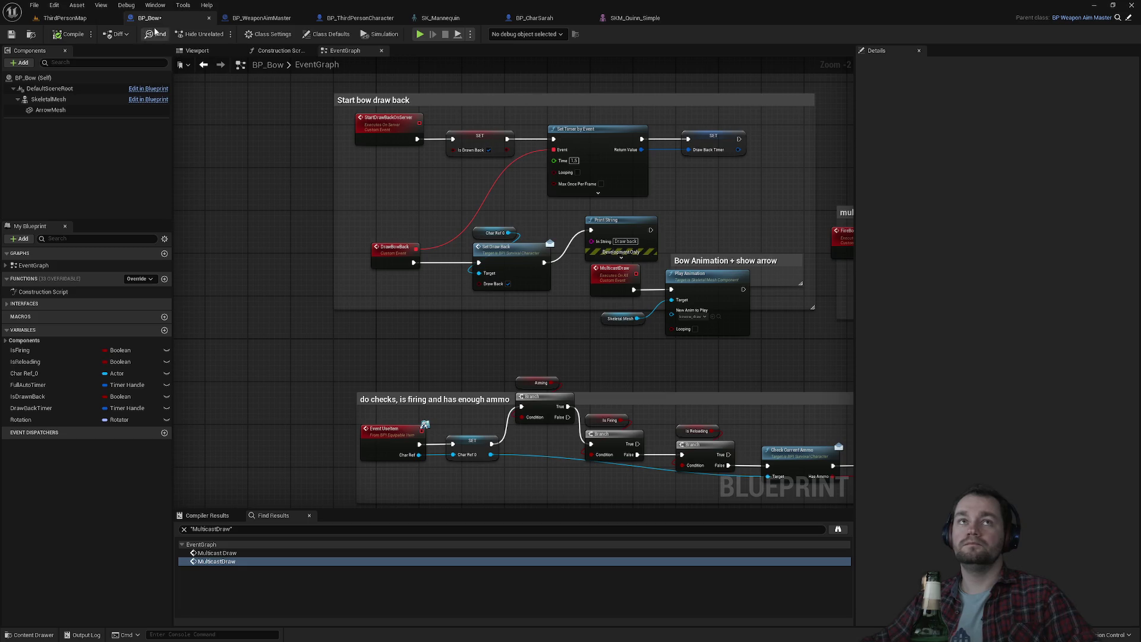
{"action": "left_click", "coordinate": [65, 18]}
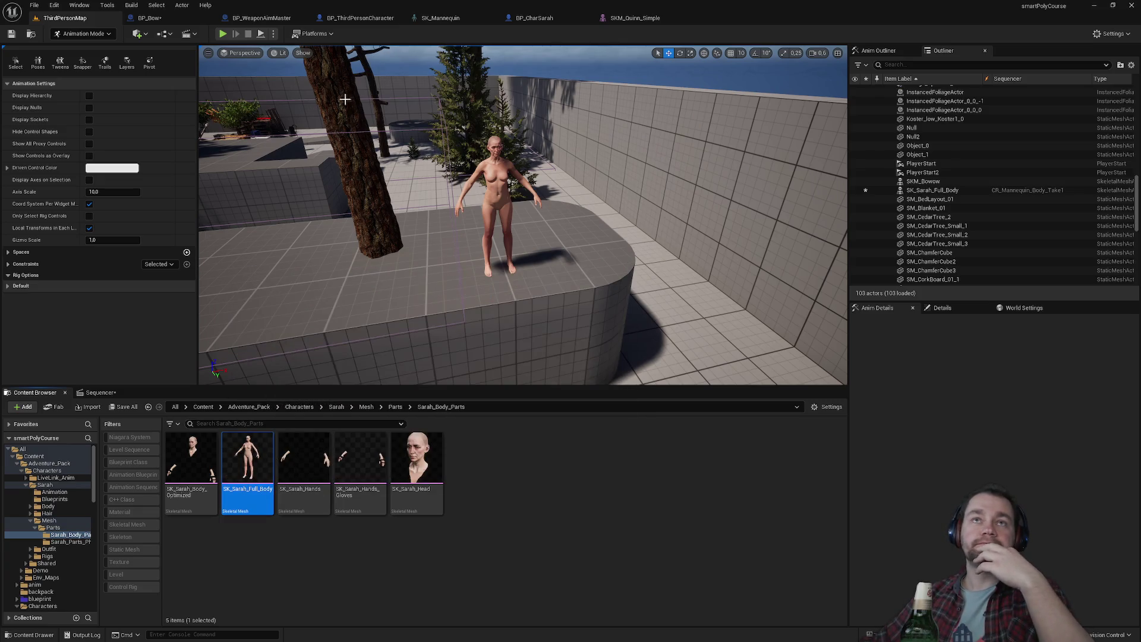
Scroll through the Sarah track's available animations, then dismiss the list.
{"action": "left_click", "coordinate": [95, 392]}
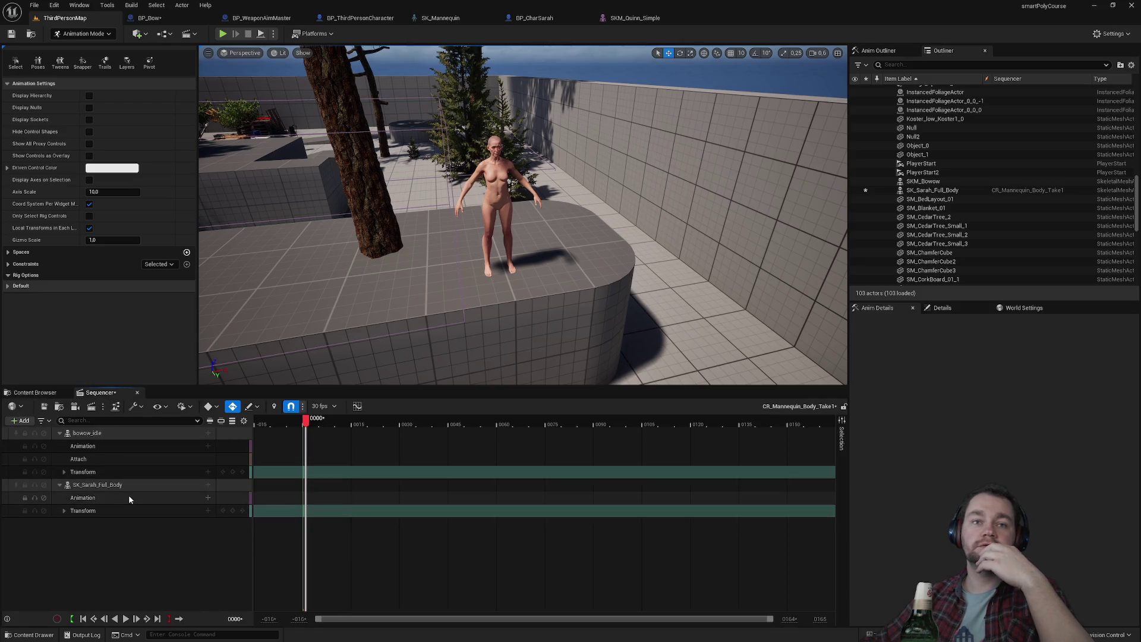
{"action": "left_click", "coordinate": [208, 485]}
{"action": "mouse_move", "coordinate": [263, 355]}
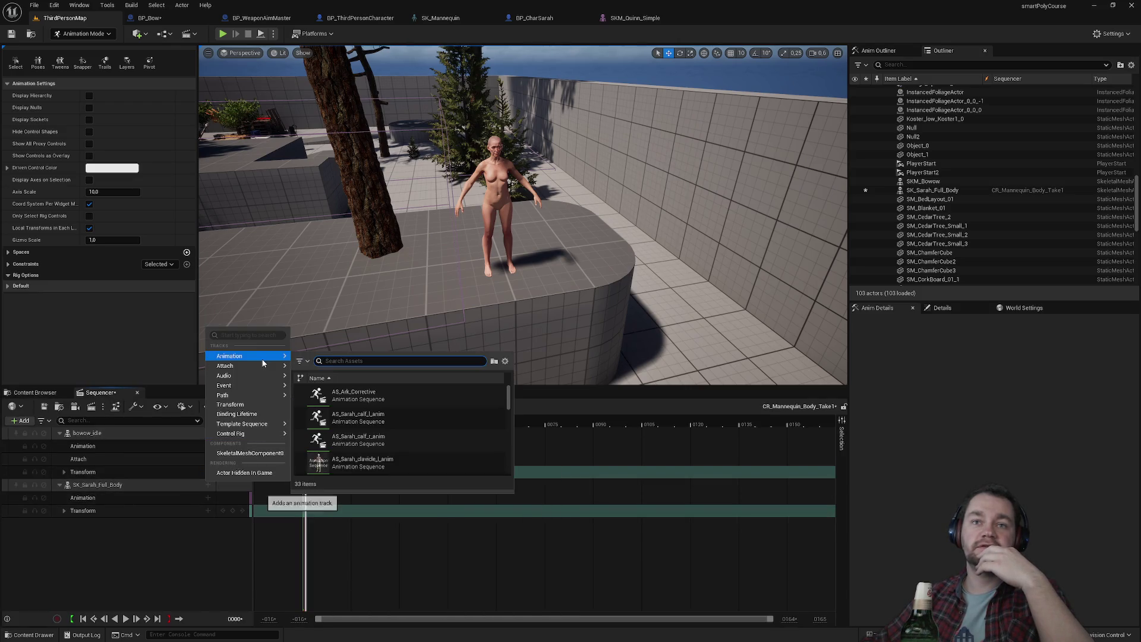
{"action": "scroll", "coordinate": [393, 439], "scroll_direction": "down", "scroll_amount": 10}
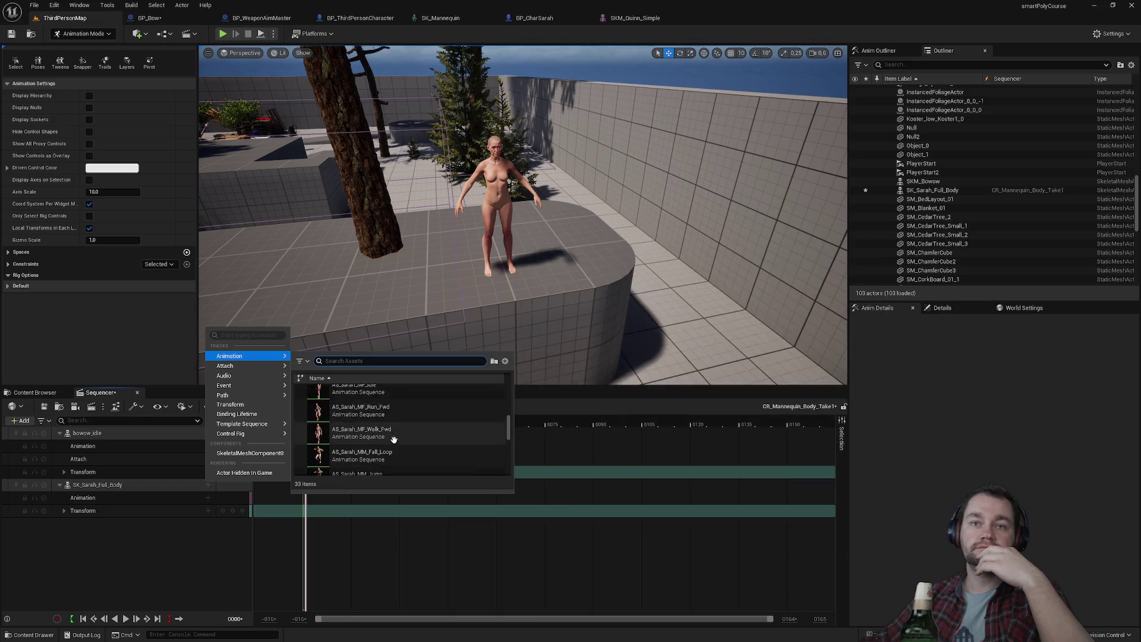
{"action": "scroll", "coordinate": [403, 437], "scroll_direction": "down", "scroll_amount": 5}
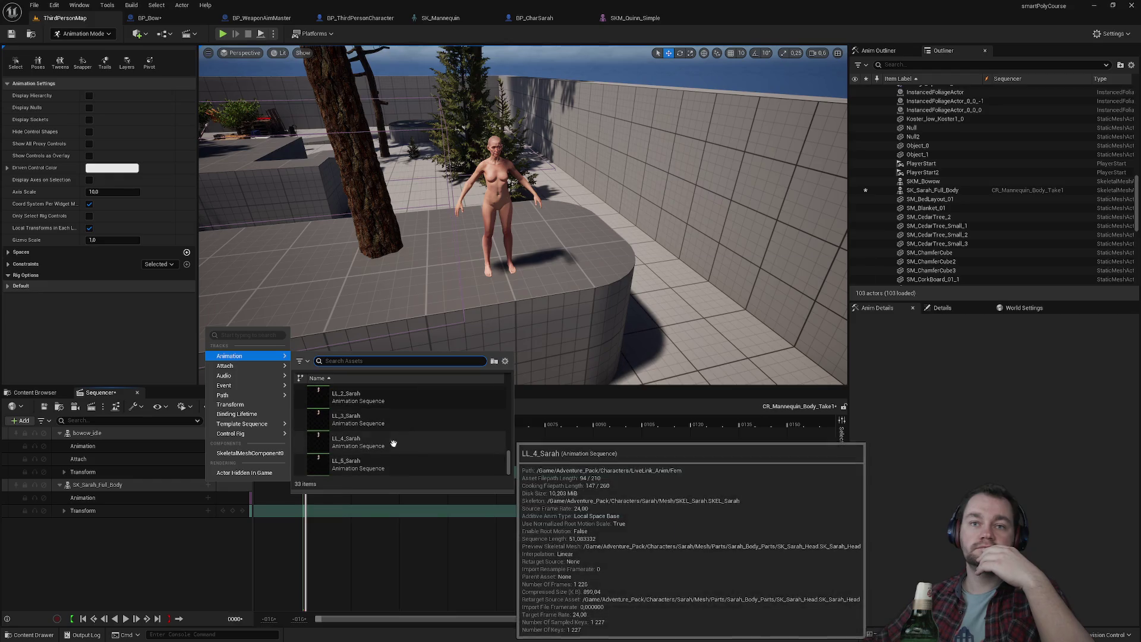
{"action": "left_click", "coordinate": [403, 438]}
Navigate the Content Browser up from Adventure_Pack to Content and into myAnimations.
{"action": "left_click", "coordinate": [50, 393]}
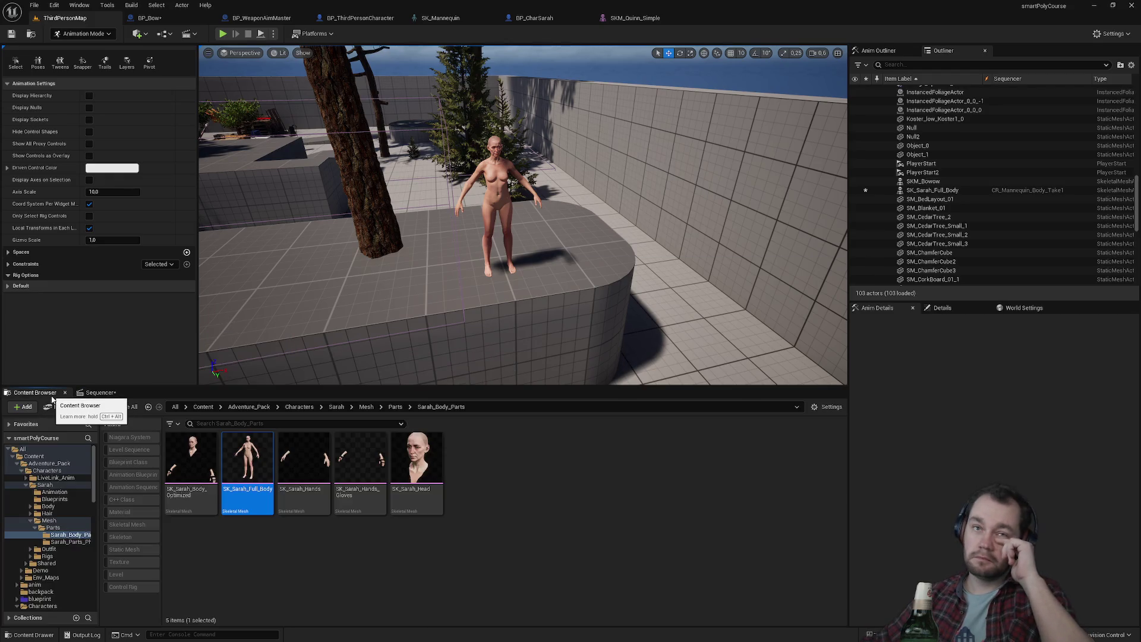
{"action": "left_click", "coordinate": [249, 407]}
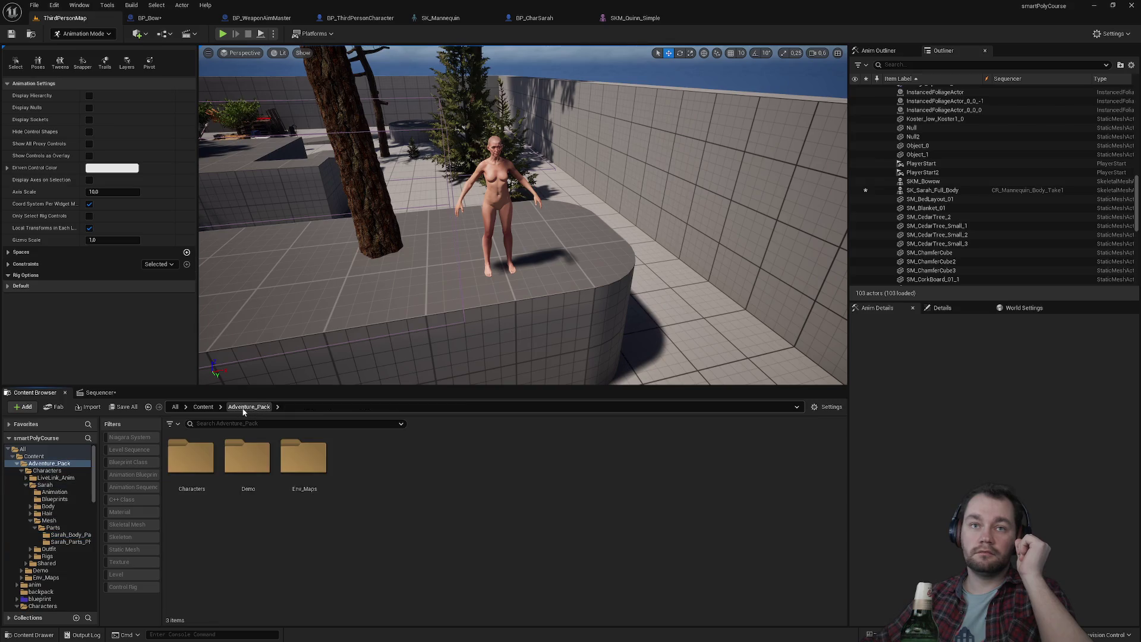
{"action": "left_click", "coordinate": [197, 409]}
{"action": "scroll", "coordinate": [533, 496], "scroll_direction": "down", "scroll_amount": 2}
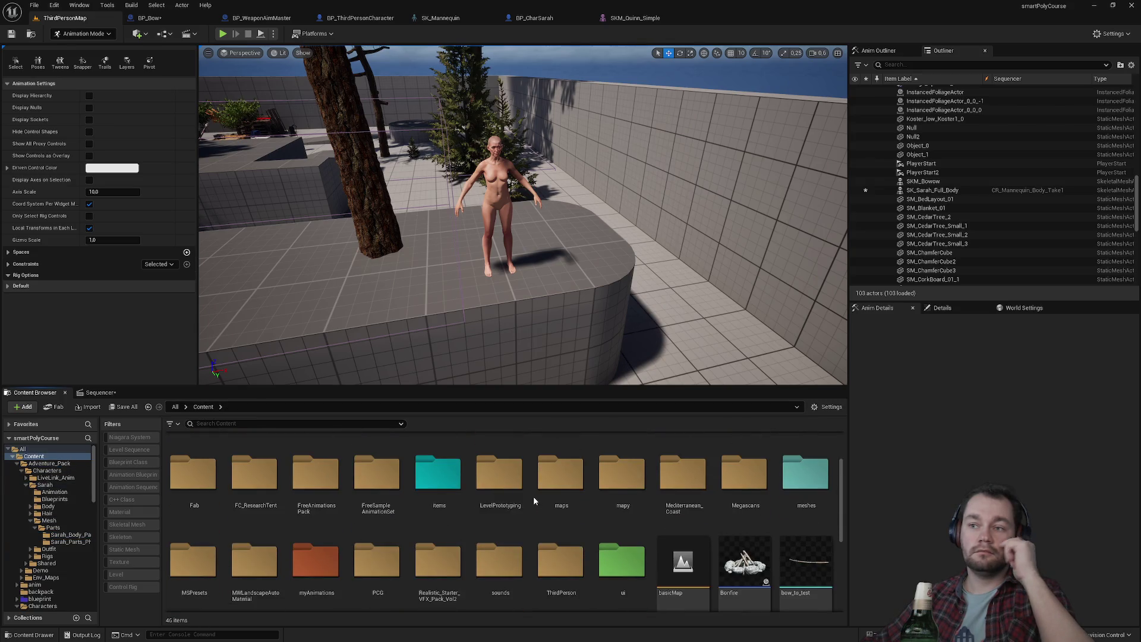
{"action": "scroll", "coordinate": [533, 496], "scroll_direction": "down", "scroll_amount": 1}
{"action": "scroll", "coordinate": [533, 495], "scroll_direction": "down", "scroll_amount": 1}
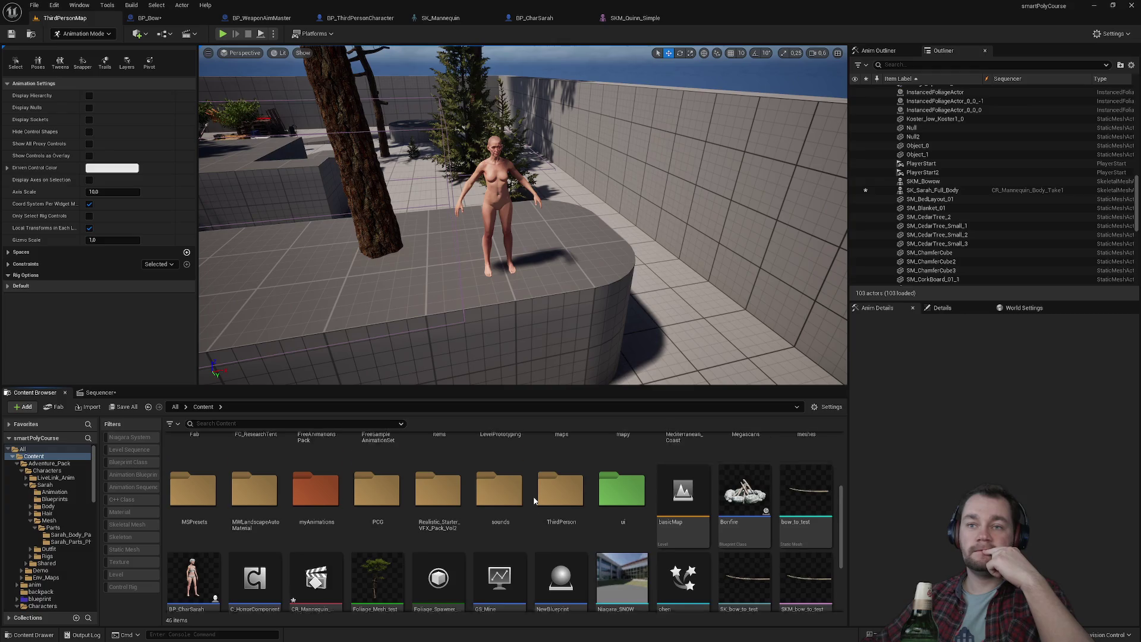
{"action": "scroll", "coordinate": [523, 498], "scroll_direction": "up", "scroll_amount": 1}
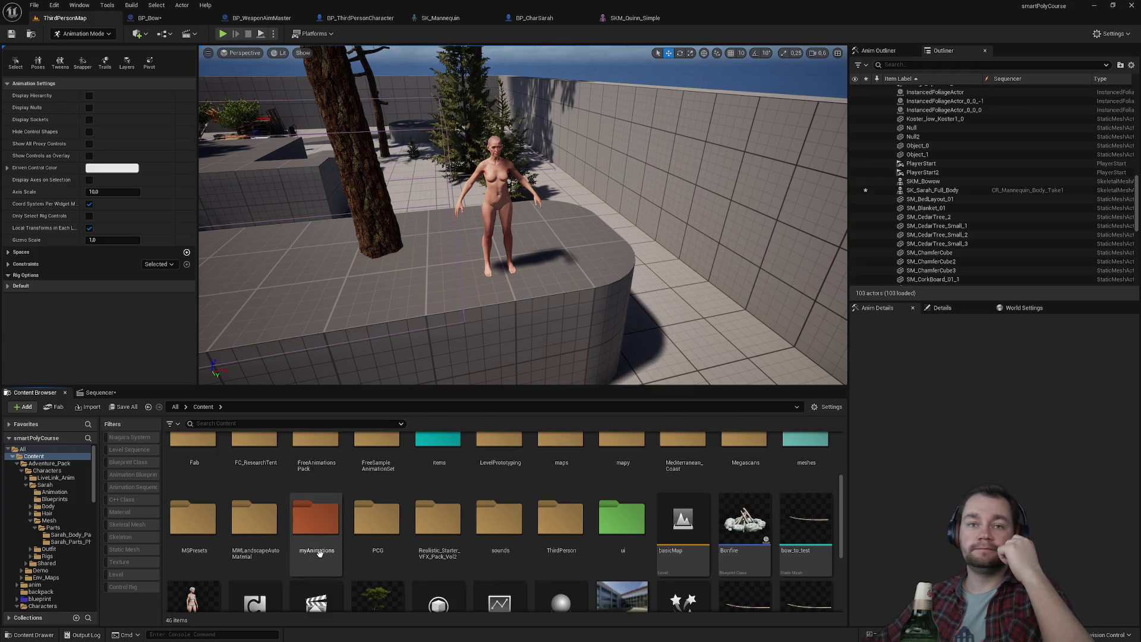
{"action": "double_click", "coordinate": [315, 517]}
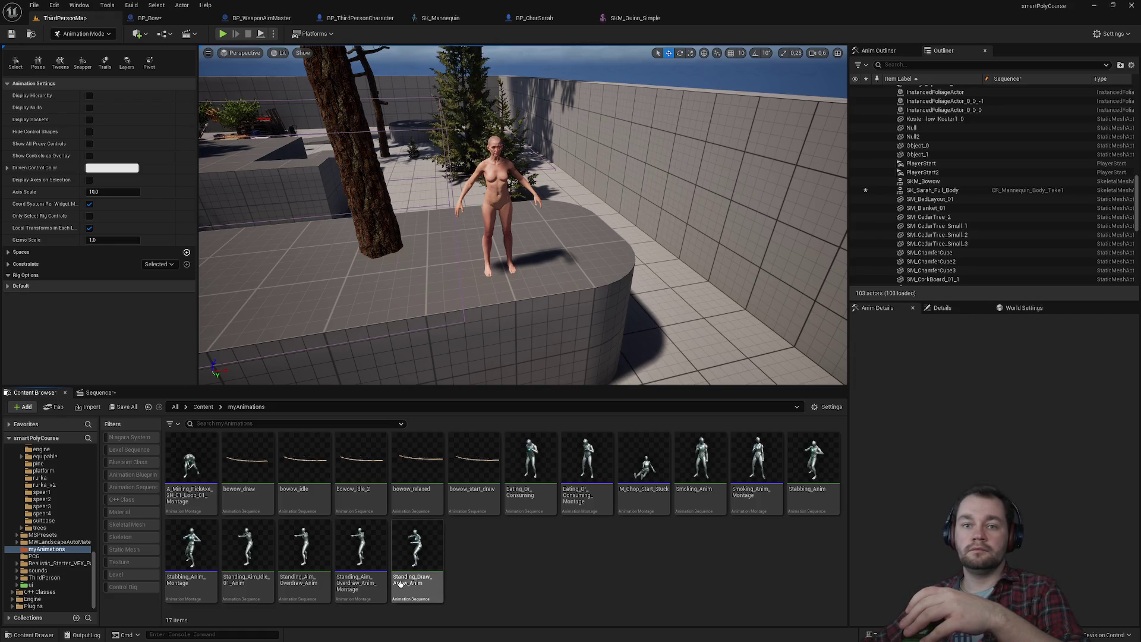
Open Standing_Aim_Idle_01_Anim to preview the aim pose, then bring up its context menu.
{"action": "mouse_move", "coordinate": [296, 588]}
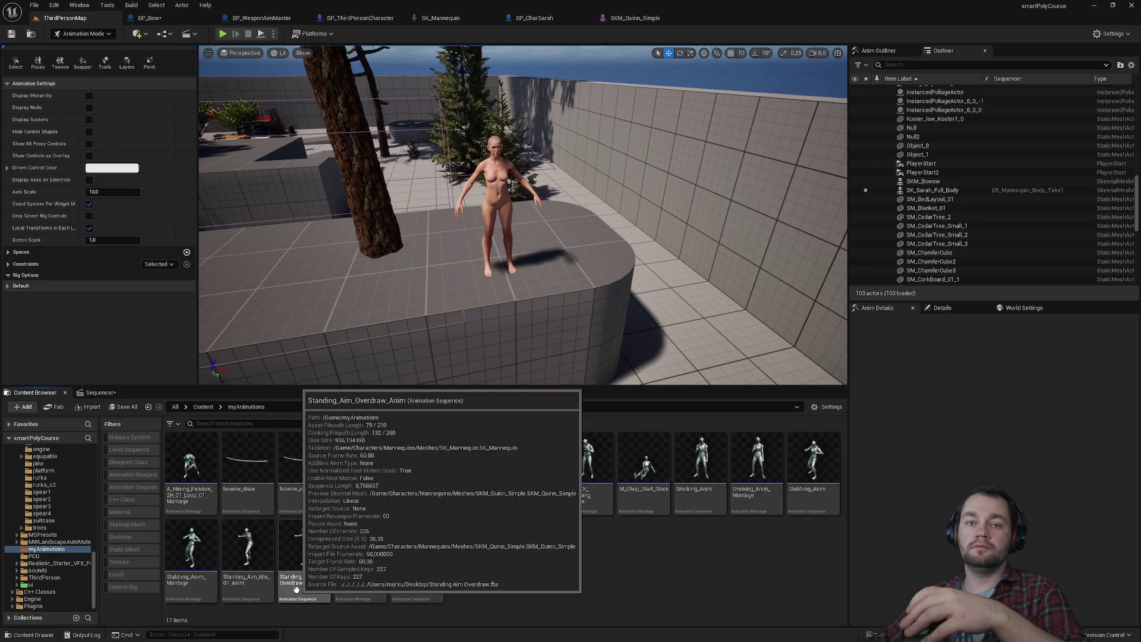
{"action": "double_click", "coordinate": [254, 560]}
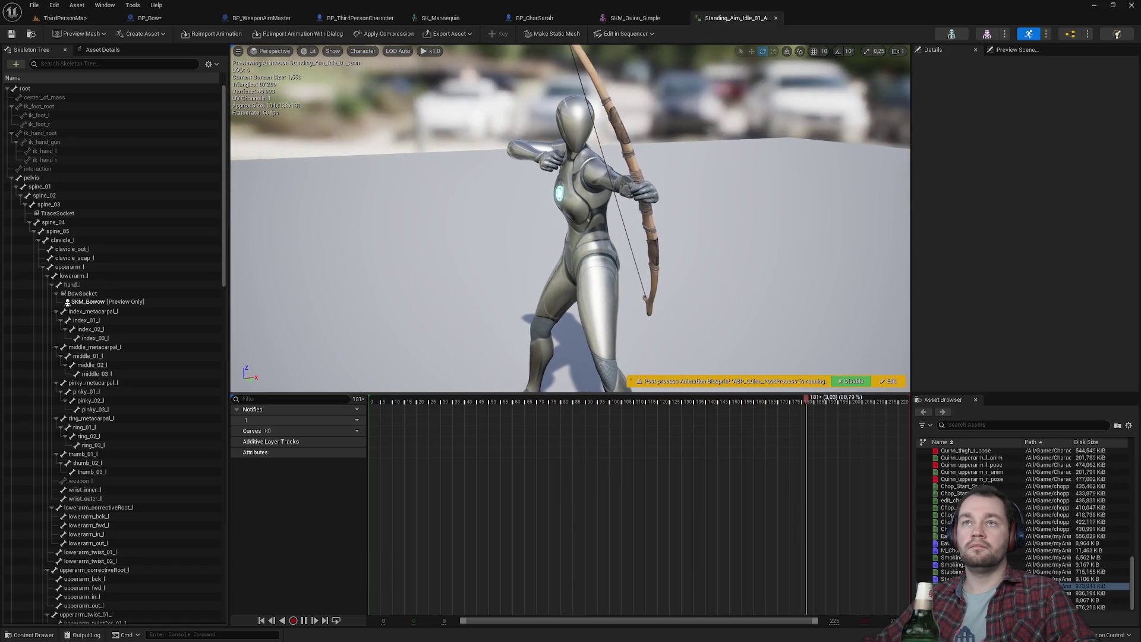
{"action": "left_click", "coordinate": [62, 18]}
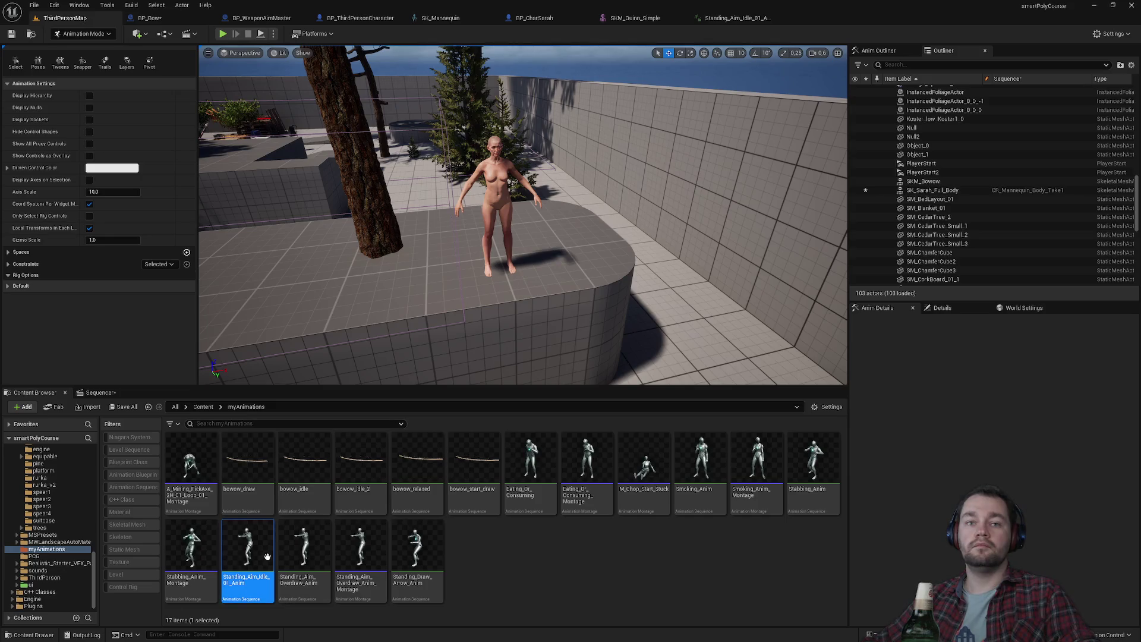
{"action": "right_click", "coordinate": [255, 569]}
{"action": "mouse_move", "coordinate": [328, 286]}
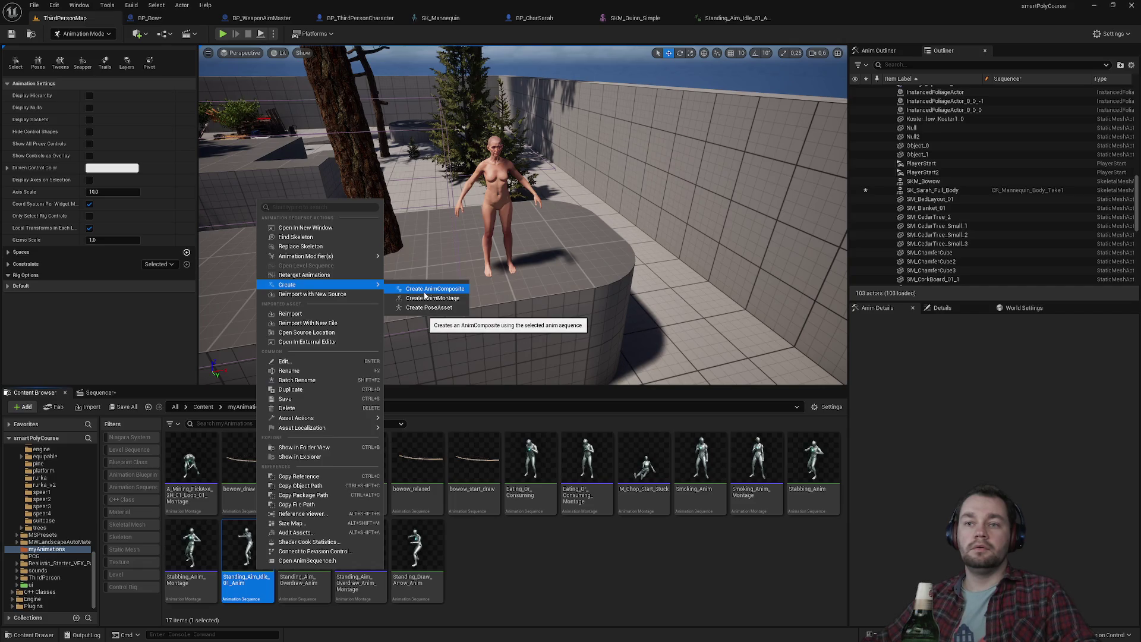
{"action": "left_click", "coordinate": [514, 559]}
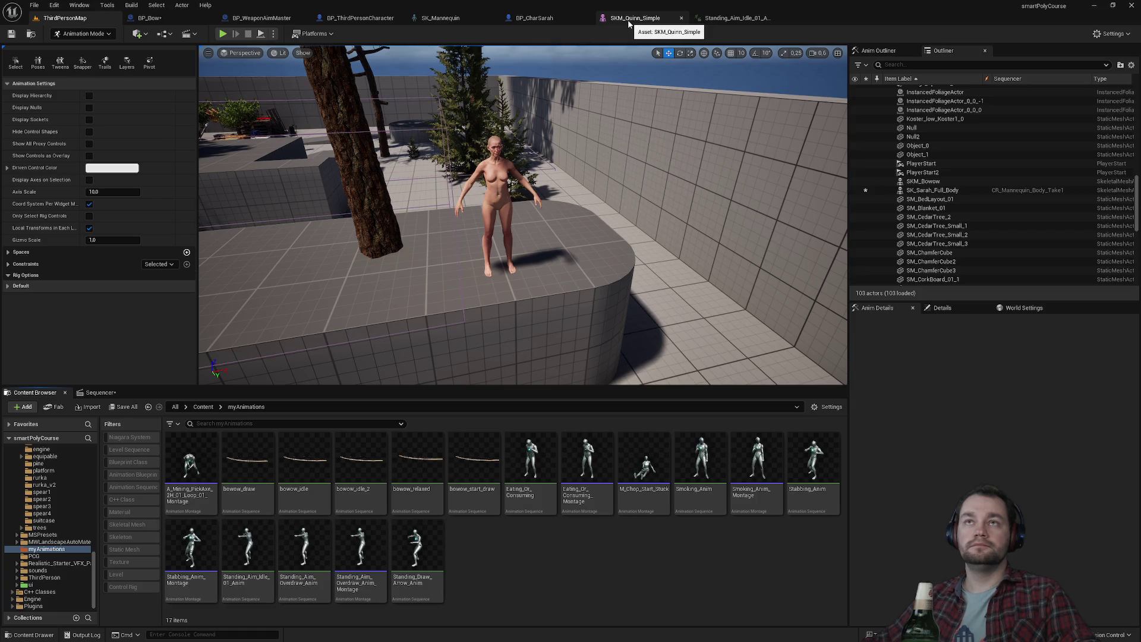
{"action": "right_click", "coordinate": [244, 578]}
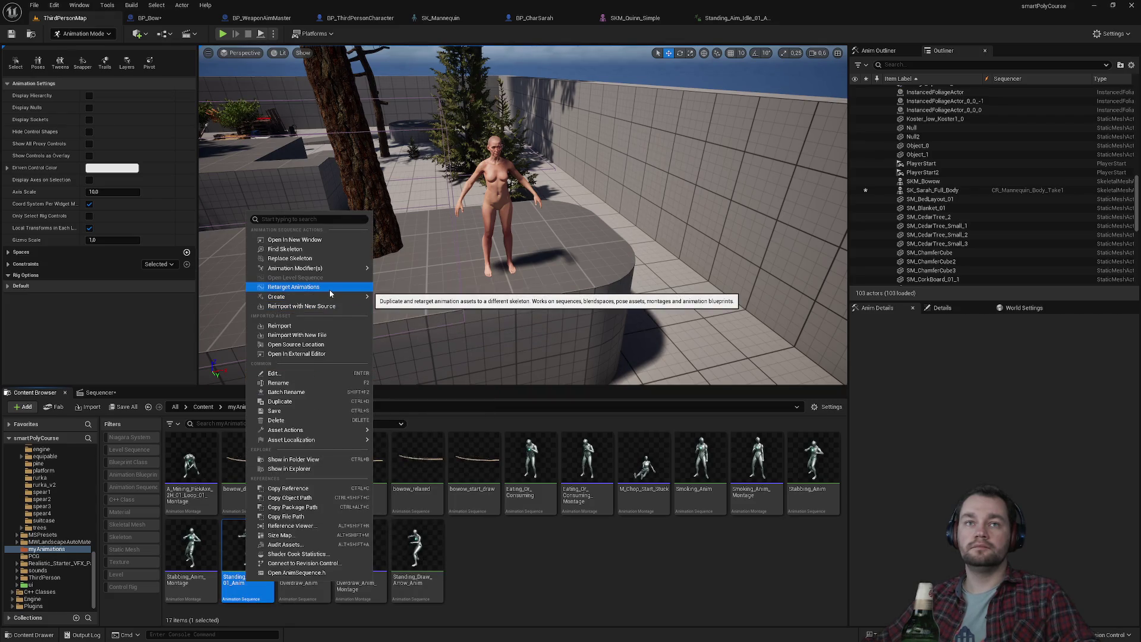
Retarget Standing_Aim_Idle_01_Anim with SK_Sarah_Full_Body as the target skeletal mesh.
{"action": "left_click", "coordinate": [329, 290]}
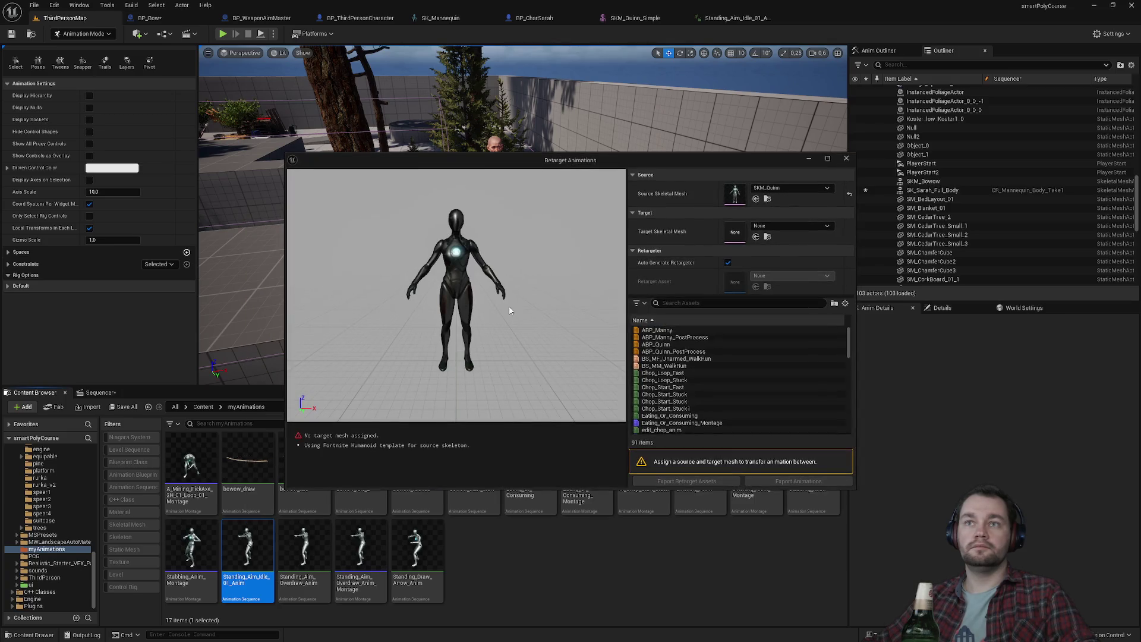
{"action": "left_click", "coordinate": [768, 226]}
{"action": "type", "text": "full"}
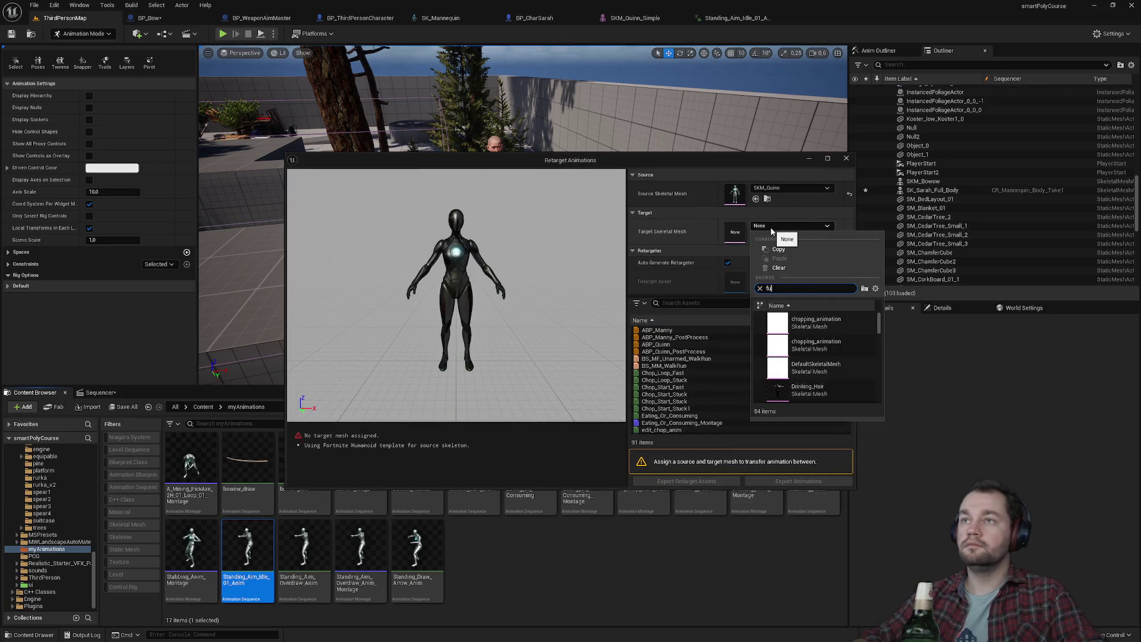
{"action": "left_click", "coordinate": [816, 322]}
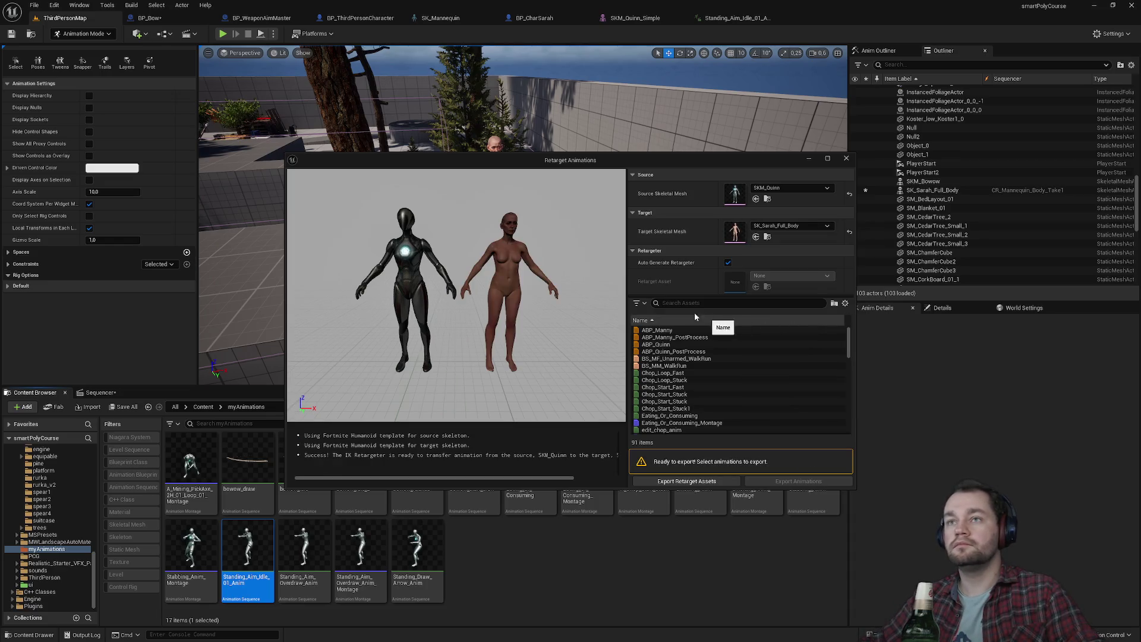
{"action": "type", "text": "aim"}
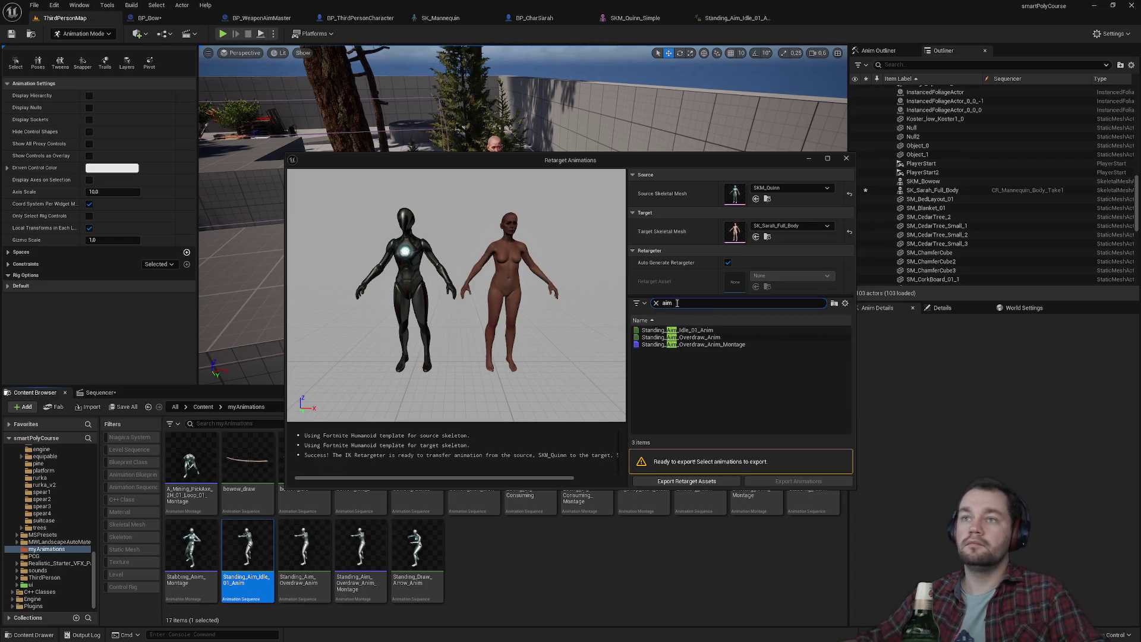
{"action": "left_click", "coordinate": [690, 330]}
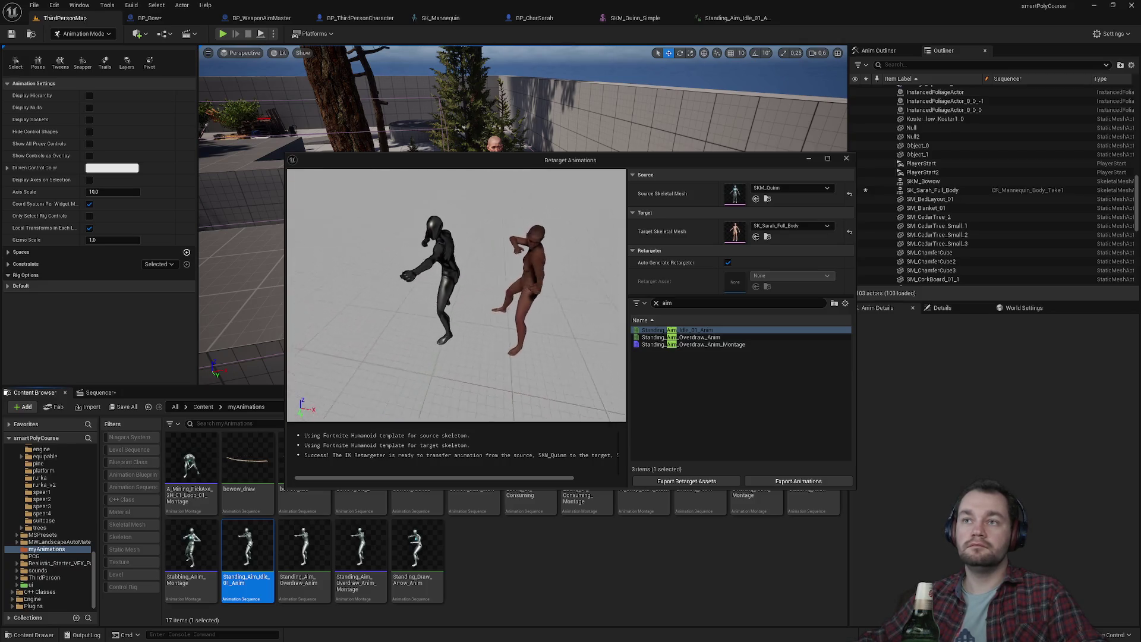
Export the retargeted animation into the /Game/myAnimations folder.
{"action": "left_click", "coordinate": [793, 486]}
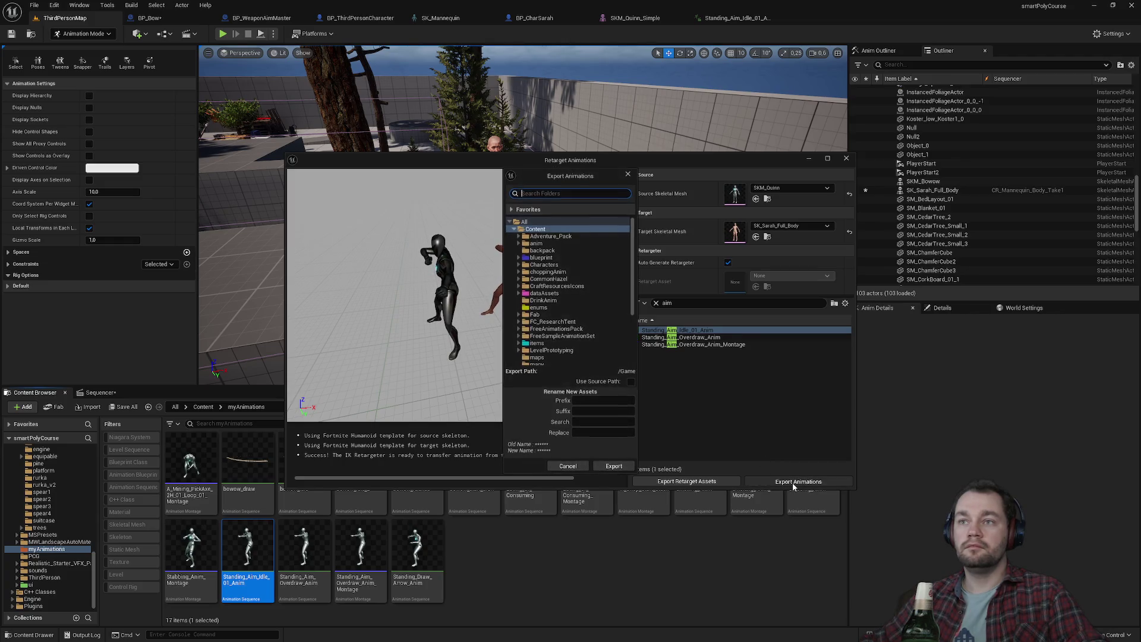
{"action": "scroll", "coordinate": [543, 344], "scroll_direction": "down", "scroll_amount": 3}
{"action": "left_click", "coordinate": [546, 350]}
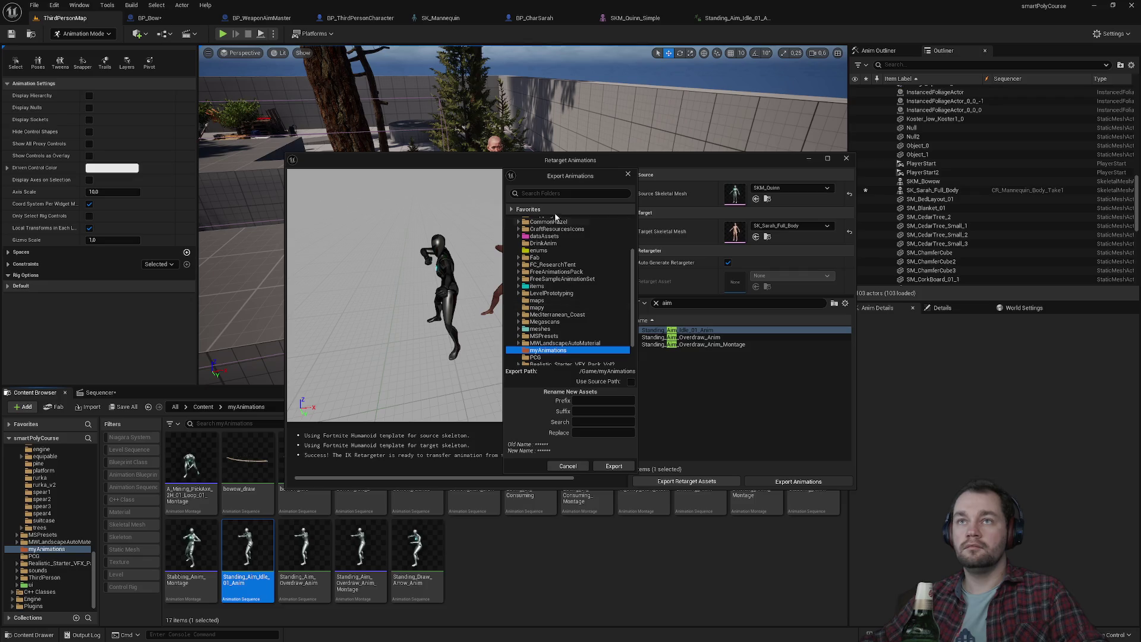
{"action": "left_click", "coordinate": [614, 467]}
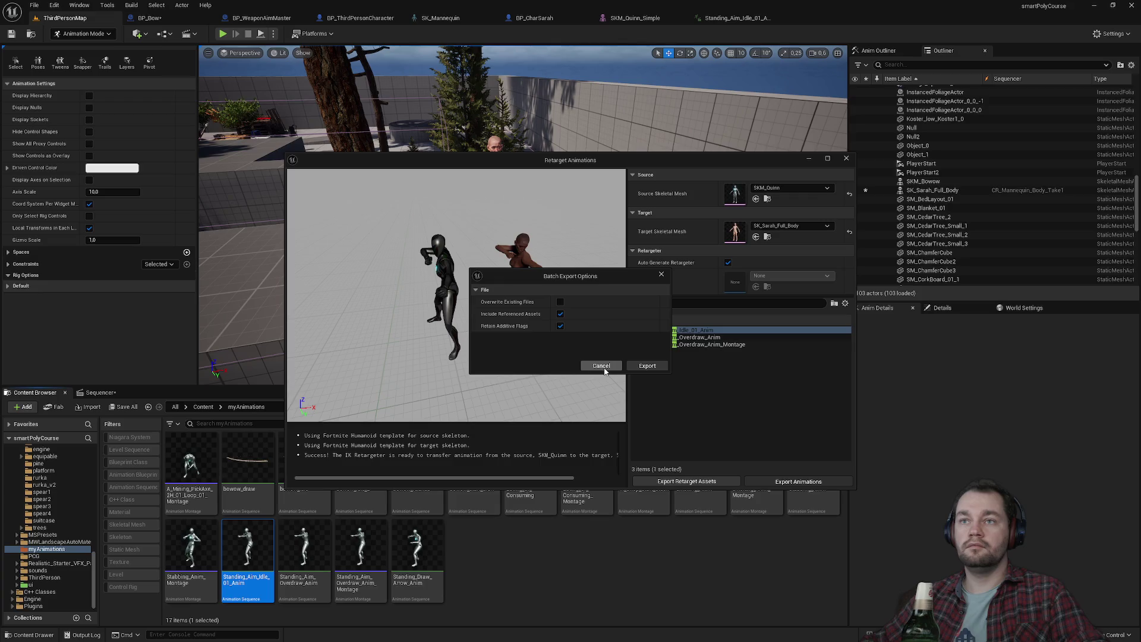
{"action": "left_click", "coordinate": [647, 368]}
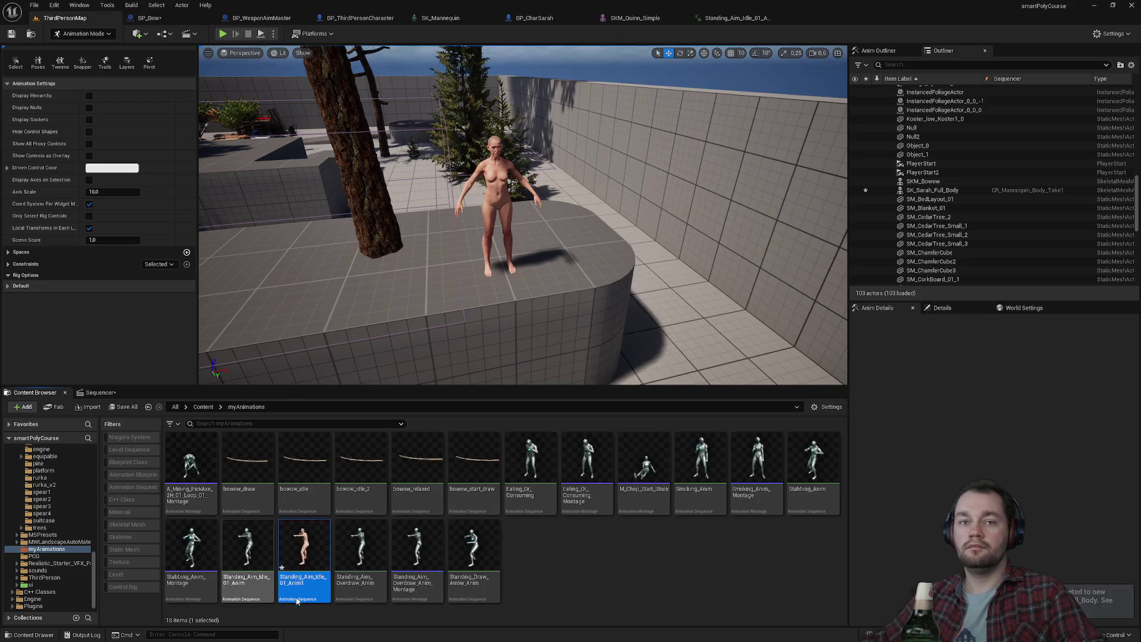
{"action": "left_click", "coordinate": [627, 592]}
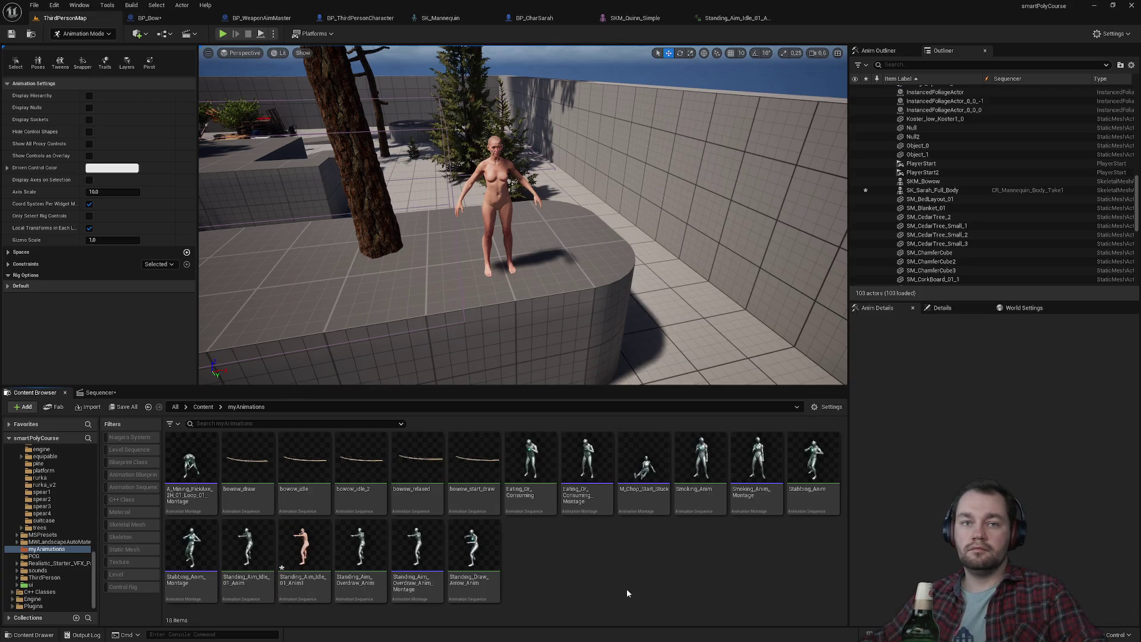
Save all, then give SK_Sarah_Full_Body's track the Standing_Aim_Idle_01_Anim1 animation.
{"action": "key", "text": "ctrl+shift+s"}
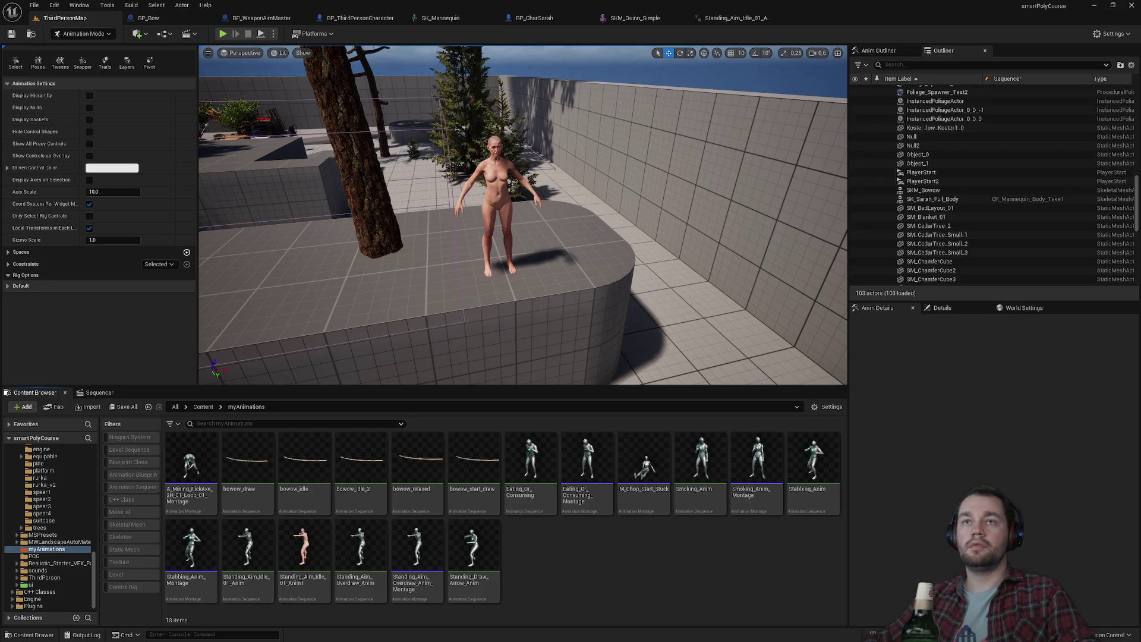
{"action": "left_click", "coordinate": [487, 216]}
{"action": "left_click", "coordinate": [96, 392]}
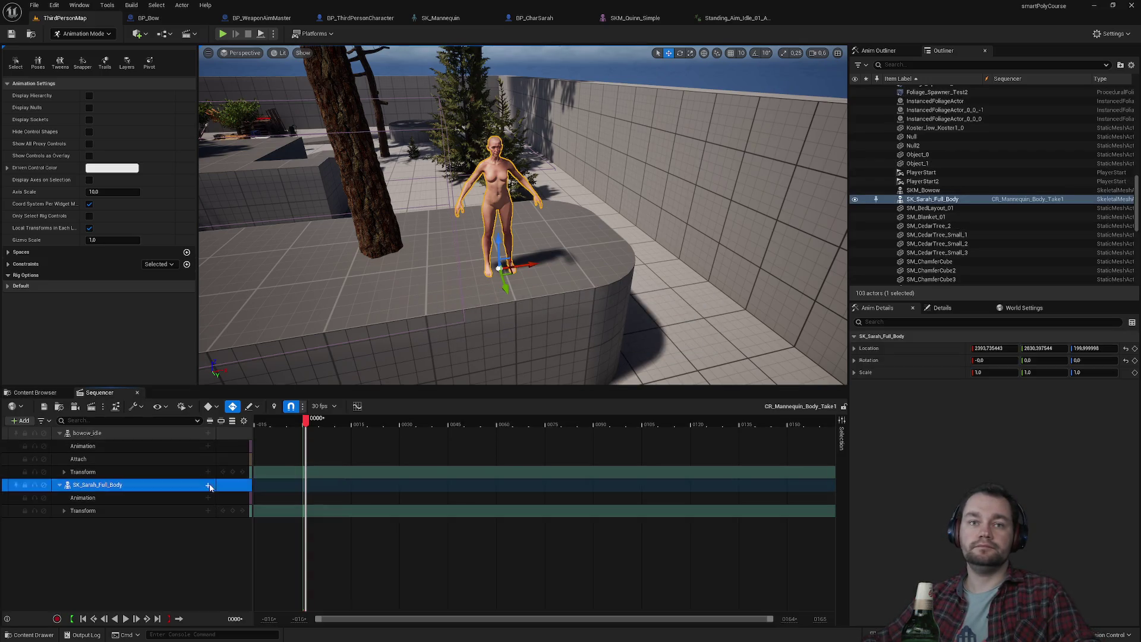
{"action": "left_click", "coordinate": [210, 485]}
{"action": "mouse_move", "coordinate": [238, 355]}
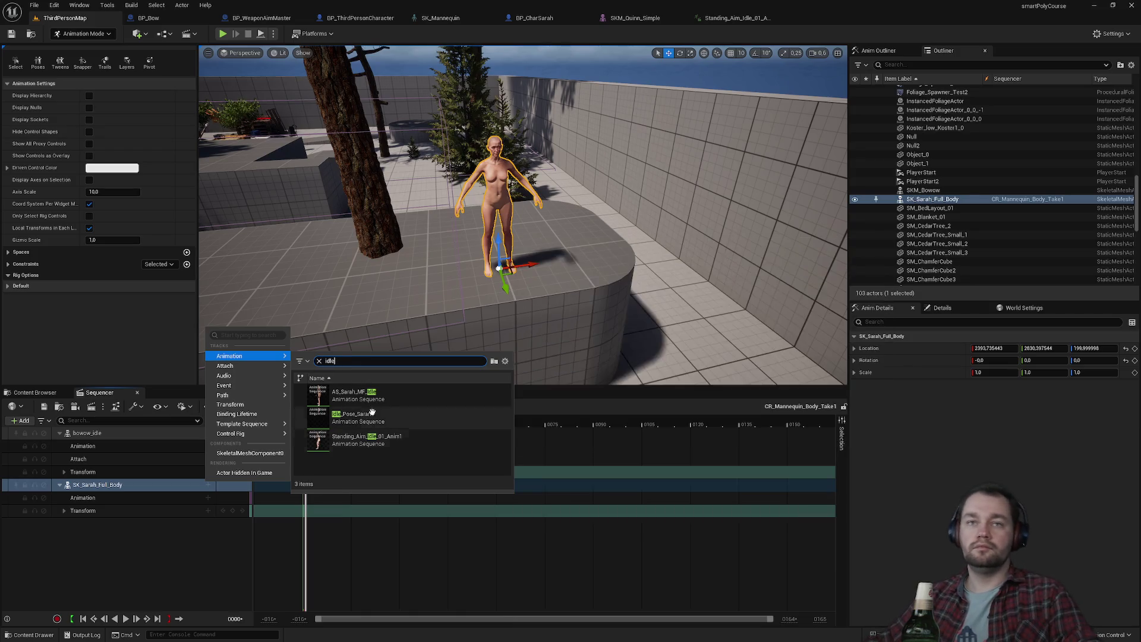
{"action": "left_click", "coordinate": [379, 443]}
Attach bowow_idle to SK_Sarah_Full_Body at its BowSocket.
{"action": "left_click_drag", "start_coordinate": [523, 214], "coordinate": [488, 249]}
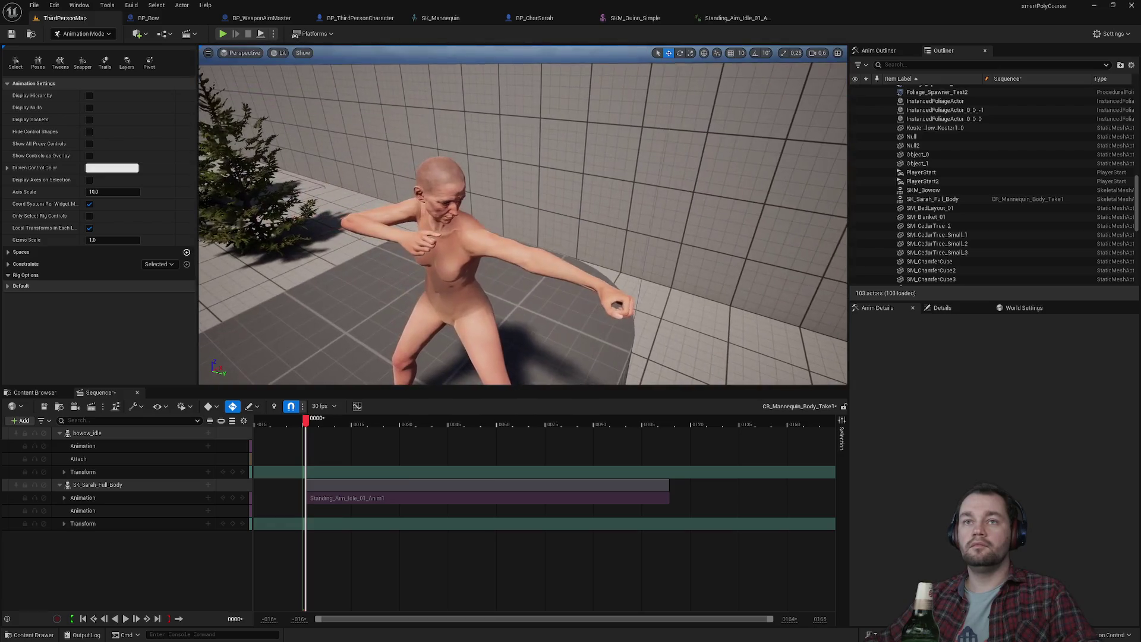
{"action": "left_click", "coordinate": [208, 433]}
{"action": "mouse_move", "coordinate": [249, 467]}
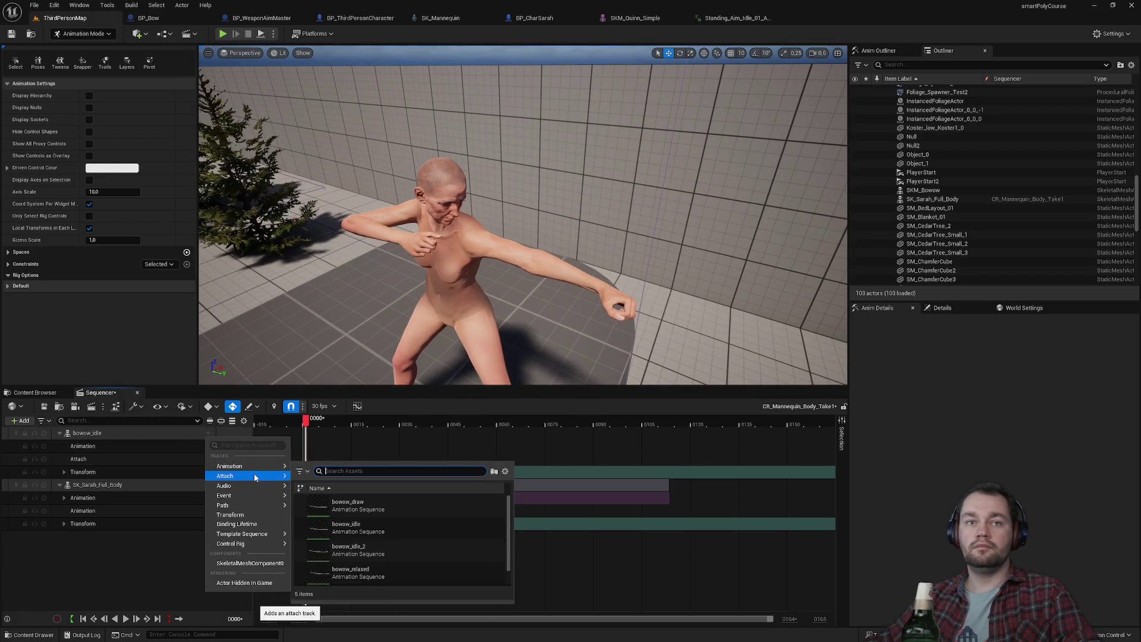
{"action": "mouse_move", "coordinate": [301, 482]}
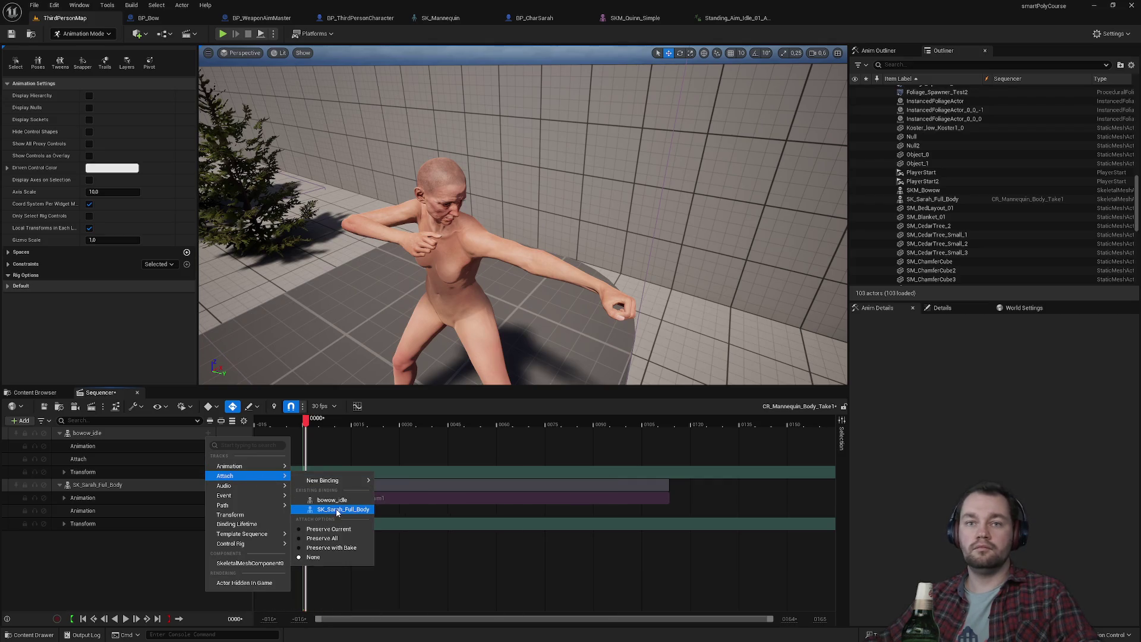
{"action": "left_click", "coordinate": [337, 510]}
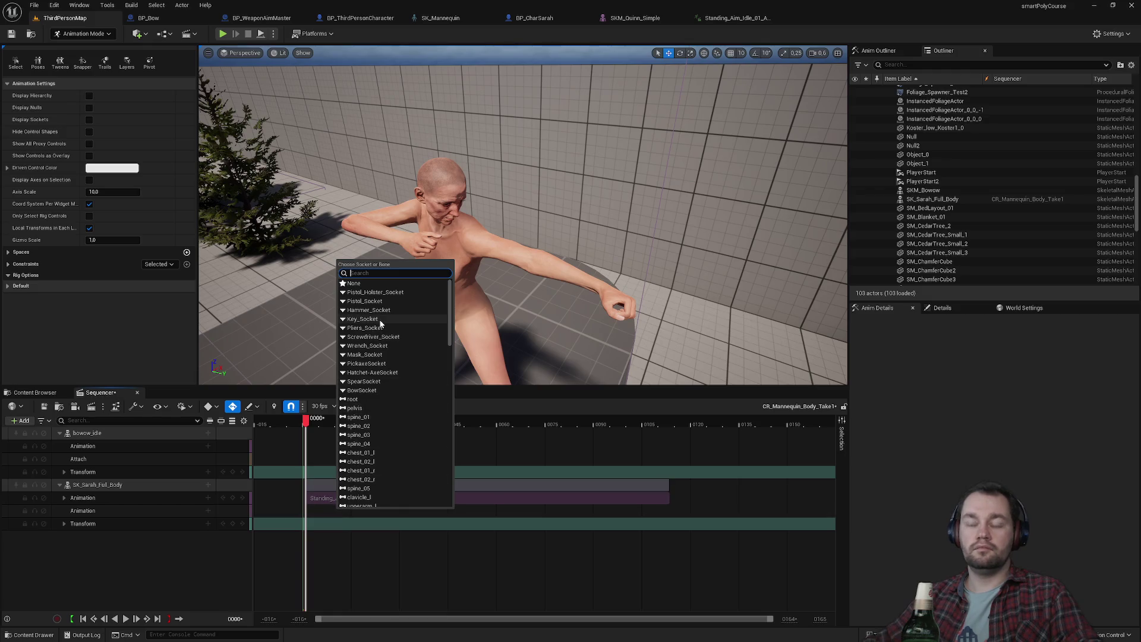
{"action": "type", "text": "bow"}
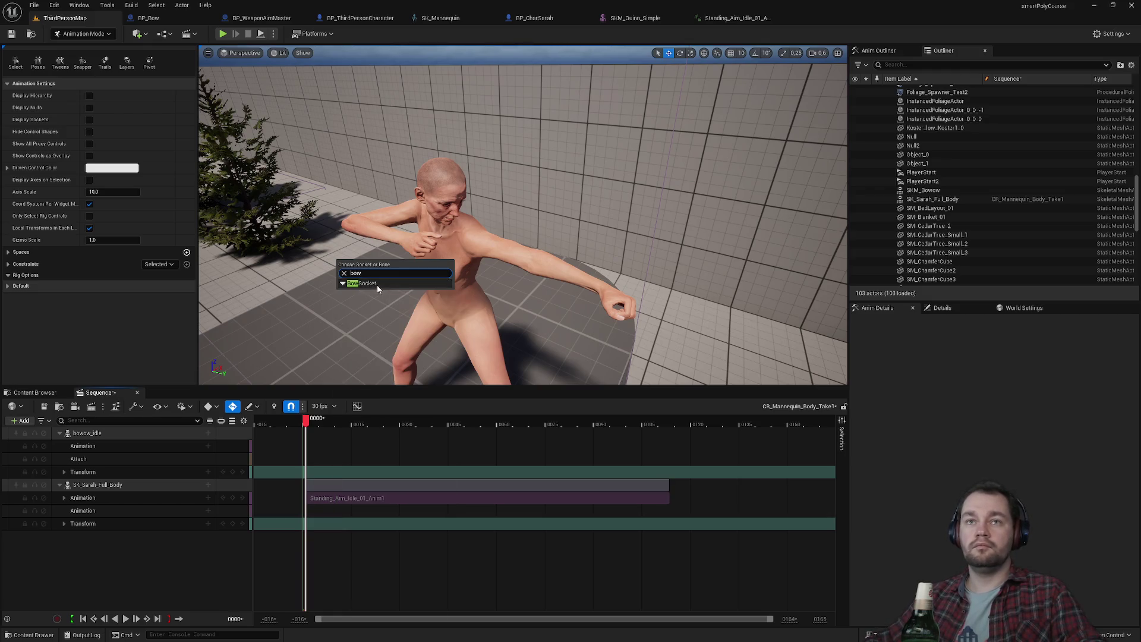
{"action": "left_click", "coordinate": [376, 284]}
{"action": "left_click", "coordinate": [145, 485]}
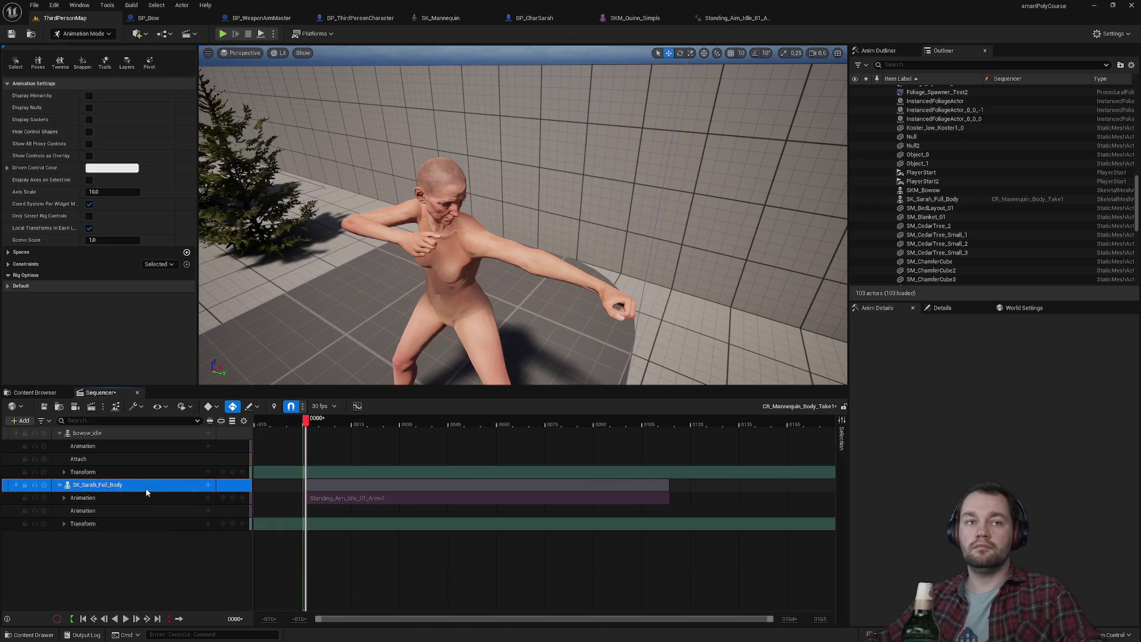
Frame the view on the bow and the posed Sarah character.
{"action": "left_click", "coordinate": [123, 438]}
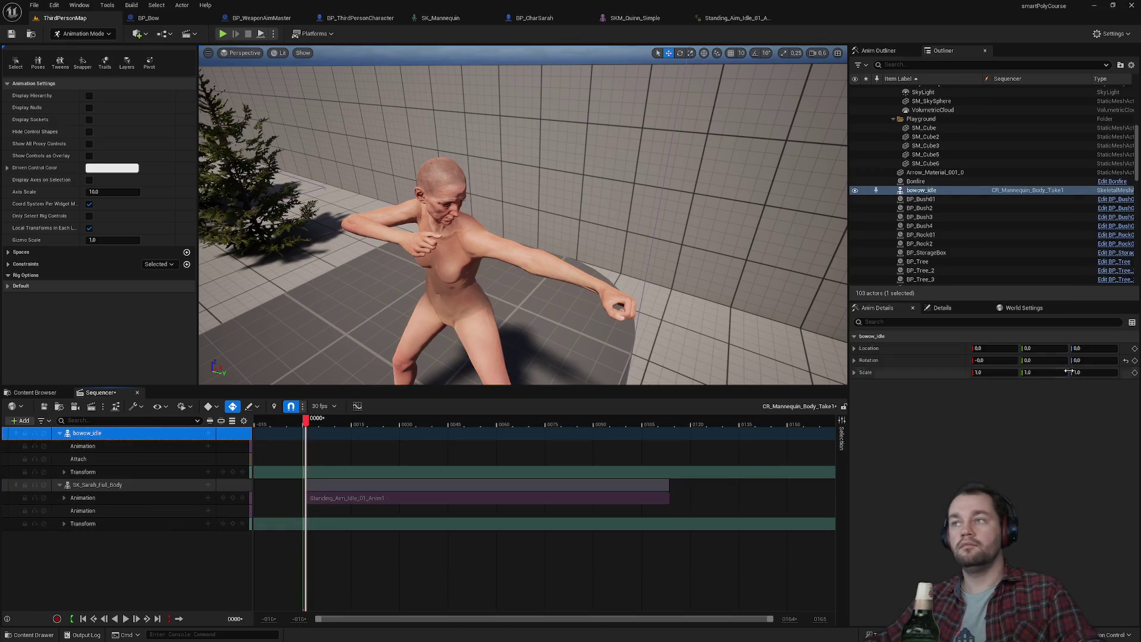
{"action": "key", "text": "f"}
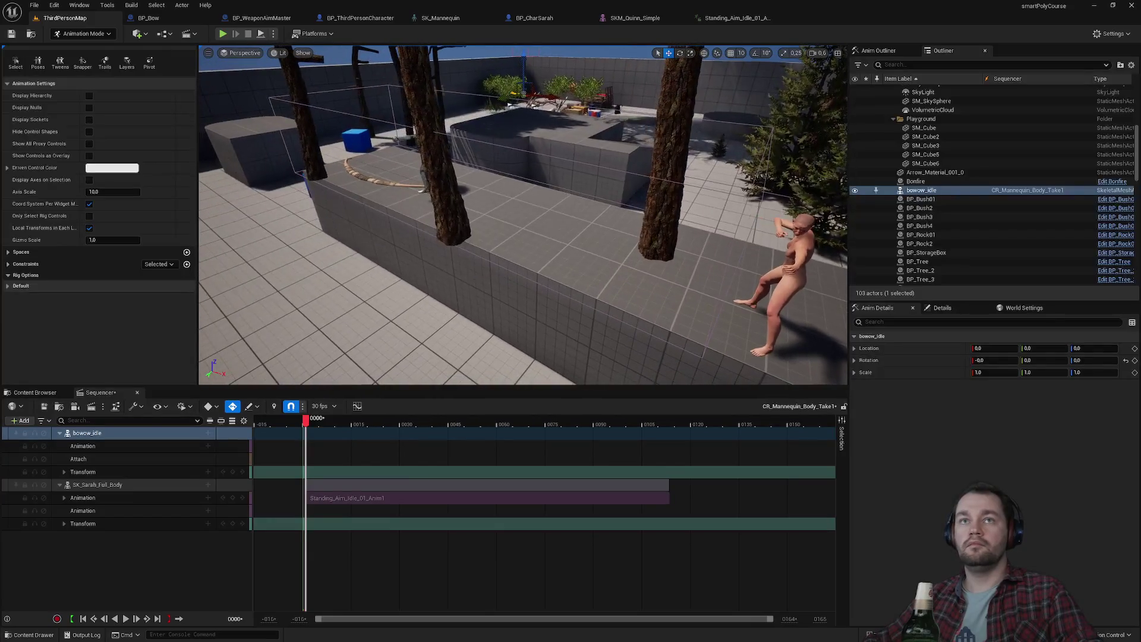
{"action": "left_click", "coordinate": [126, 487]}
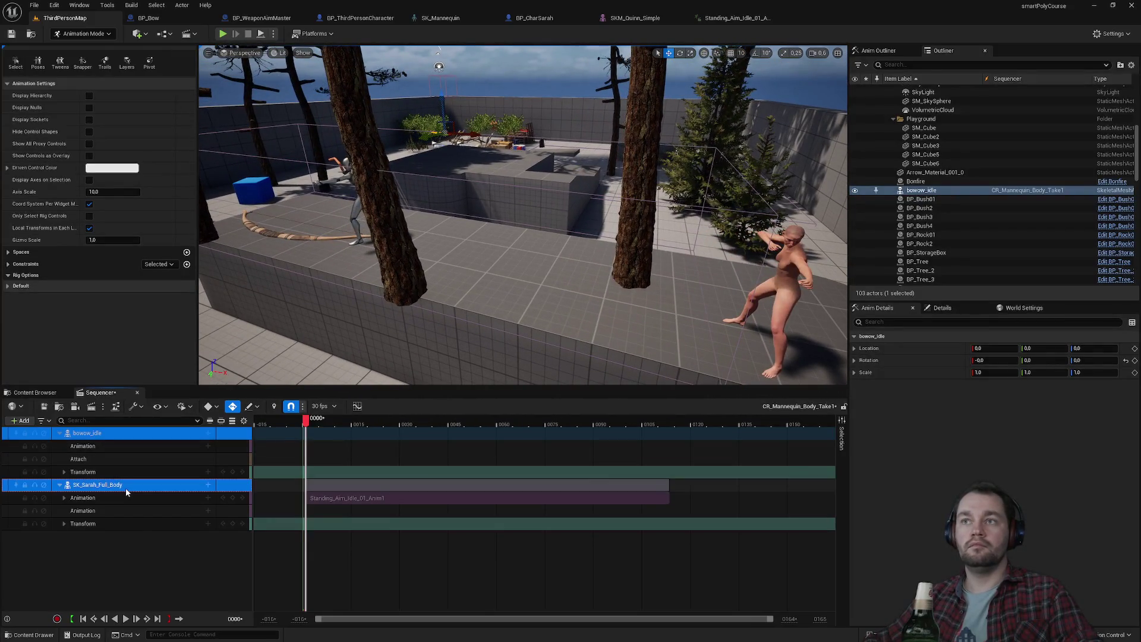
{"action": "left_click", "coordinate": [104, 436]}
{"action": "mouse_move", "coordinate": [523, 268]}
{"action": "left_mouse_down"}
{"action": "mouse_move", "coordinate": [517, 238]}
{"action": "mouse_move", "coordinate": [493, 220]}
{"action": "left_mouse_up"}
{"action": "key", "text": "f"}
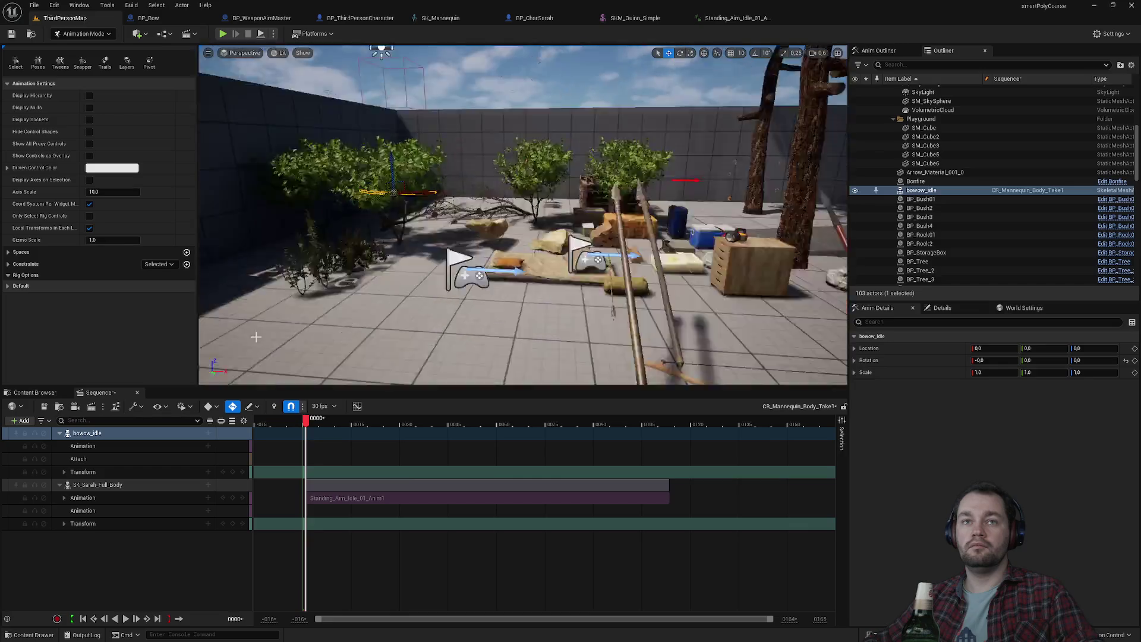
{"action": "mouse_move", "coordinate": [381, 214]}
{"action": "left_mouse_down"}
{"action": "mouse_move", "coordinate": [342, 172]}
{"action": "mouse_move", "coordinate": [330, 190]}
{"action": "left_mouse_up"}
{"action": "mouse_move", "coordinate": [349, 338]}
{"action": "left_mouse_down"}
{"action": "mouse_move", "coordinate": [344, 330]}
{"action": "mouse_move", "coordinate": [349, 338]}
{"action": "left_mouse_up"}
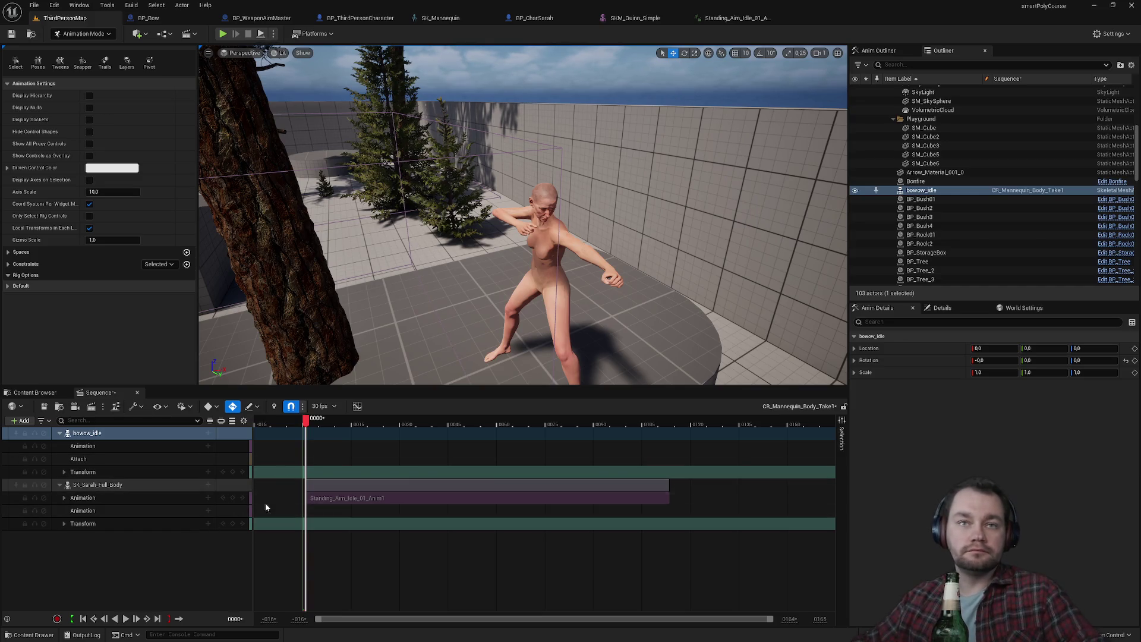
Extend the playback range to about frame 117 and scrub back to the aim pose start.
{"action": "left_click_drag", "start_coordinate": [305, 421], "coordinate": [295, 426]}
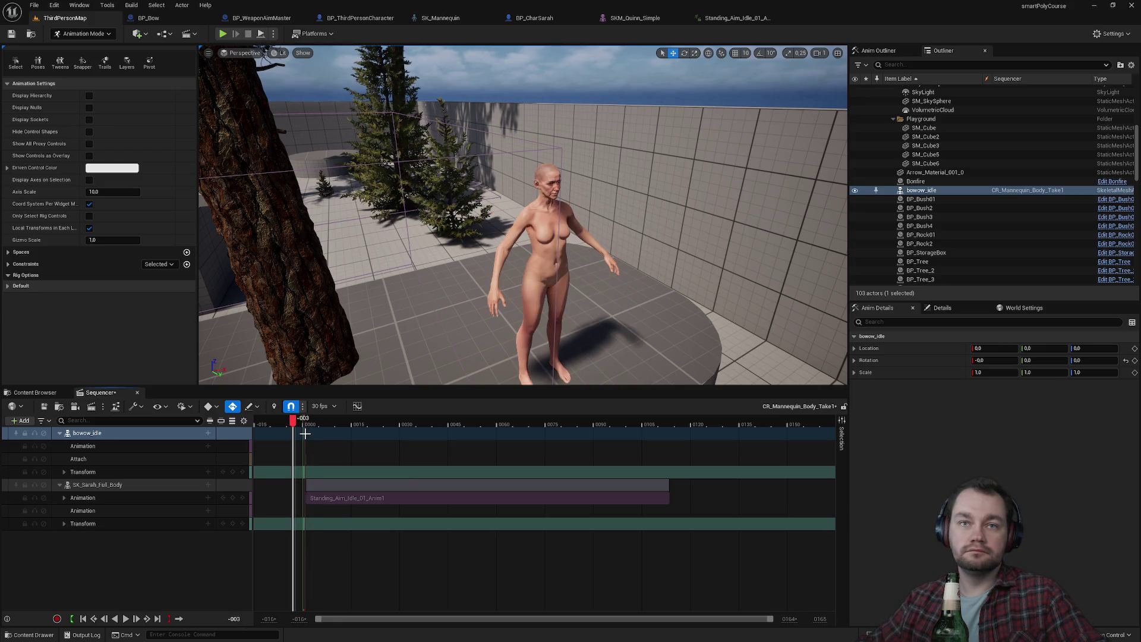
{"action": "mouse_move", "coordinate": [309, 419]}
{"action": "left_mouse_down"}
{"action": "mouse_move", "coordinate": [688, 434]}
{"action": "mouse_move", "coordinate": [676, 434]}
{"action": "left_mouse_up"}
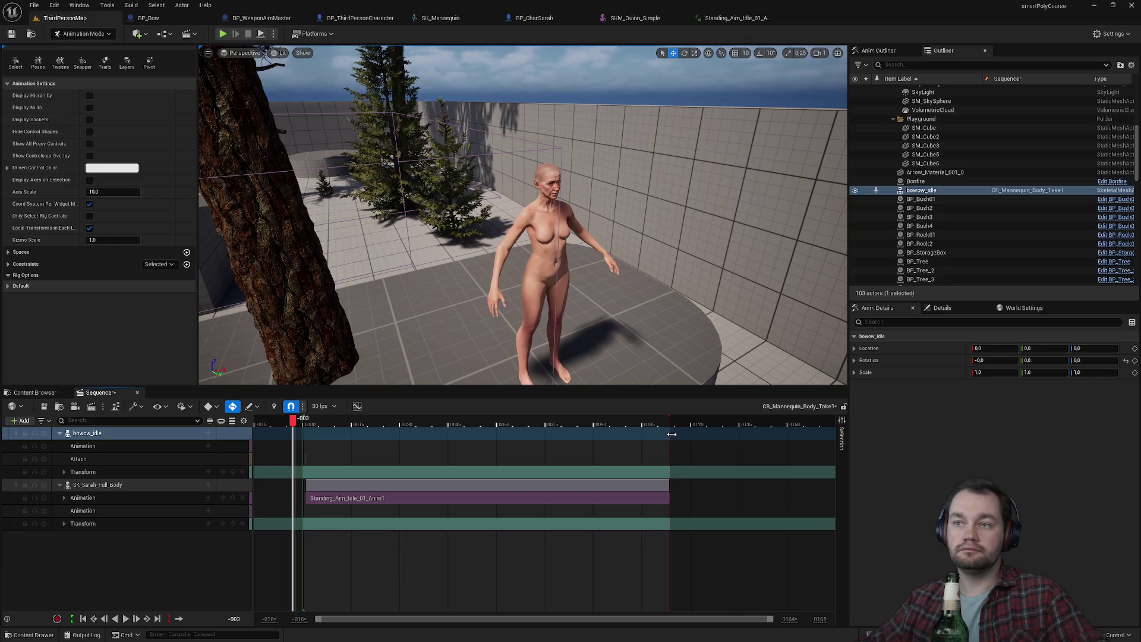
{"action": "left_click_drag", "start_coordinate": [292, 421], "coordinate": [316, 425]}
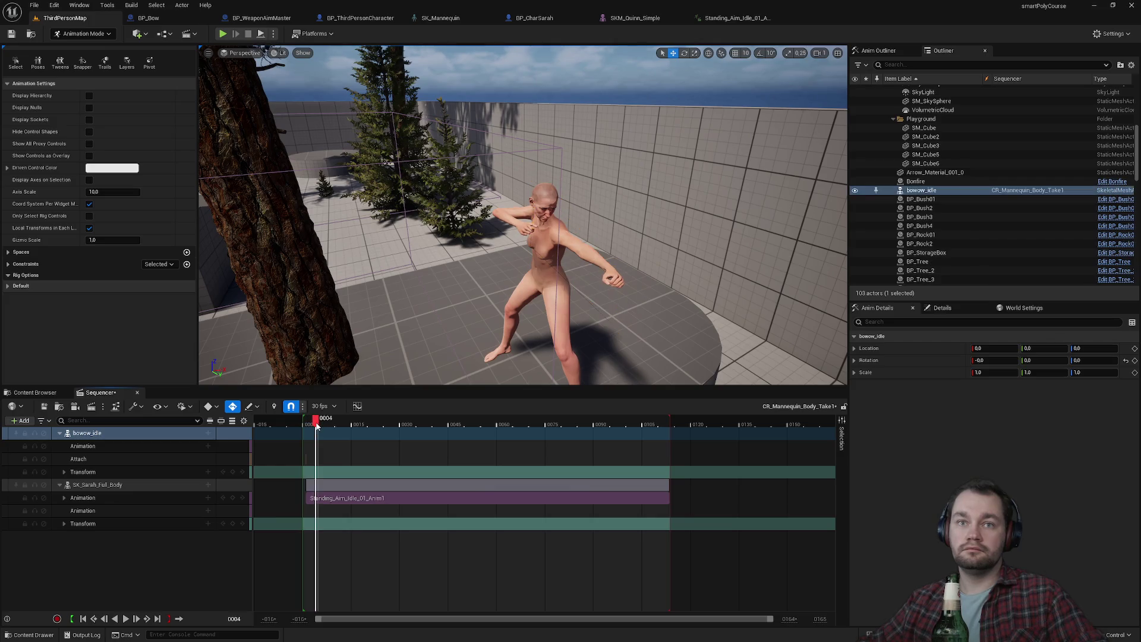
{"action": "left_click", "coordinate": [334, 487]}
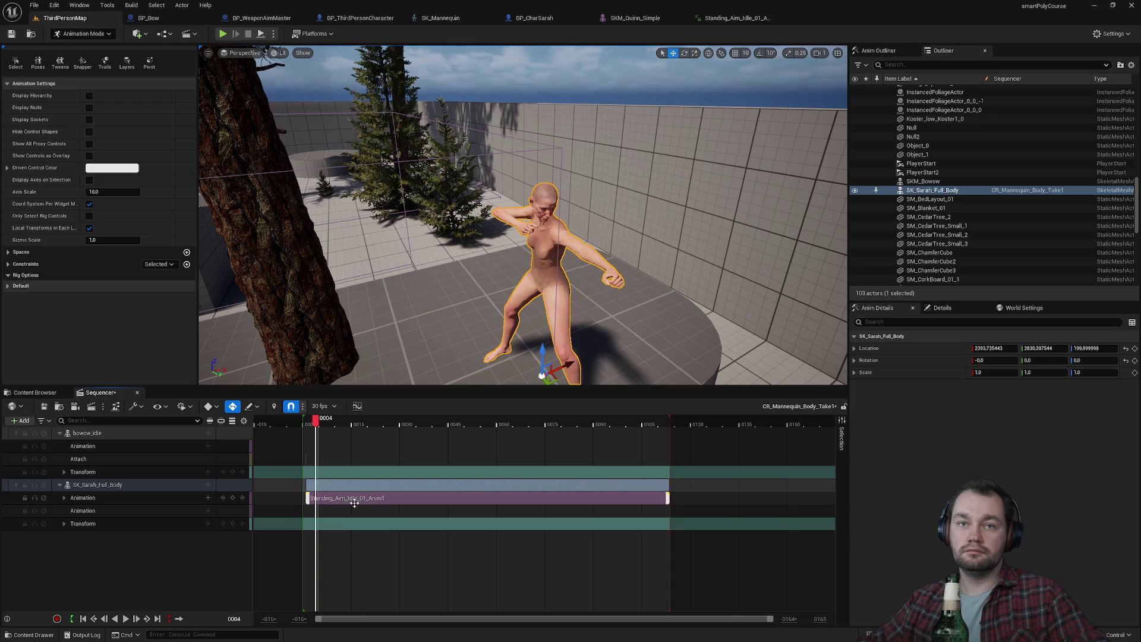
{"action": "left_click", "coordinate": [348, 501]}
{"action": "left_click_drag", "start_coordinate": [315, 424], "coordinate": [306, 429]}
{"action": "left_click", "coordinate": [307, 430]}
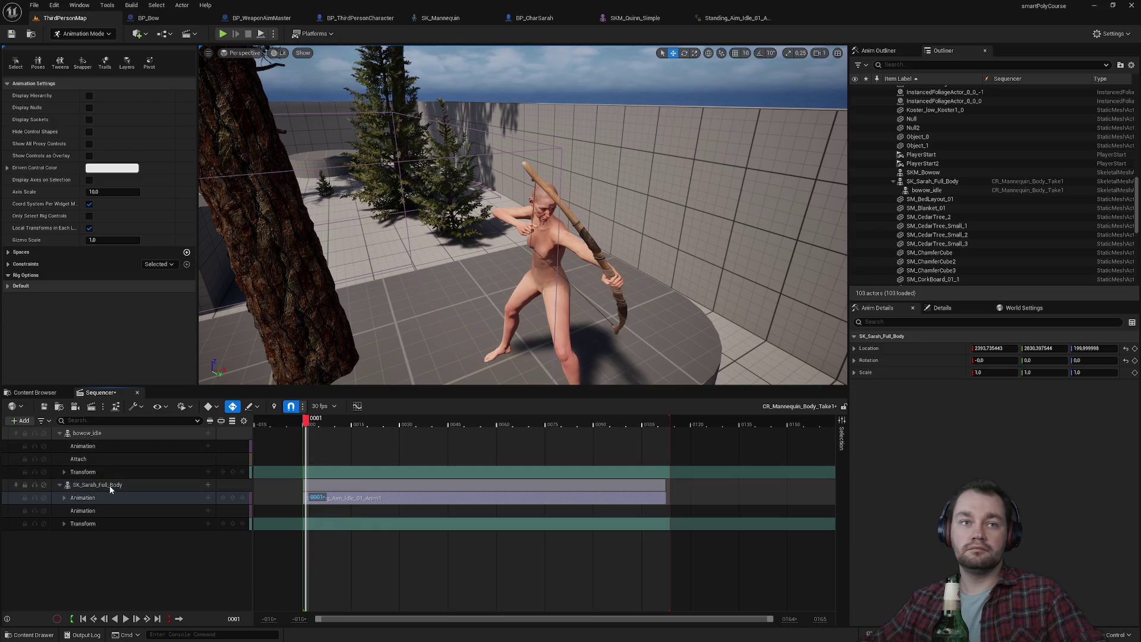
{"action": "left_click", "coordinate": [63, 497]}
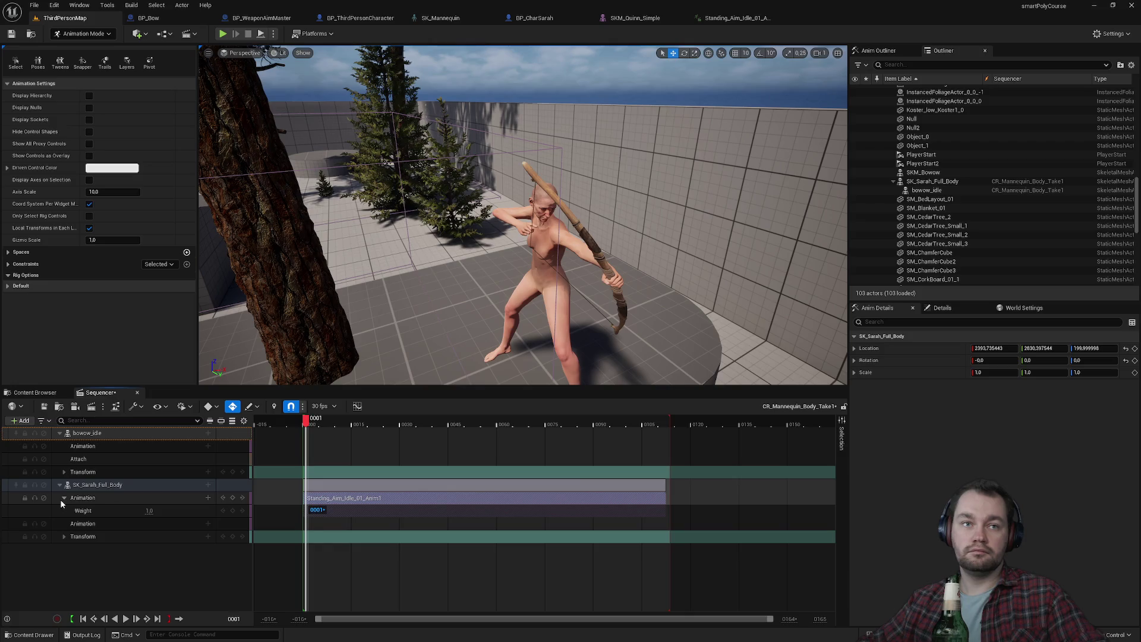
{"action": "left_click", "coordinate": [63, 498]}
{"action": "left_click", "coordinate": [64, 472]}
{"action": "left_click", "coordinate": [64, 471]}
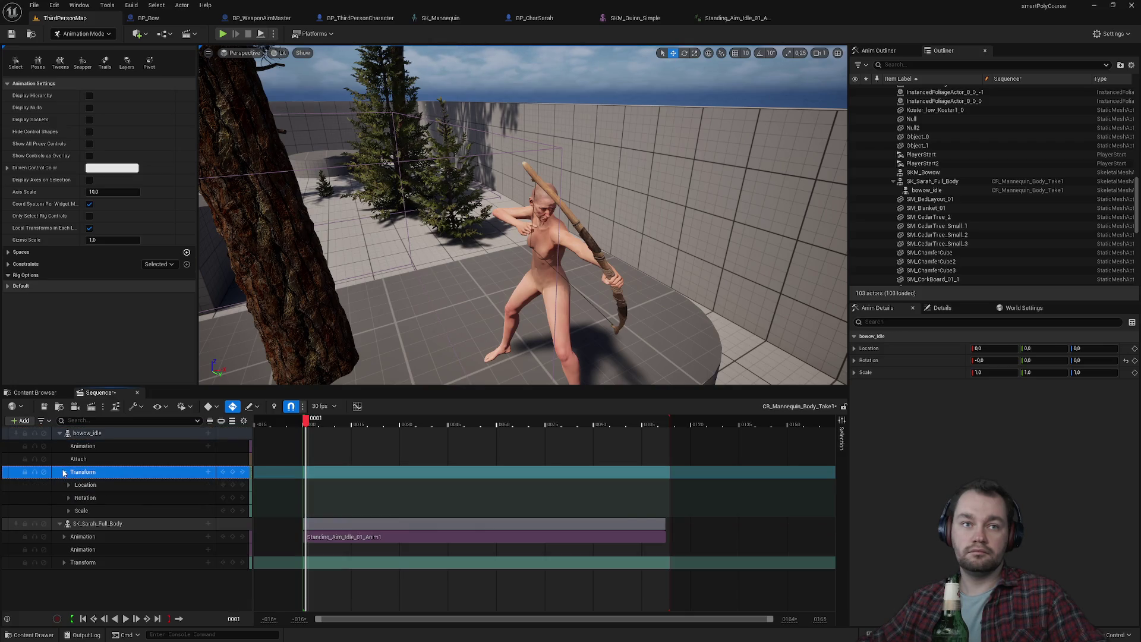
{"action": "left_click", "coordinate": [63, 473]}
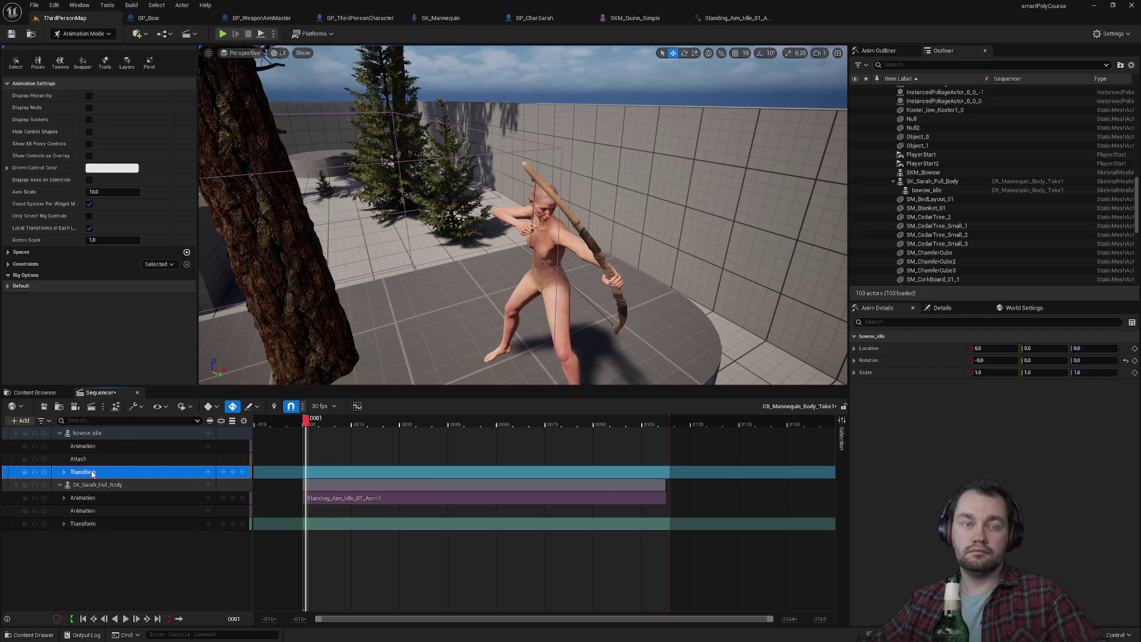
{"action": "left_click", "coordinate": [83, 459]}
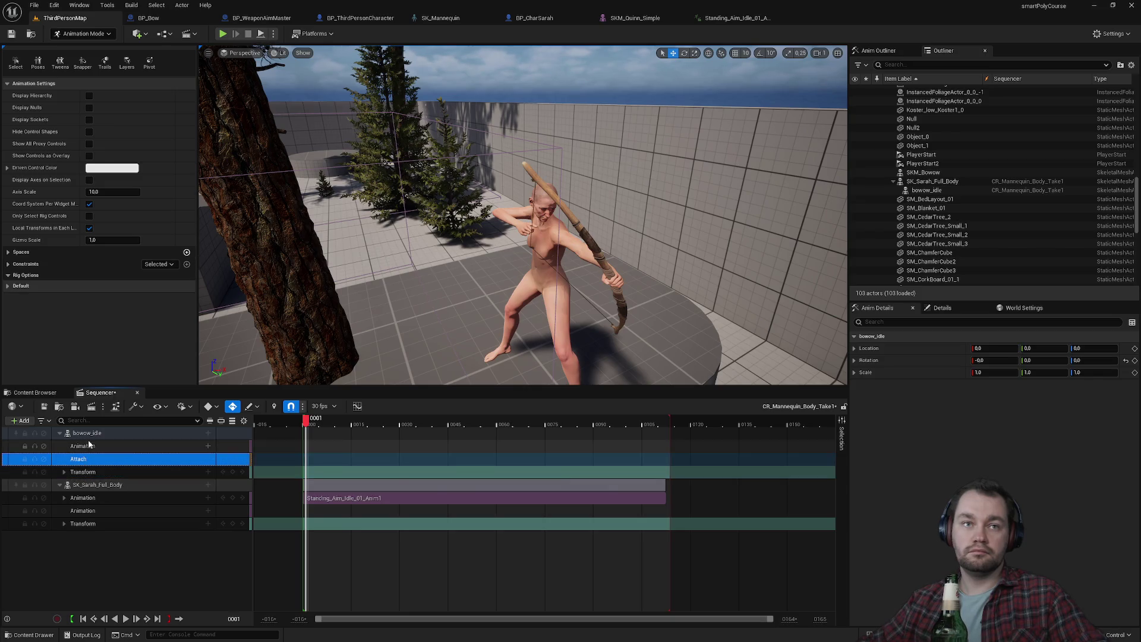
{"action": "left_click", "coordinate": [86, 433]}
{"action": "right_click", "coordinate": [89, 433]}
{"action": "mouse_move", "coordinate": [159, 243]}
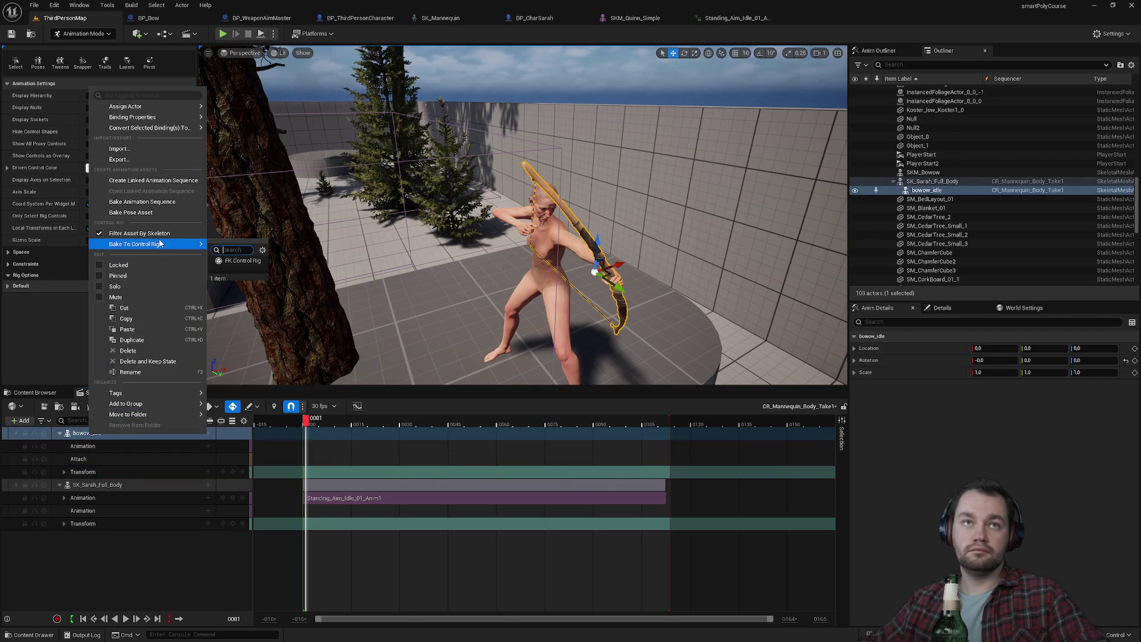
{"action": "left_click", "coordinate": [238, 261]}
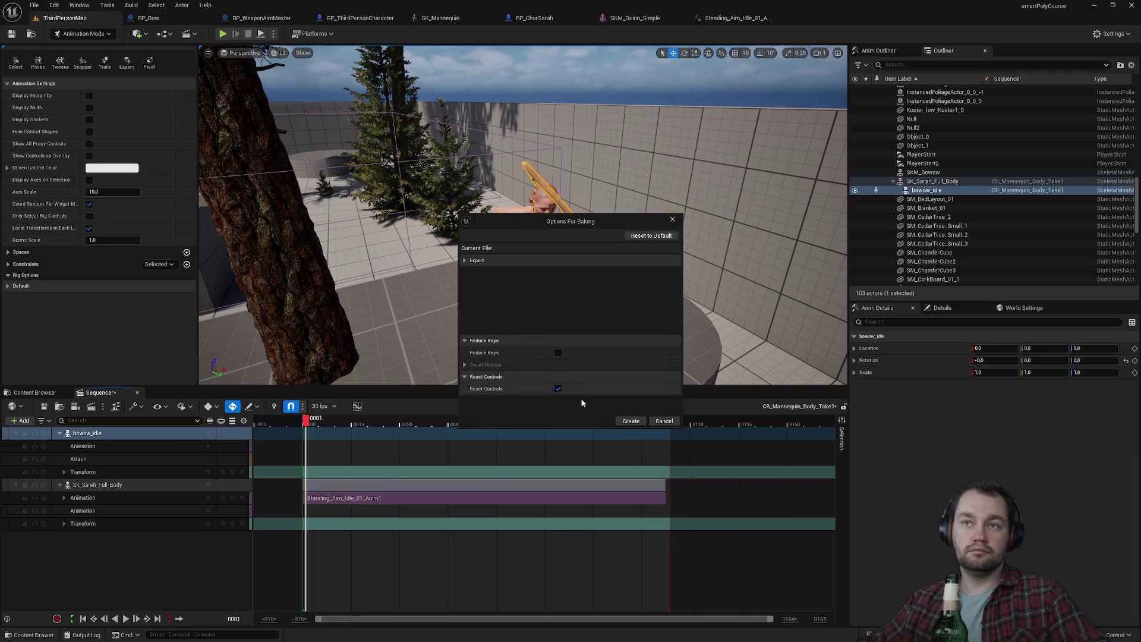
{"action": "left_click", "coordinate": [629, 424]}
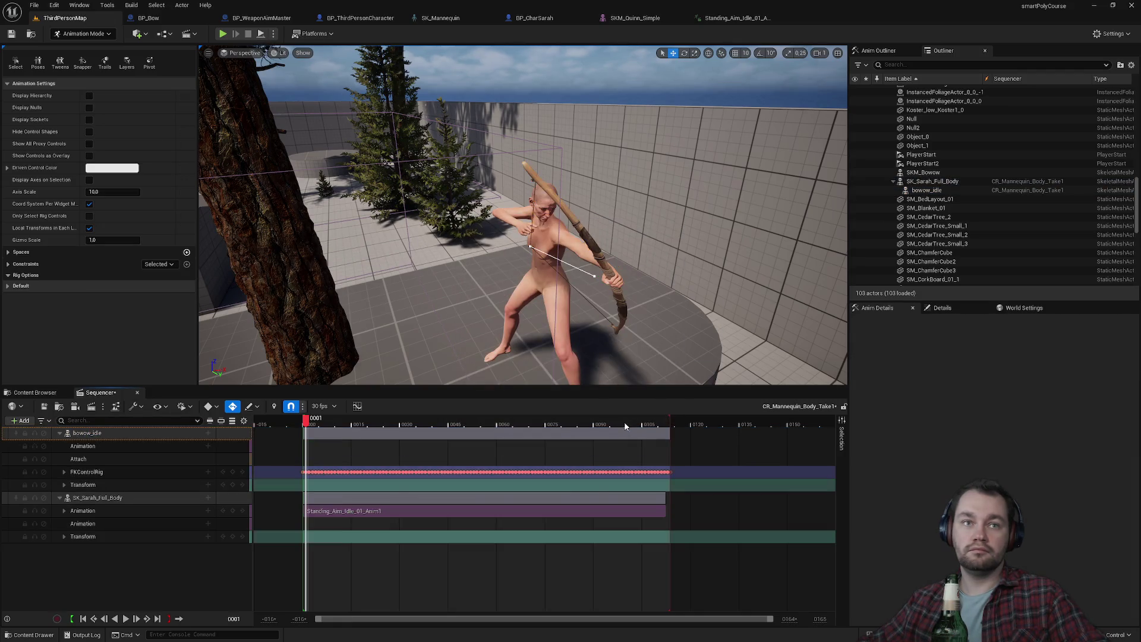
{"action": "left_click", "coordinate": [115, 437]}
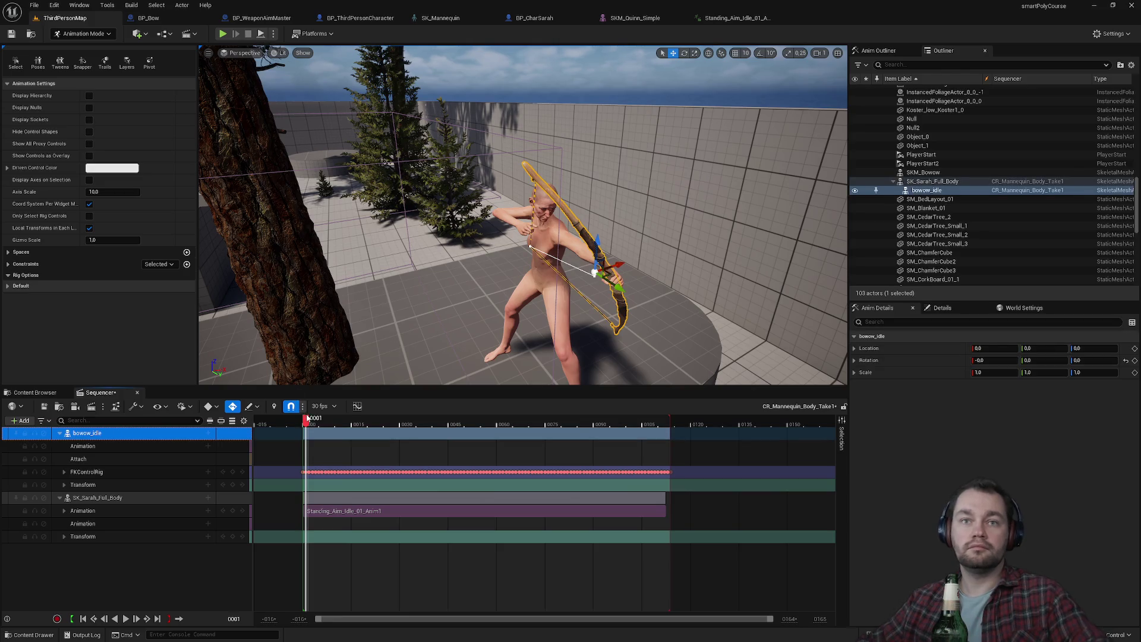
{"action": "mouse_move", "coordinate": [306, 422]}
{"action": "left_mouse_down"}
{"action": "mouse_move", "coordinate": [327, 422]}
{"action": "mouse_move", "coordinate": [298, 424]}
{"action": "mouse_move", "coordinate": [308, 425]}
{"action": "left_mouse_up"}
{"action": "key", "text": "f"}
{"action": "left_click_drag", "start_coordinate": [523, 214], "coordinate": [487, 196]}
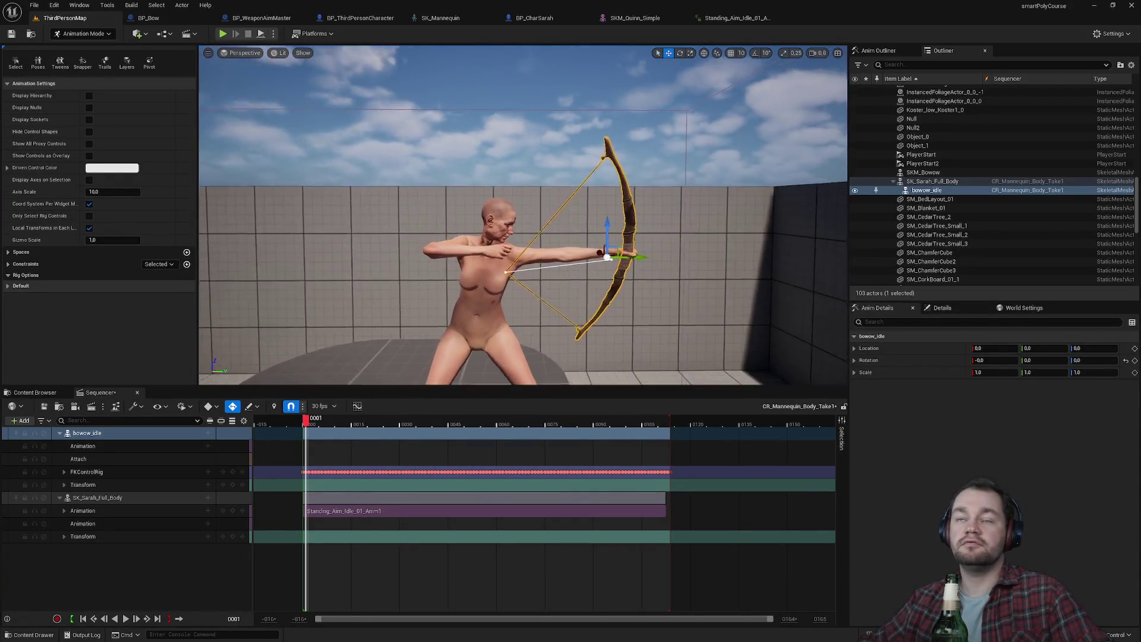
{"action": "scroll", "coordinate": [633, 204], "scroll_direction": "up", "scroll_amount": 5}
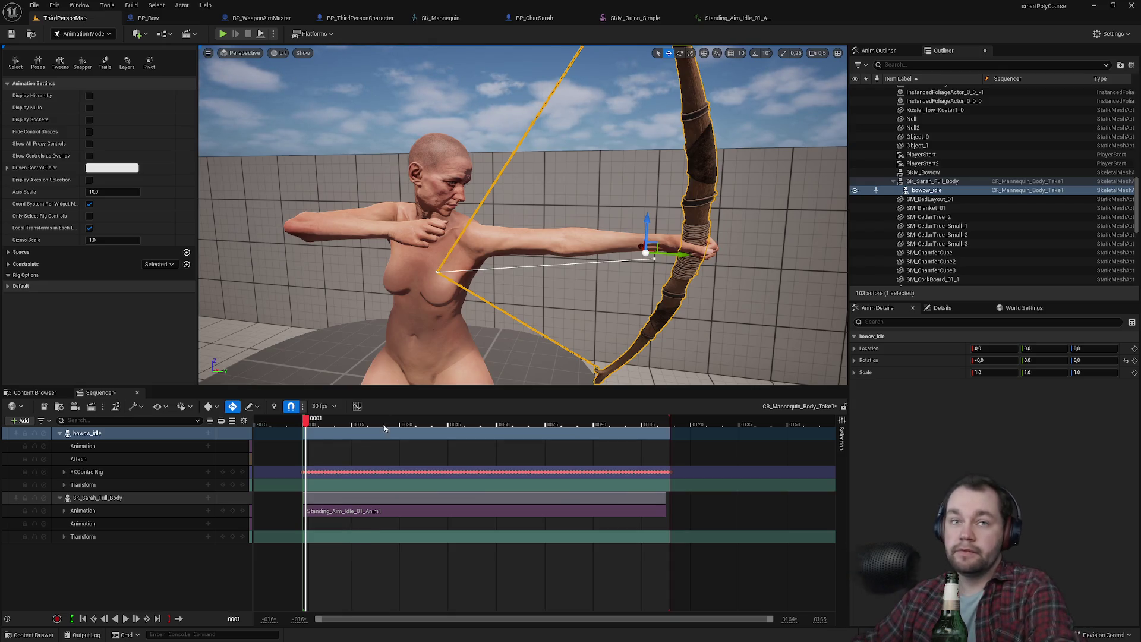
{"action": "left_click_drag", "start_coordinate": [291, 464], "coordinate": [693, 480]}
{"action": "key", "text": "Delete"}
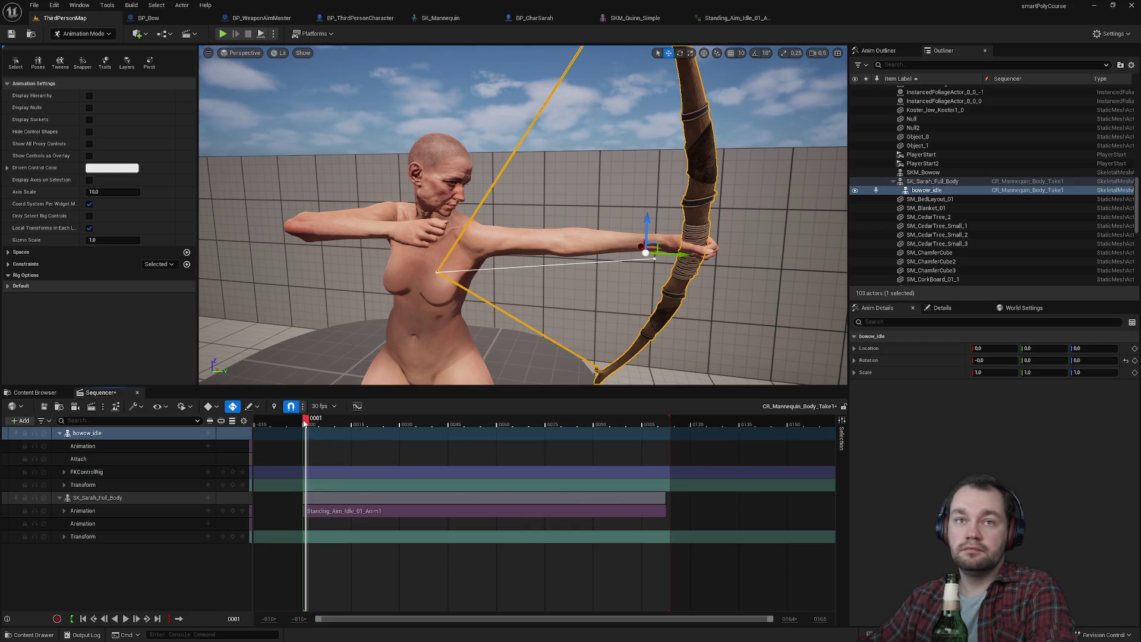
{"action": "left_click", "coordinate": [303, 422]}
{"action": "left_click", "coordinate": [307, 422]}
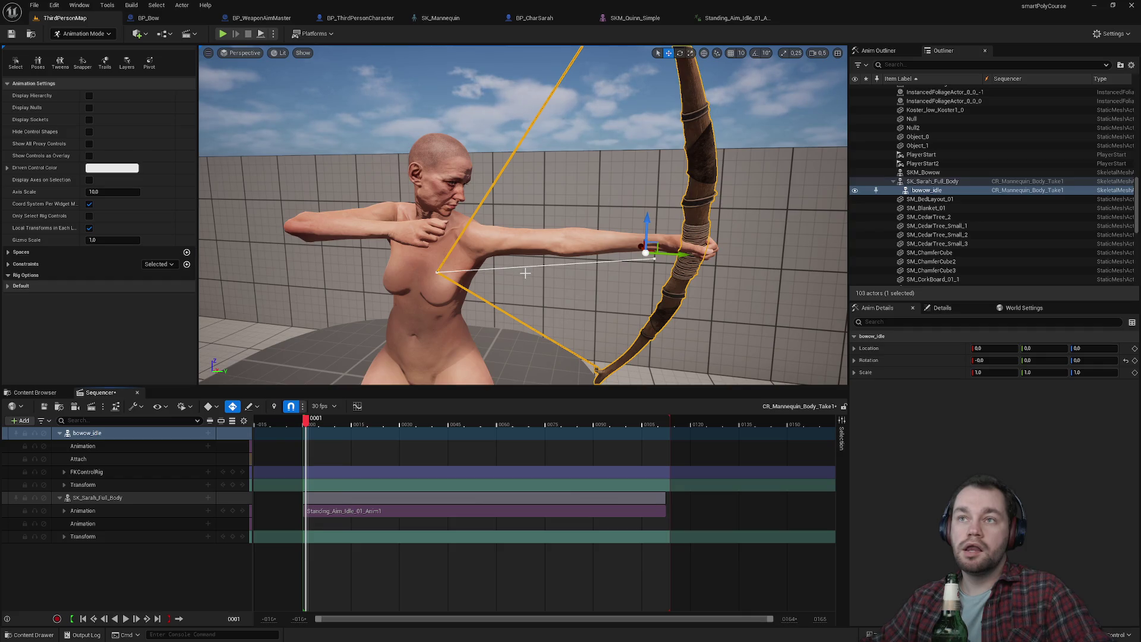
{"action": "mouse_move", "coordinate": [525, 274]}
{"action": "left_mouse_down"}
{"action": "mouse_move", "coordinate": [525, 309]}
{"action": "mouse_move", "coordinate": [589, 356]}
{"action": "left_mouse_up"}
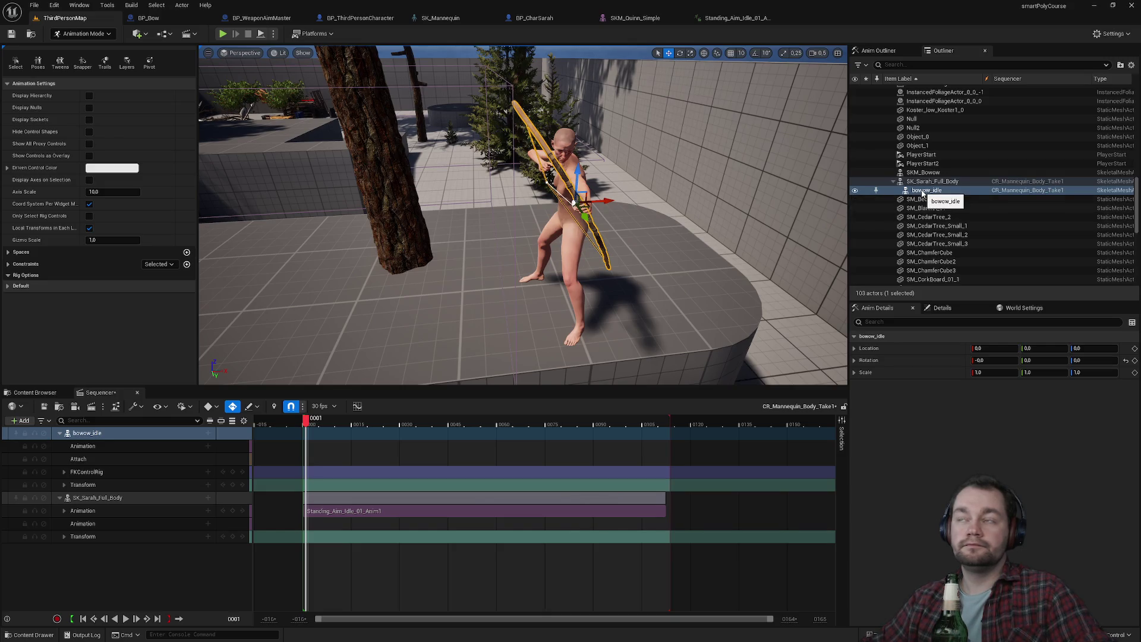
{"action": "left_click_drag", "start_coordinate": [236, 181], "coordinate": [236, 181]}
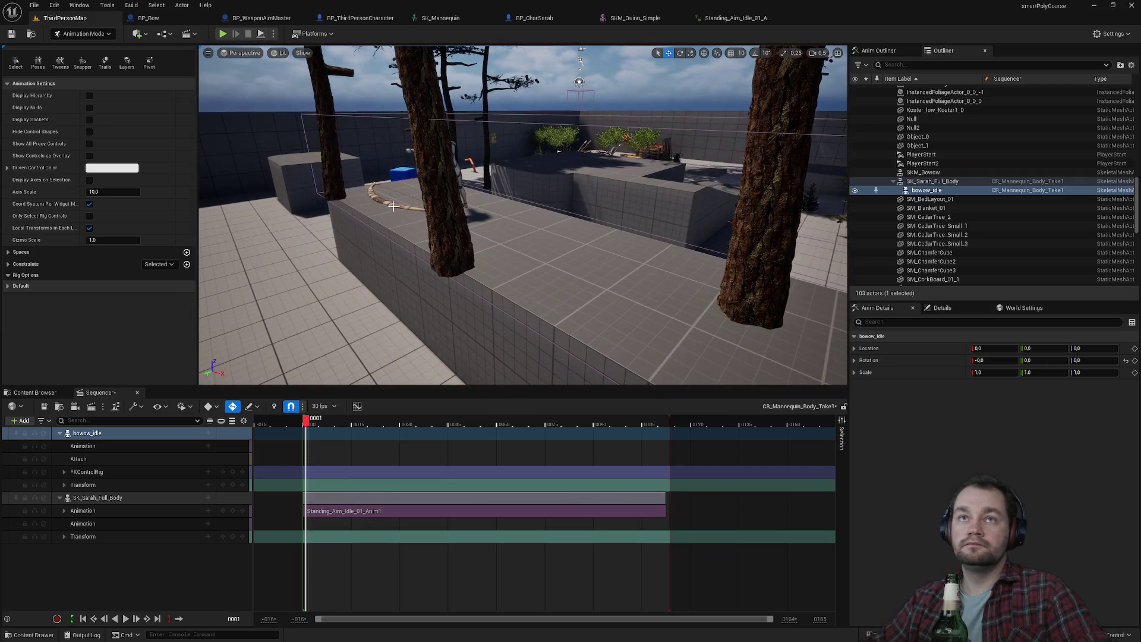
Delete the bowow_idle track from the Sequencer.
{"action": "left_click", "coordinate": [932, 192]}
{"action": "left_click", "coordinate": [123, 433]}
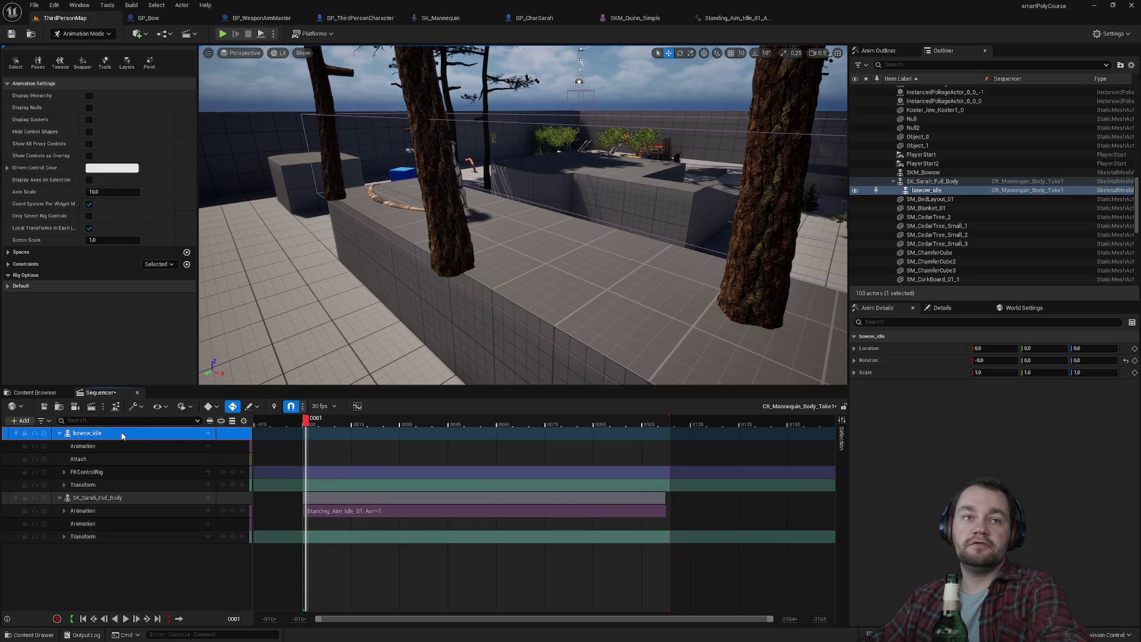
{"action": "key", "text": "Delete"}
{"action": "left_click_drag", "start_coordinate": [444, 218], "coordinate": [427, 208]}
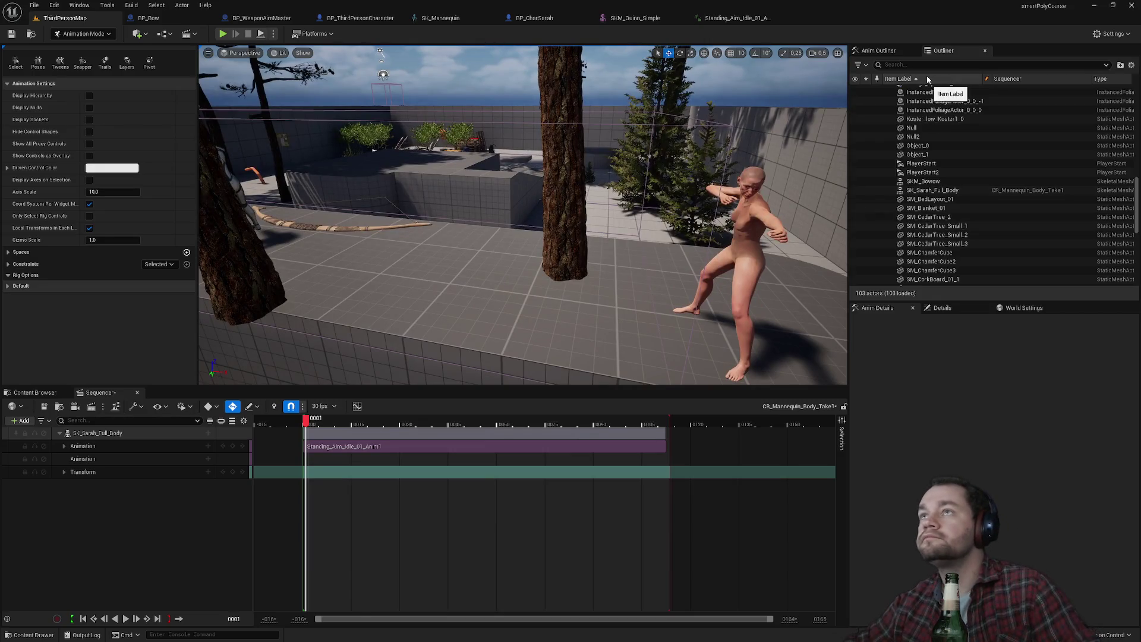
Find SKM_Bowow in the Outliner and add it to the sequence as a track.
{"action": "type", "text": "bowo"}
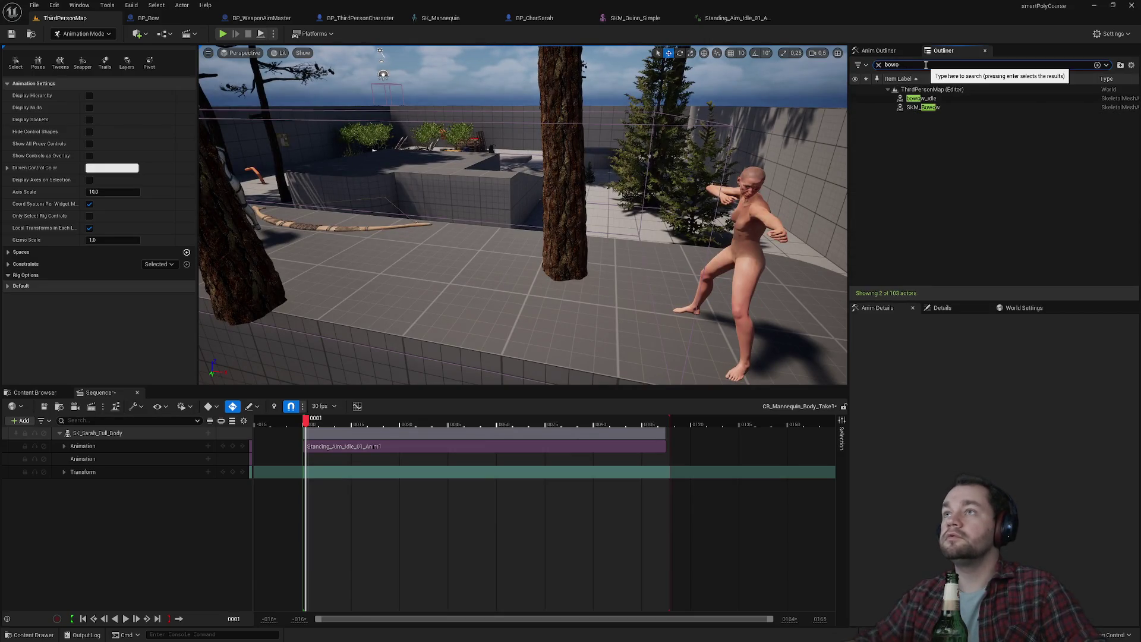
{"action": "left_click", "coordinate": [923, 99]}
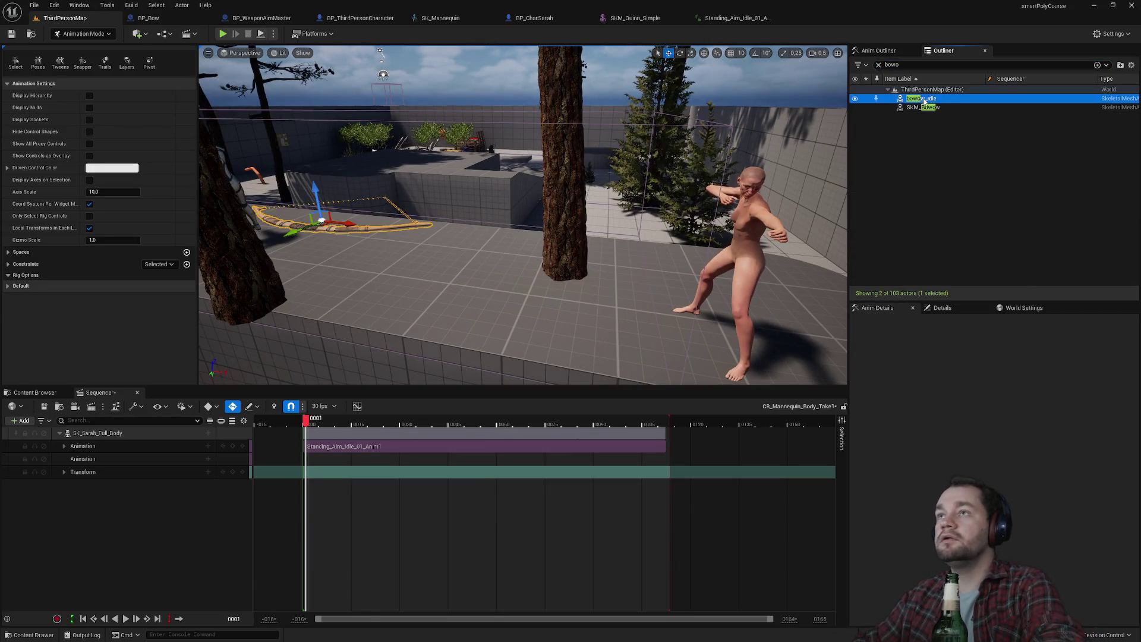
{"action": "left_click", "coordinate": [878, 64]}
{"action": "key", "text": "f"}
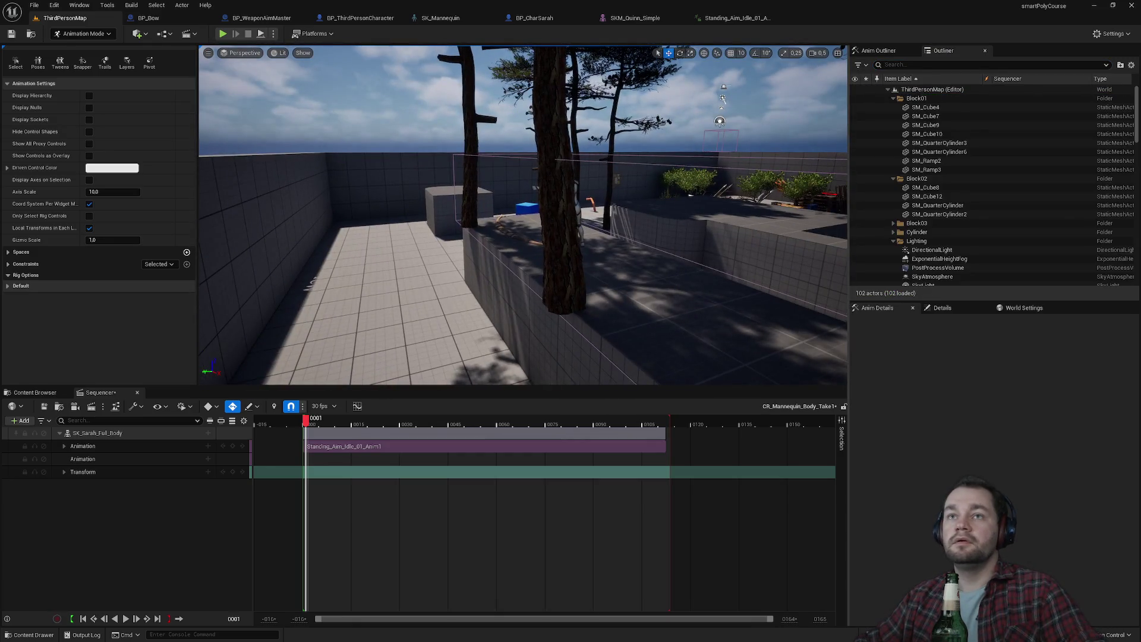
{"action": "left_click", "coordinate": [523, 229]}
{"action": "mouse_move", "coordinate": [921, 190]}
{"action": "left_mouse_down"}
{"action": "mouse_move", "coordinate": [406, 400]}
{"action": "mouse_move", "coordinate": [186, 535]}
{"action": "left_mouse_up"}
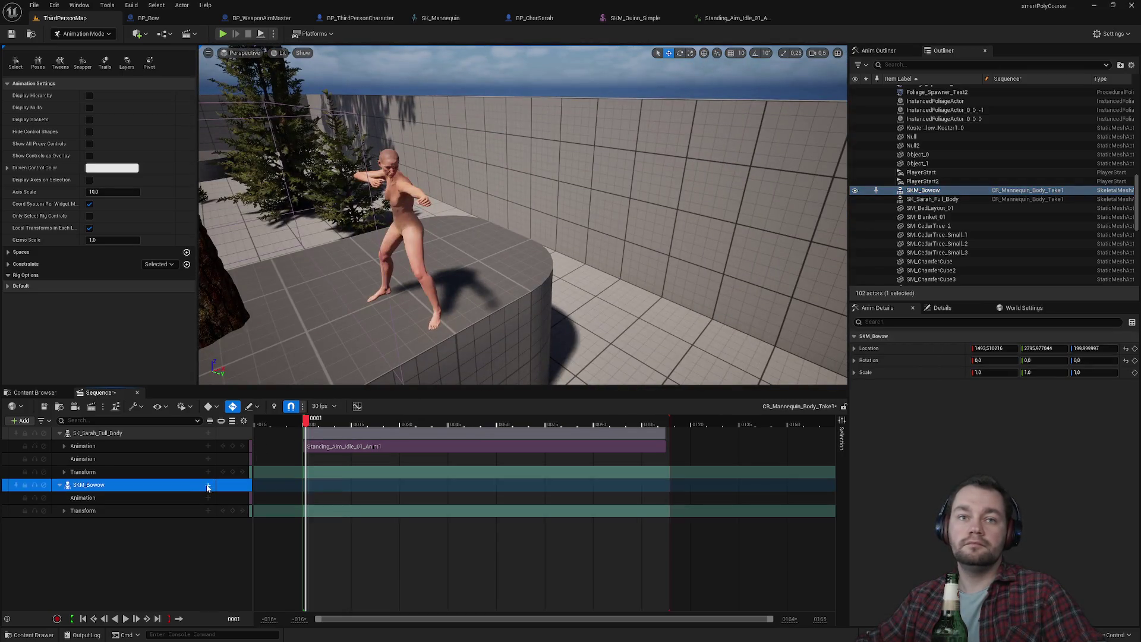
Add an Attach track binding SKM_Bowow to SK_Sarah_Full_Body's BowSocket.
{"action": "left_click", "coordinate": [208, 485]}
{"action": "mouse_move", "coordinate": [247, 366]}
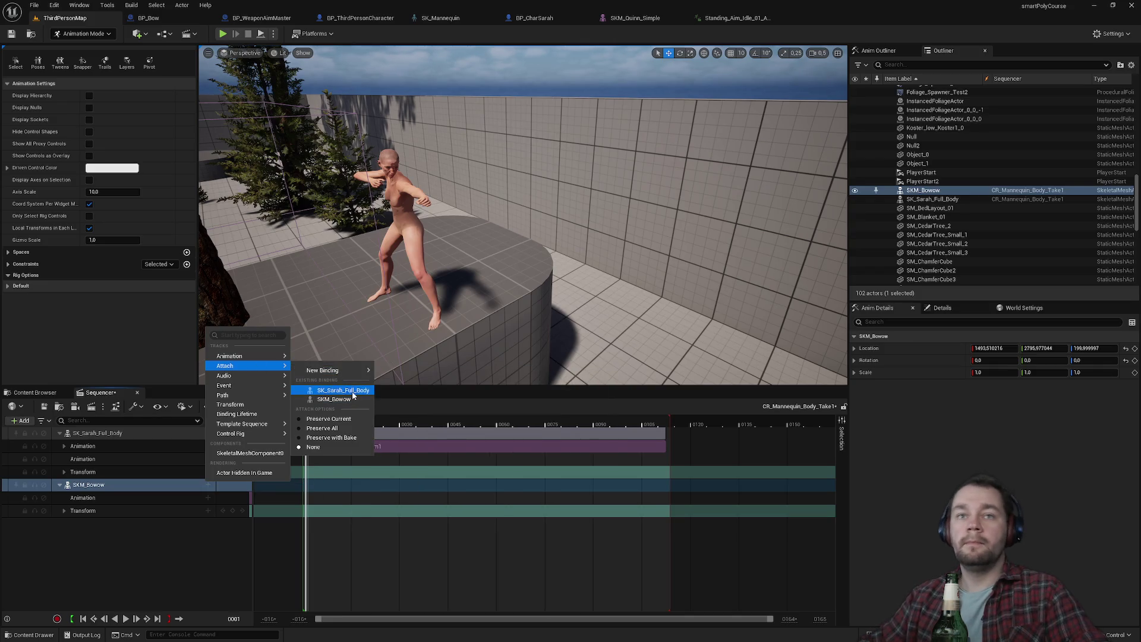
{"action": "left_click", "coordinate": [353, 391]}
{"action": "type", "text": "bow"}
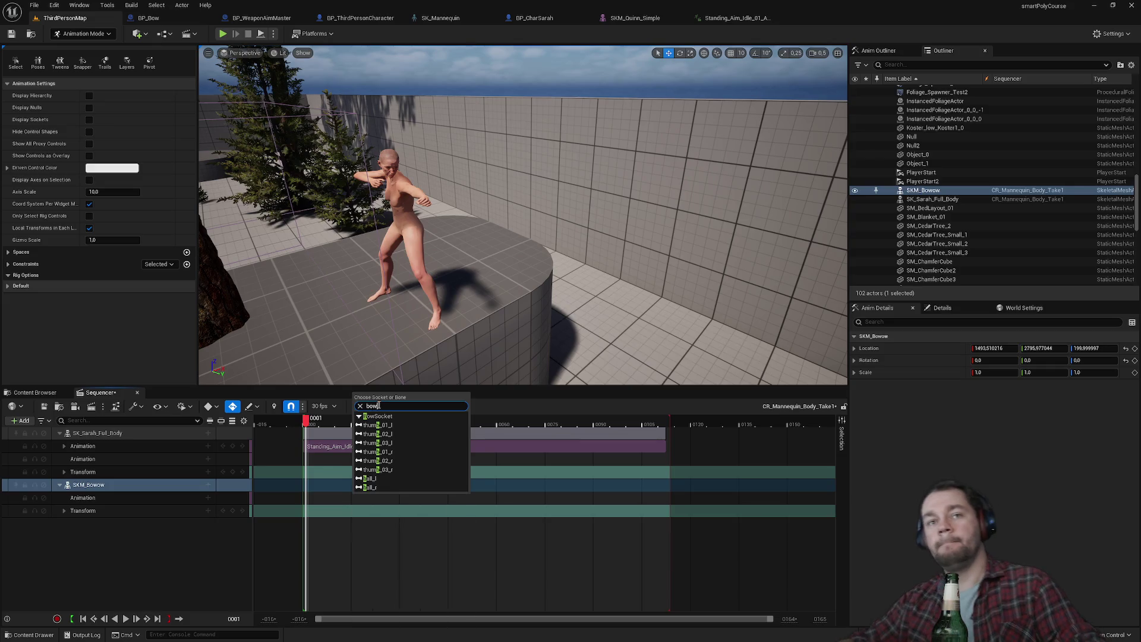
{"action": "left_click", "coordinate": [384, 416]}
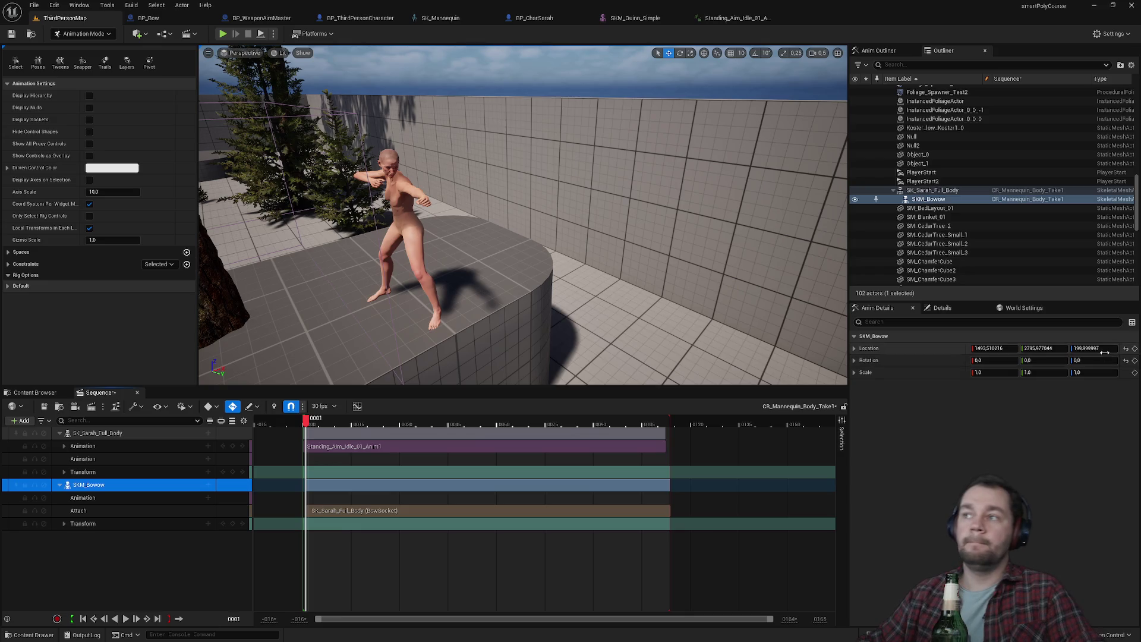
Reset the bow's location offset to zero and check it sits in Sarah's hand.
{"action": "left_click", "coordinate": [1125, 348]}
{"action": "key", "text": "f"}
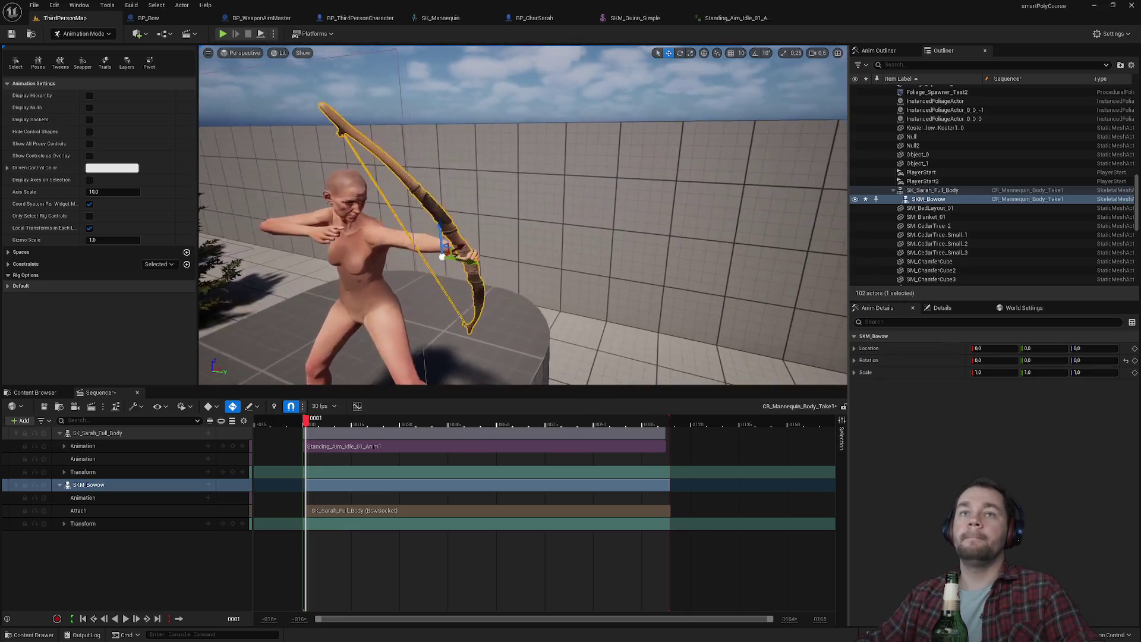
{"action": "mouse_move", "coordinate": [306, 423]}
{"action": "left_mouse_down"}
{"action": "mouse_move", "coordinate": [331, 424]}
{"action": "mouse_move", "coordinate": [306, 428]}
{"action": "left_mouse_up"}
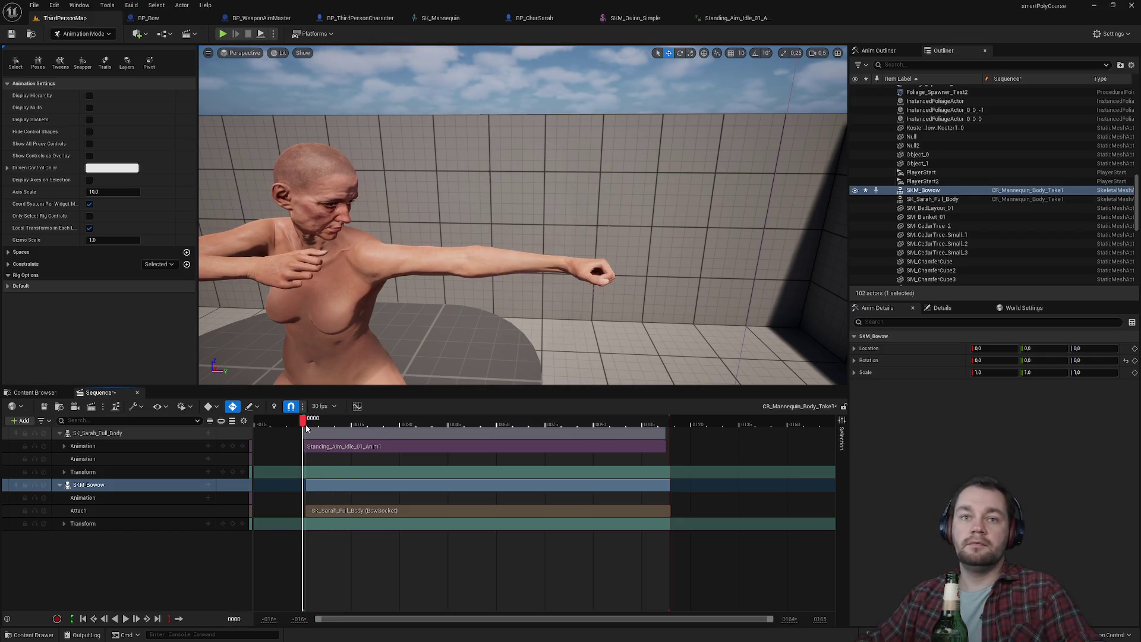
Shift the SKM_Bowow sections to start at frame 0 and shorten the playback range.
{"action": "left_click_drag", "start_coordinate": [322, 490], "coordinate": [319, 491]}
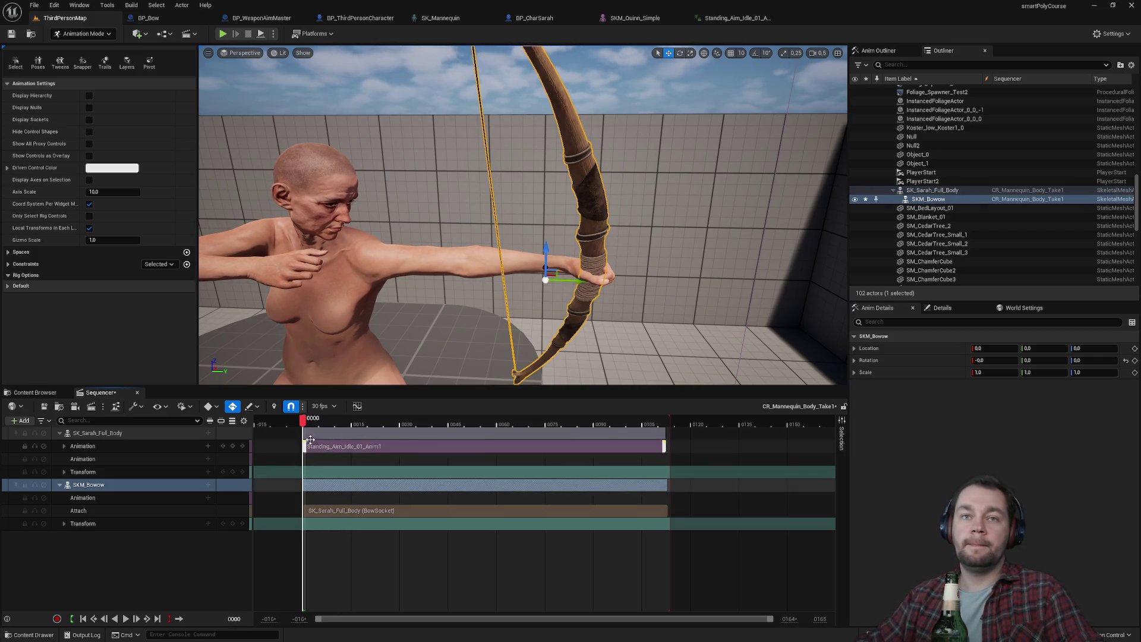
{"action": "mouse_move", "coordinate": [305, 423]}
{"action": "left_mouse_down"}
{"action": "mouse_move", "coordinate": [331, 423]}
{"action": "mouse_move", "coordinate": [300, 424]}
{"action": "mouse_move", "coordinate": [305, 433]}
{"action": "left_mouse_up"}
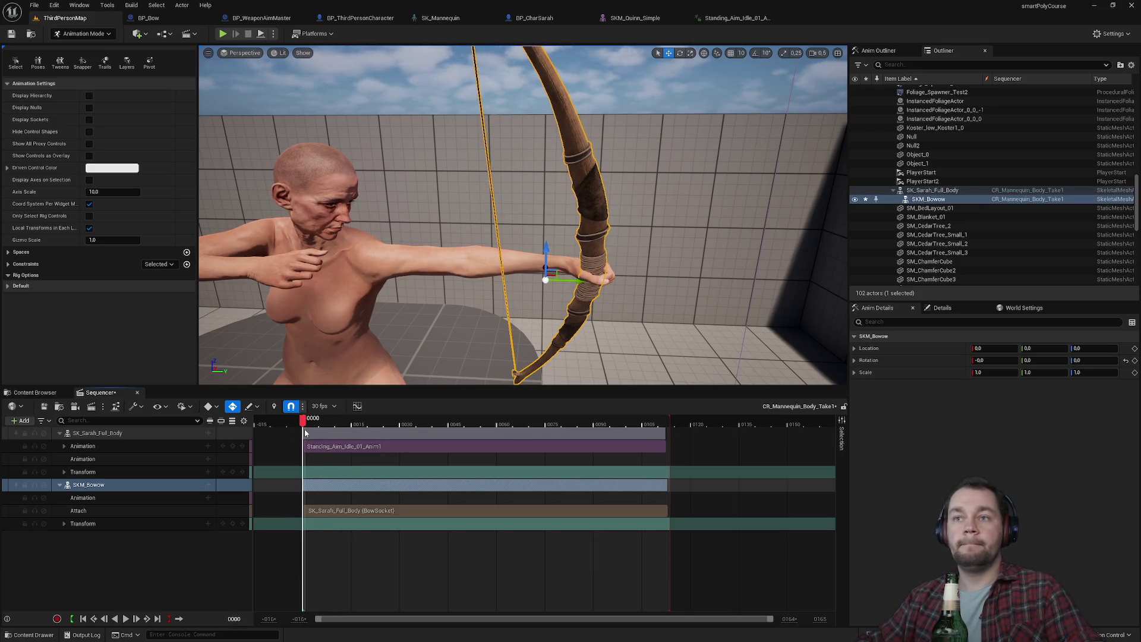
{"action": "mouse_move", "coordinate": [670, 423]}
{"action": "left_mouse_down"}
{"action": "mouse_move", "coordinate": [553, 469]}
{"action": "mouse_move", "coordinate": [373, 475]}
{"action": "mouse_move", "coordinate": [325, 482]}
{"action": "mouse_move", "coordinate": [308, 498]}
{"action": "left_mouse_up"}
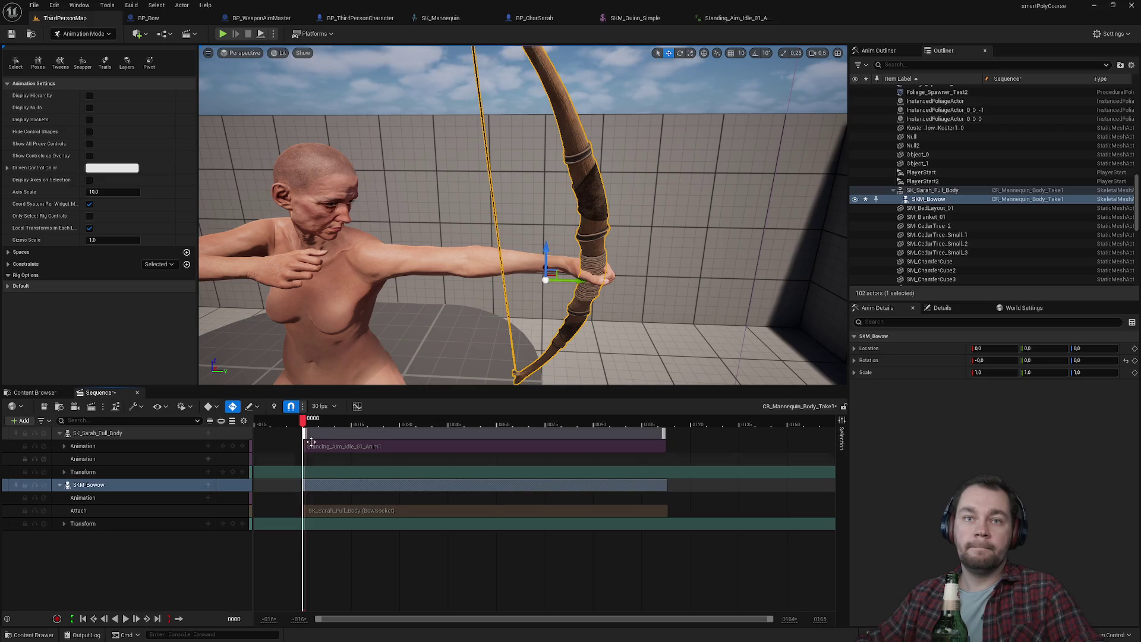
{"action": "left_click_drag", "start_coordinate": [416, 323], "coordinate": [406, 317]}
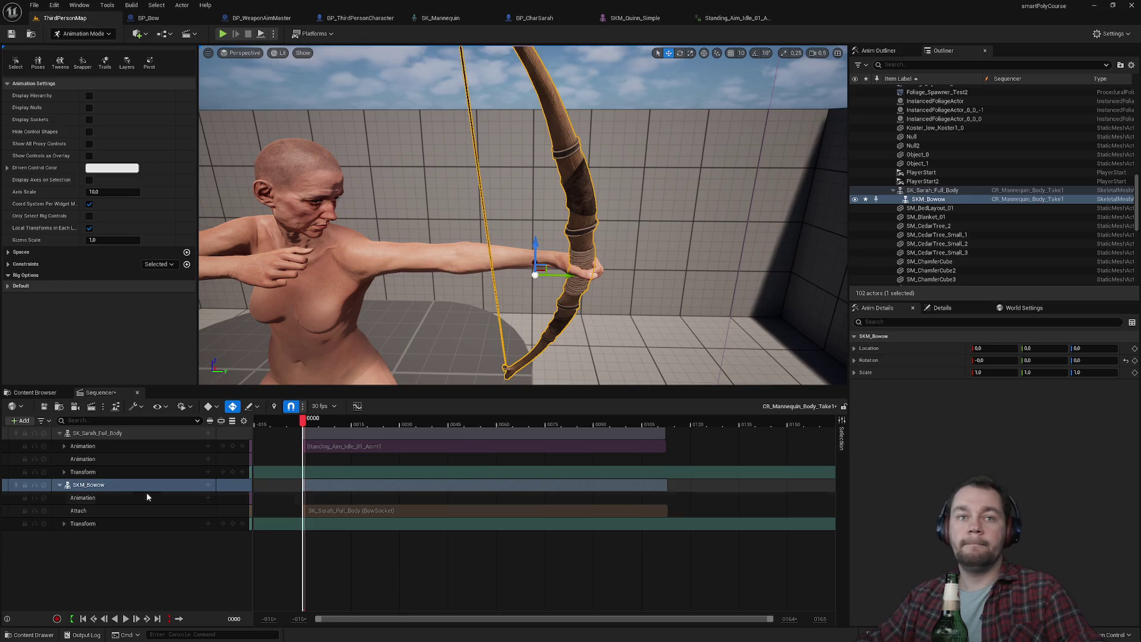
{"action": "right_click", "coordinate": [90, 484]}
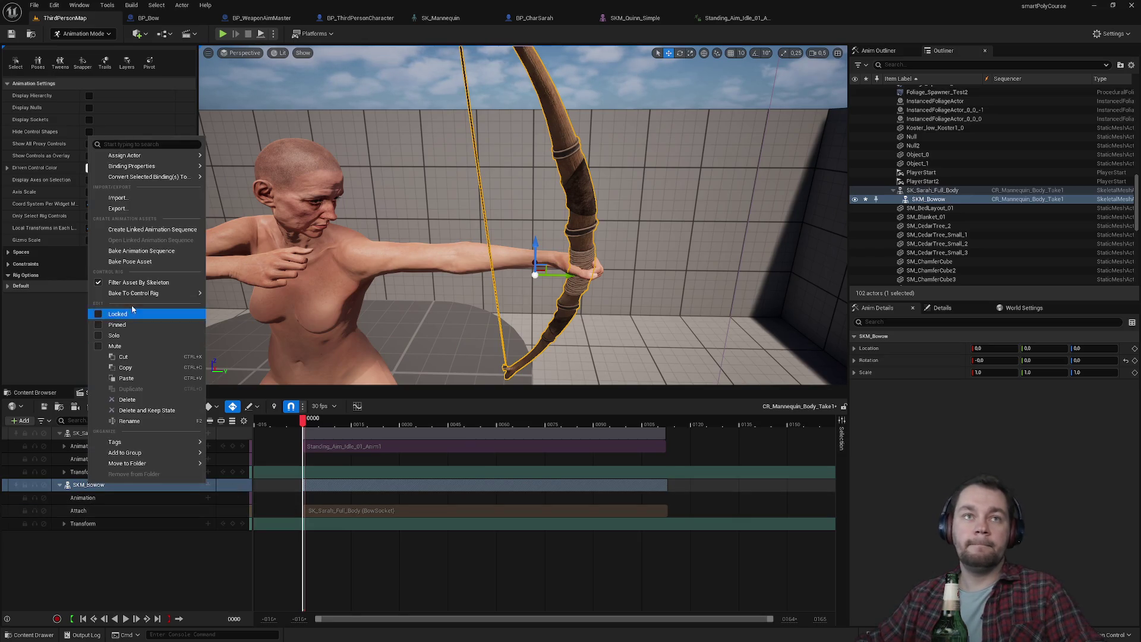
Bake SKM_Bowow to a new FKControlRig track.
{"action": "mouse_move", "coordinate": [178, 293]}
{"action": "left_click", "coordinate": [249, 310]}
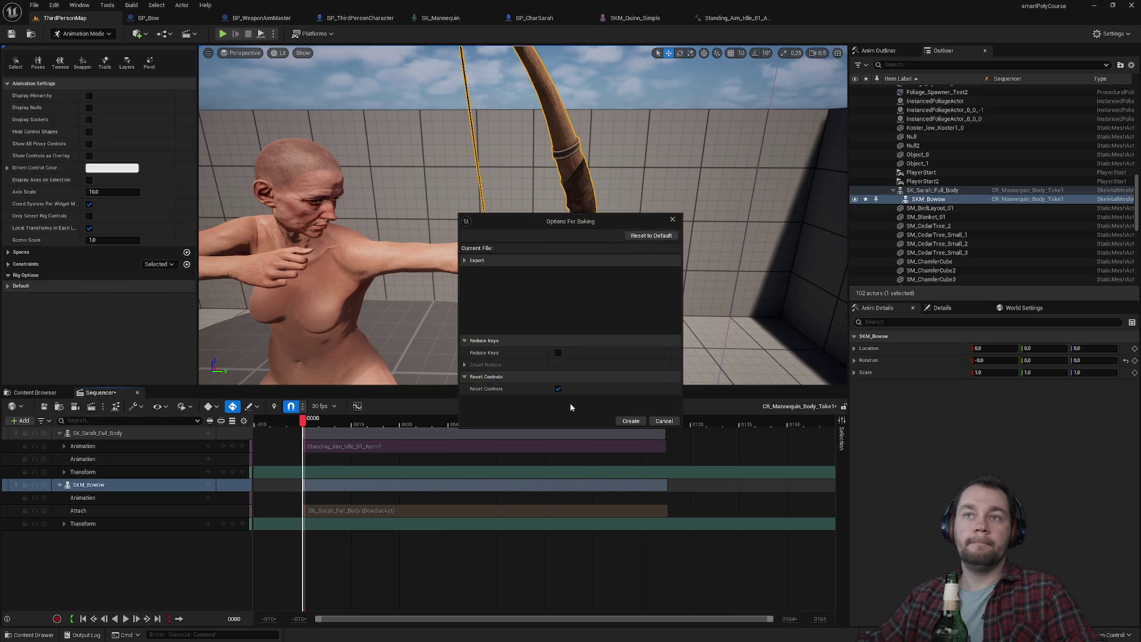
{"action": "left_click", "coordinate": [630, 422]}
Delete the initial keys on the joint_2 and Root_2 controls.
{"action": "left_click", "coordinate": [64, 524]}
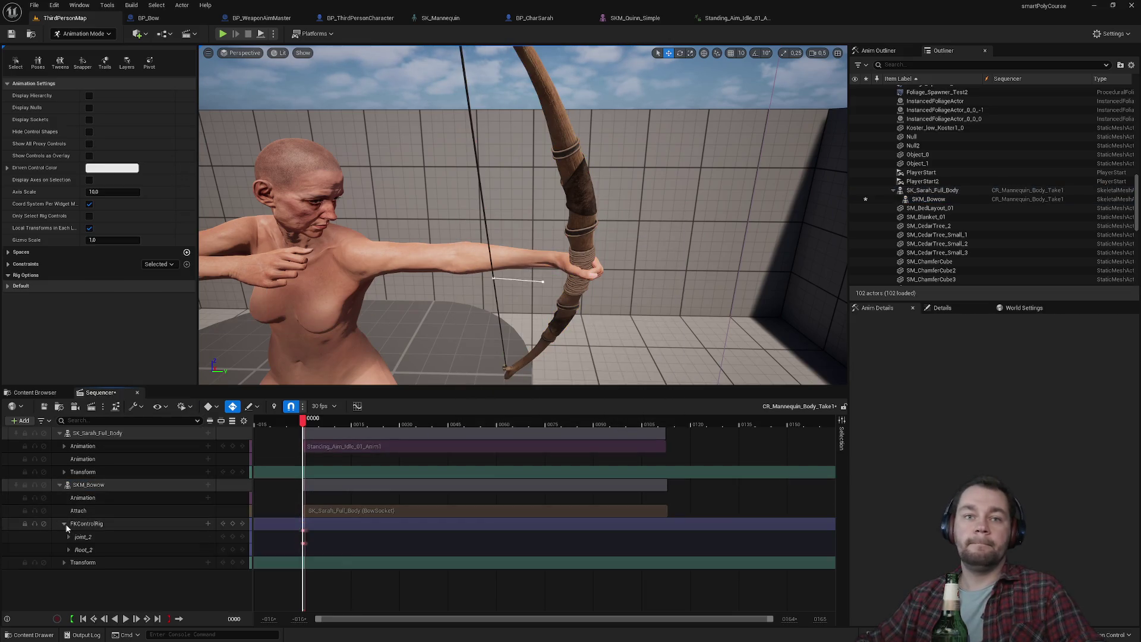
{"action": "left_click_drag", "start_coordinate": [268, 534], "coordinate": [329, 551]}
{"action": "key", "text": "Delete"}
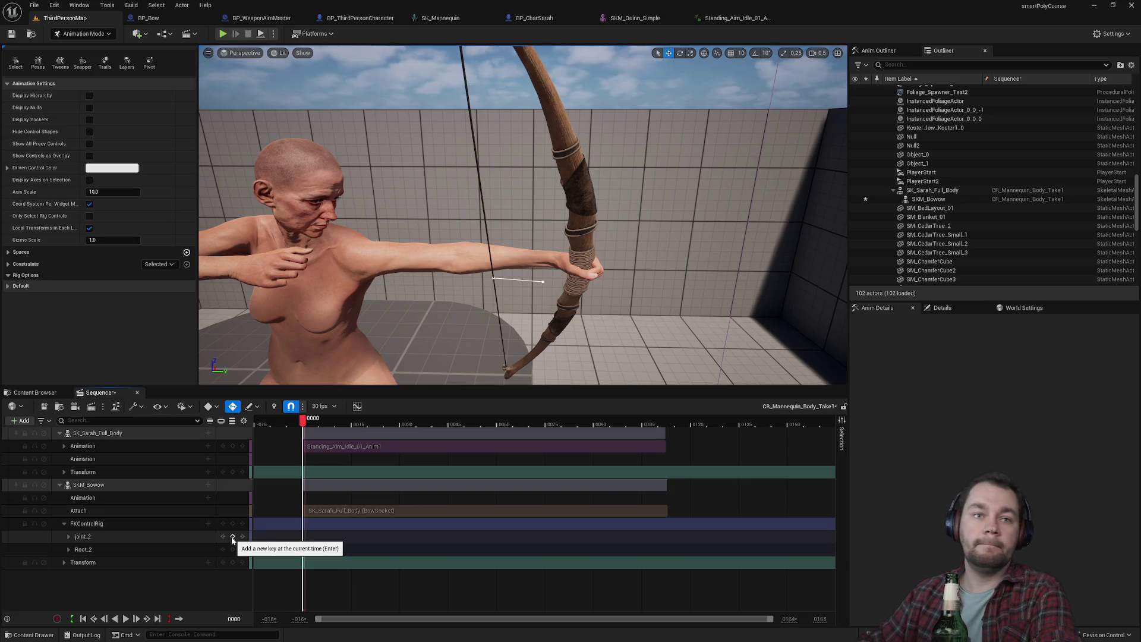
Key joint_2 at frame 0 and pull the bowstring back to Sarah's drawing hand.
{"action": "left_click", "coordinate": [232, 537]}
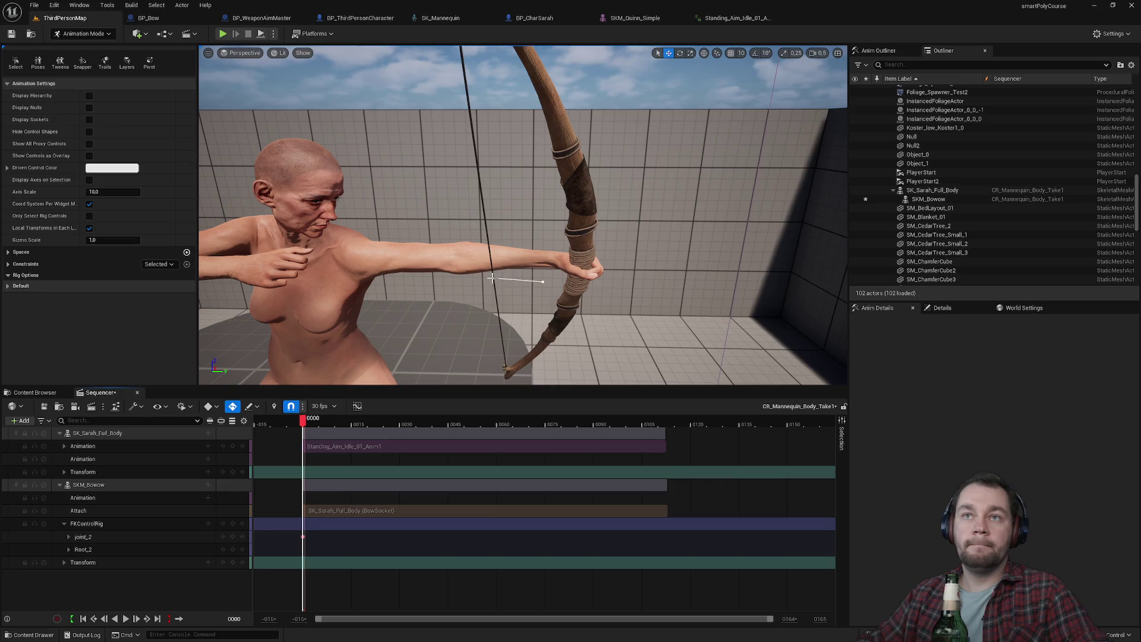
{"action": "left_click", "coordinate": [491, 277]}
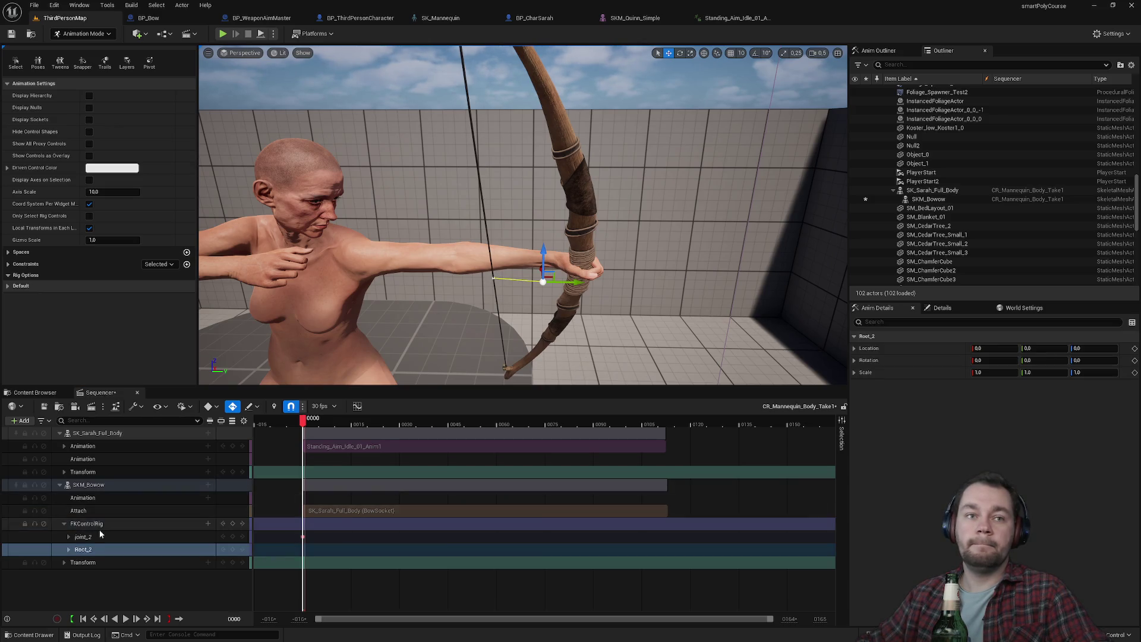
{"action": "left_click", "coordinate": [89, 538]}
{"action": "mouse_move", "coordinate": [516, 280]}
{"action": "left_mouse_down"}
{"action": "mouse_move", "coordinate": [321, 268]}
{"action": "mouse_move", "coordinate": [297, 246]}
{"action": "left_mouse_up"}
{"action": "left_click_drag", "start_coordinate": [416, 238], "coordinate": [475, 222]}
{"action": "mouse_move", "coordinate": [502, 272]}
{"action": "left_mouse_down"}
{"action": "mouse_move", "coordinate": [517, 256]}
{"action": "mouse_move", "coordinate": [488, 280]}
{"action": "mouse_move", "coordinate": [544, 214]}
{"action": "mouse_move", "coordinate": [577, 229]}
{"action": "mouse_move", "coordinate": [514, 249]}
{"action": "left_mouse_up"}
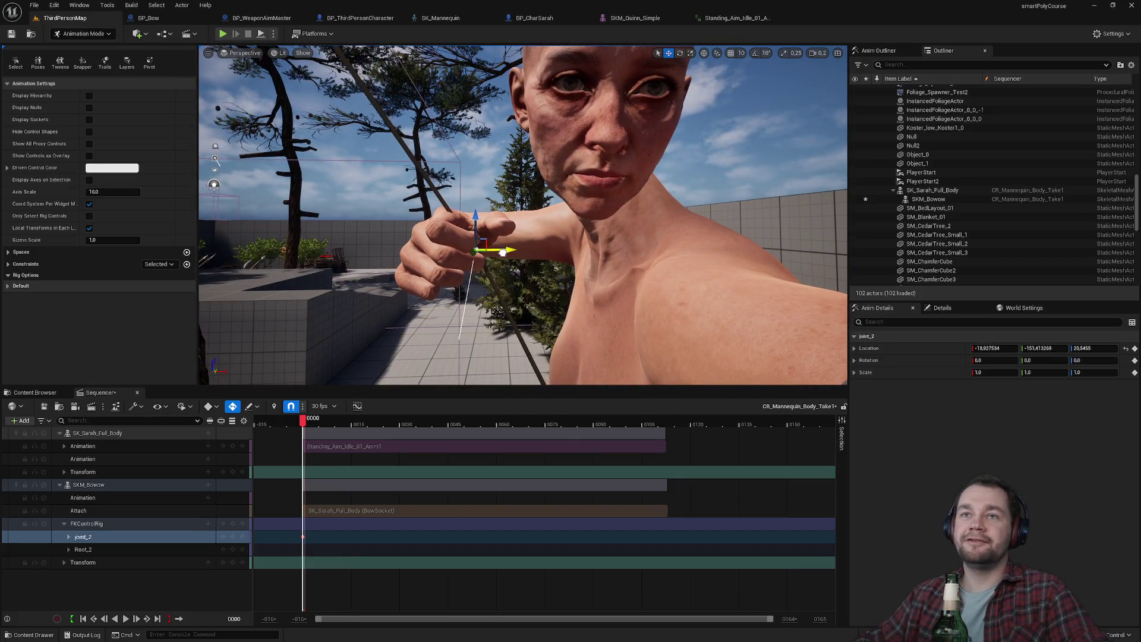
{"action": "left_click_drag", "start_coordinate": [500, 252], "coordinate": [398, 232]}
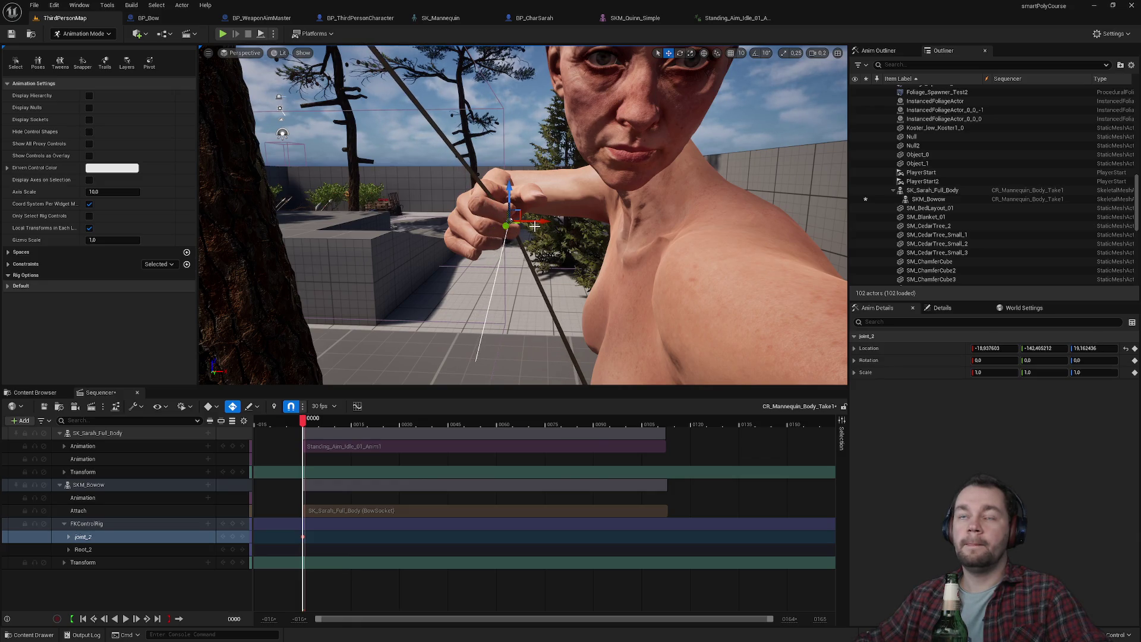
{"action": "mouse_move", "coordinate": [537, 220]}
{"action": "left_mouse_down"}
{"action": "mouse_move", "coordinate": [476, 226]}
{"action": "mouse_move", "coordinate": [495, 227]}
{"action": "left_mouse_up"}
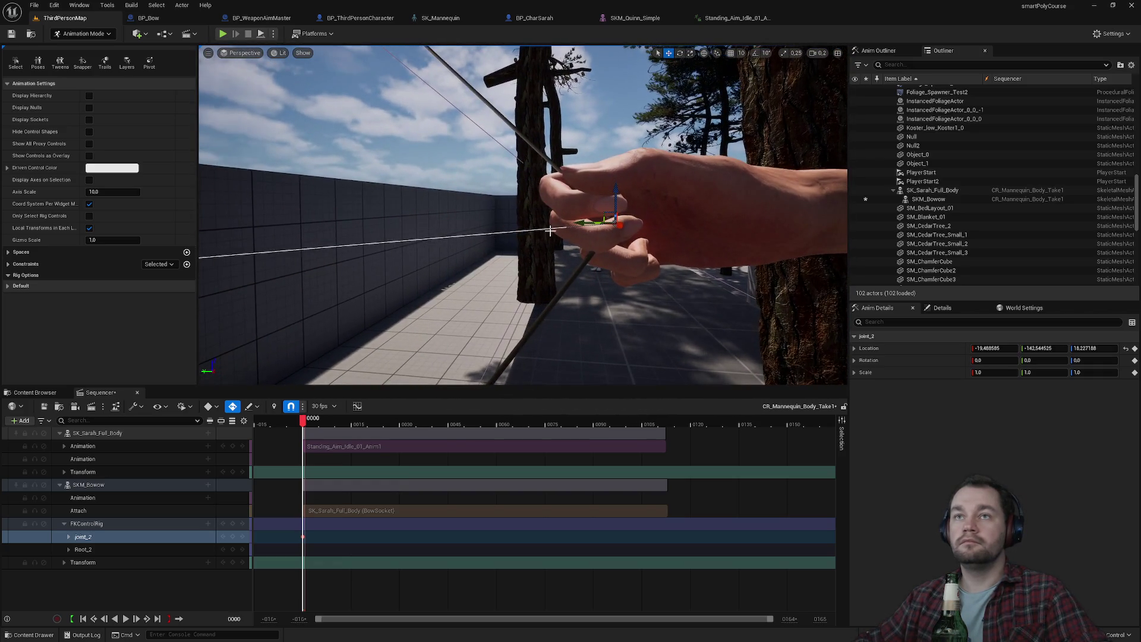
{"action": "mouse_move", "coordinate": [582, 224]}
{"action": "left_mouse_down"}
{"action": "mouse_move", "coordinate": [671, 210]}
{"action": "mouse_move", "coordinate": [660, 225]}
{"action": "left_mouse_up"}
{"action": "left_click_drag", "start_coordinate": [591, 236], "coordinate": [487, 268]}
Save the sequence with the drawn bow pose.
{"action": "key", "text": "ctrl+s"}
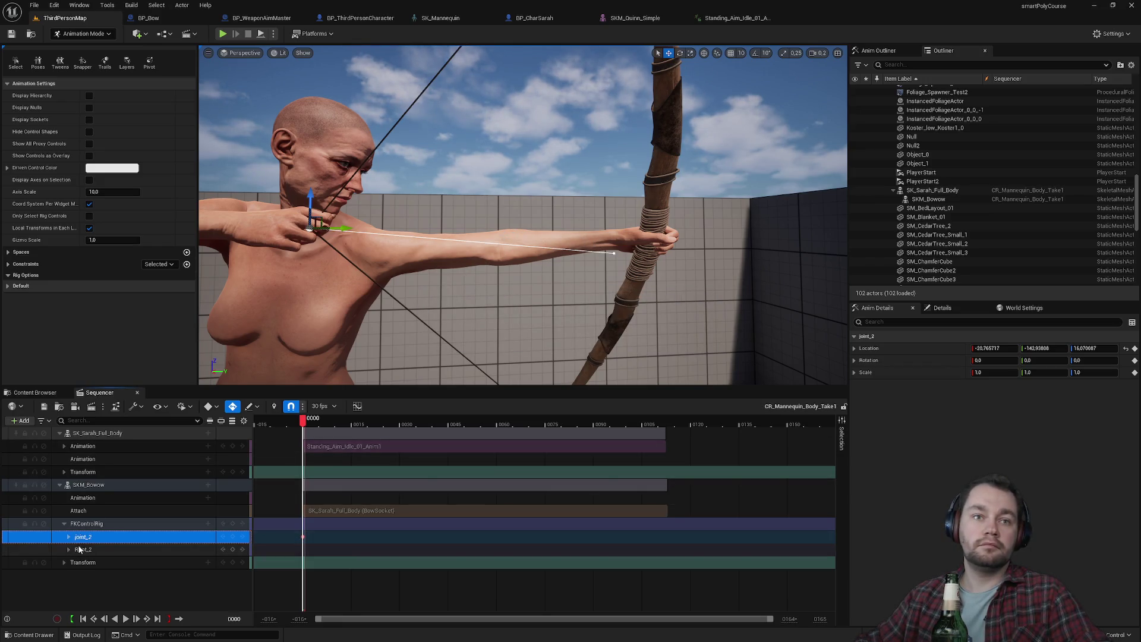
{"action": "left_click", "coordinate": [82, 488]}
{"action": "right_click", "coordinate": [82, 489]}
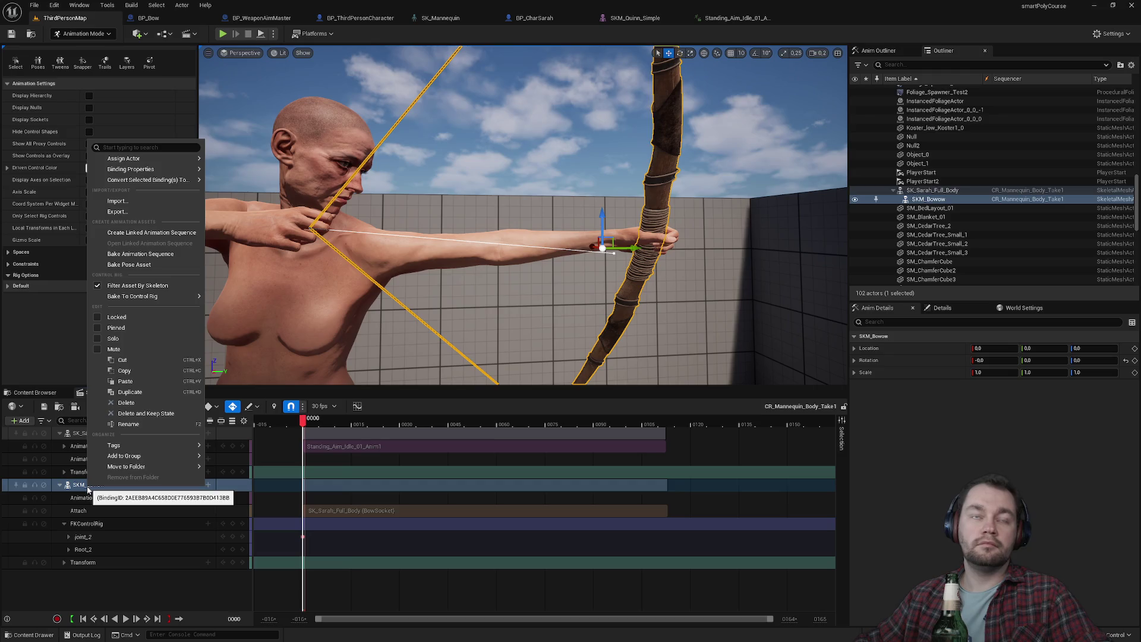
Launch PowerShell and run git status on the project.
{"action": "mouse_move", "coordinate": [149, 296]}
{"action": "key", "text": "super"}
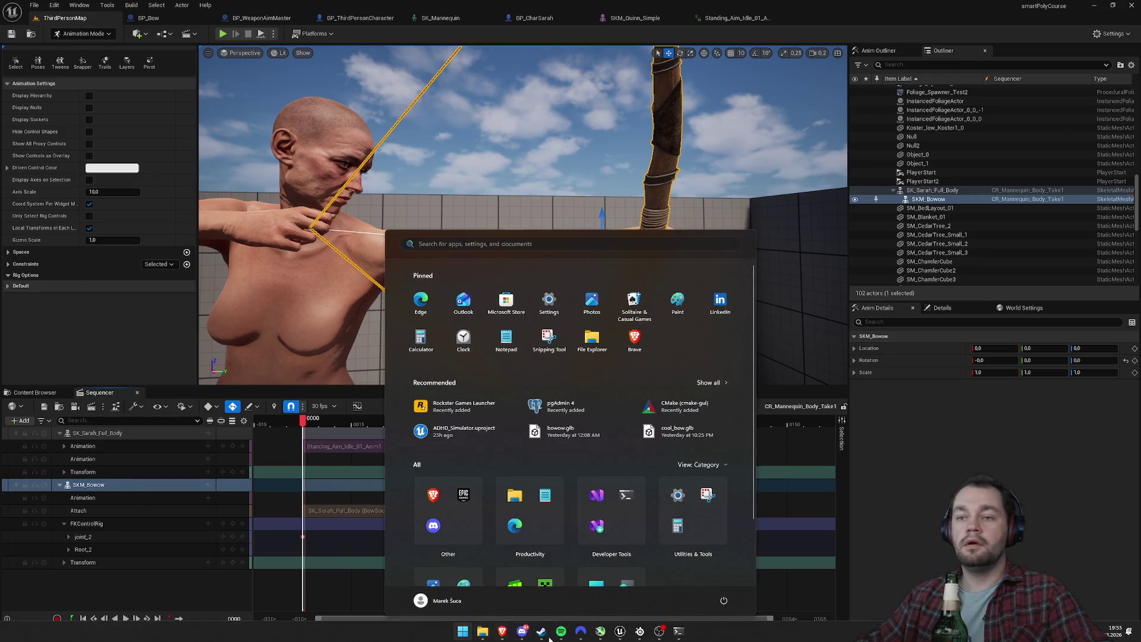
{"action": "left_click", "coordinate": [679, 632]}
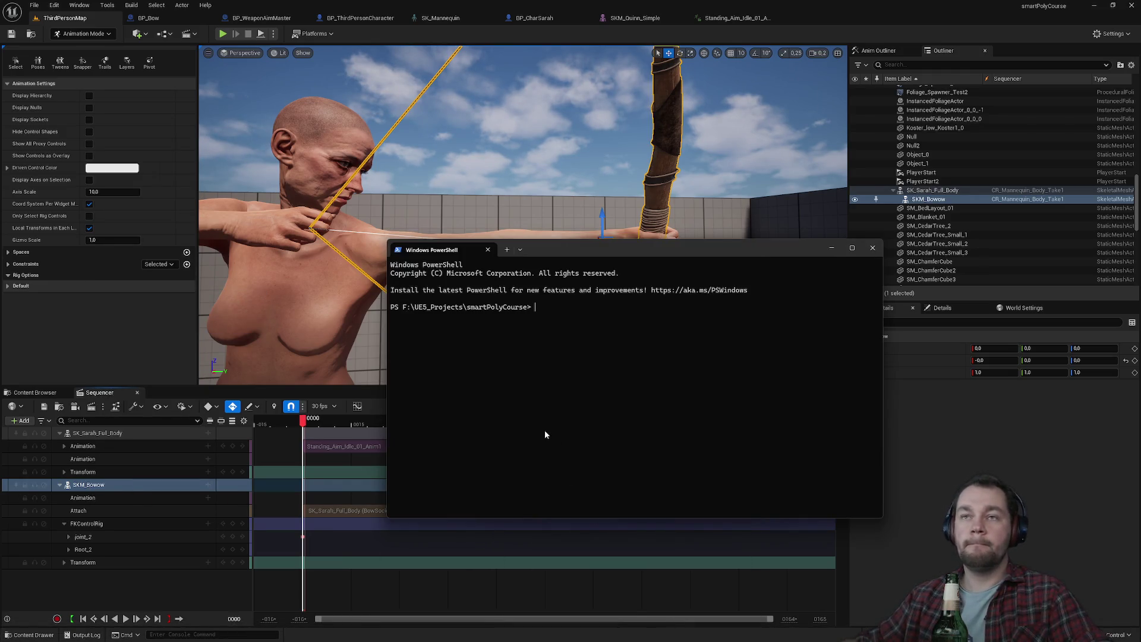
{"action": "type", "text": "git status"}
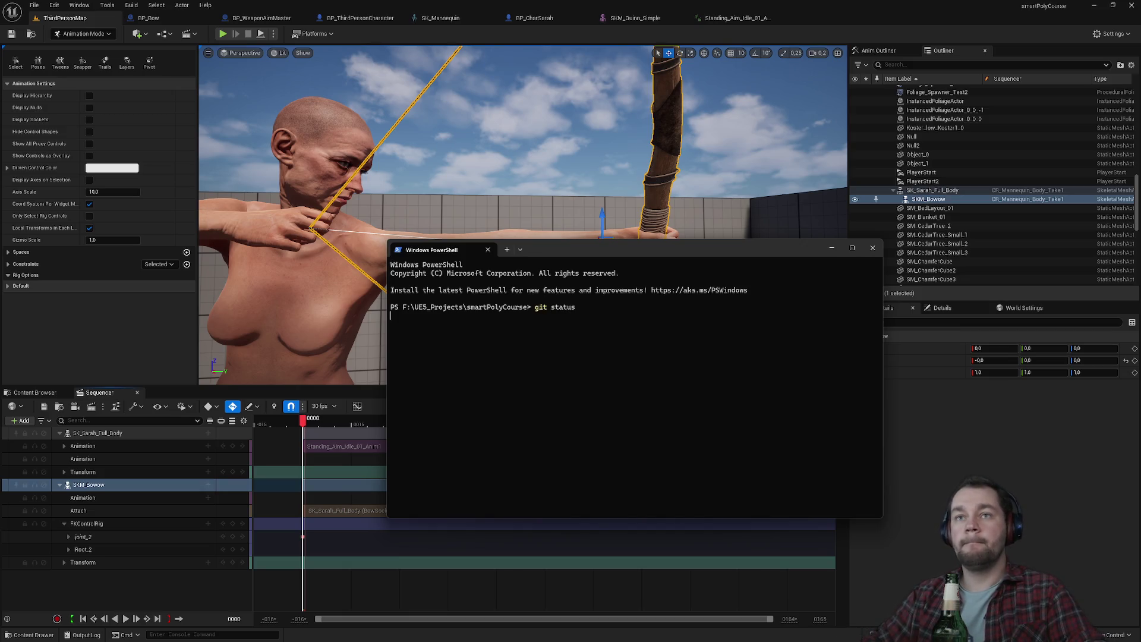
{"action": "key", "text": "Return"}
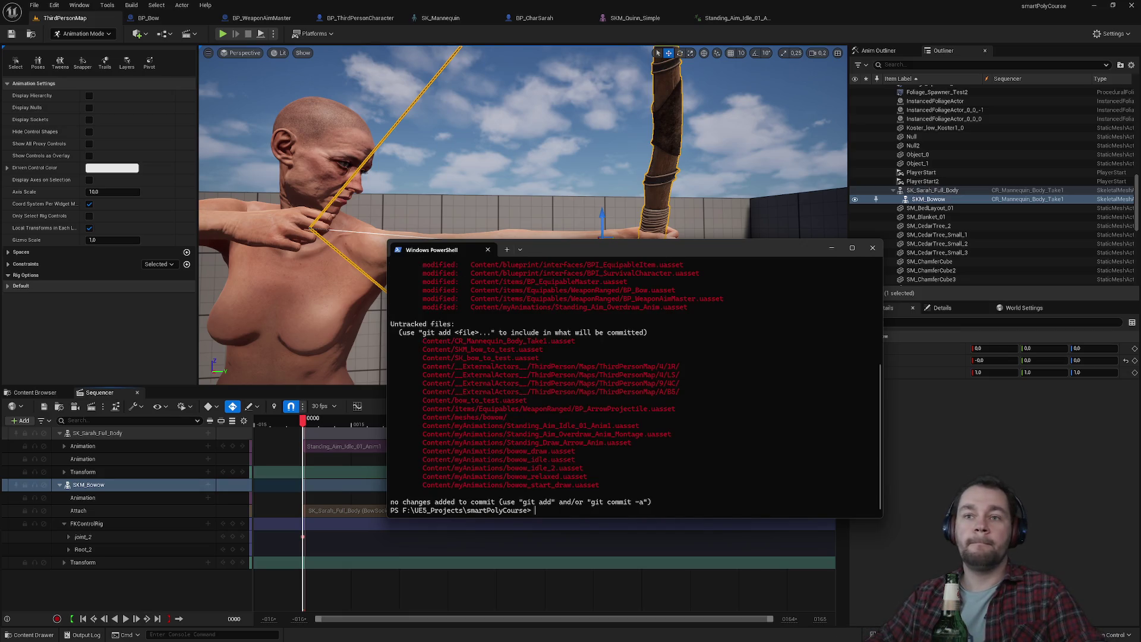
Stage all changes with git add . and recheck the status.
{"action": "type", "text": "git add."}
{"action": "key", "text": "Return"}
{"action": "type", "text": "git statu"}
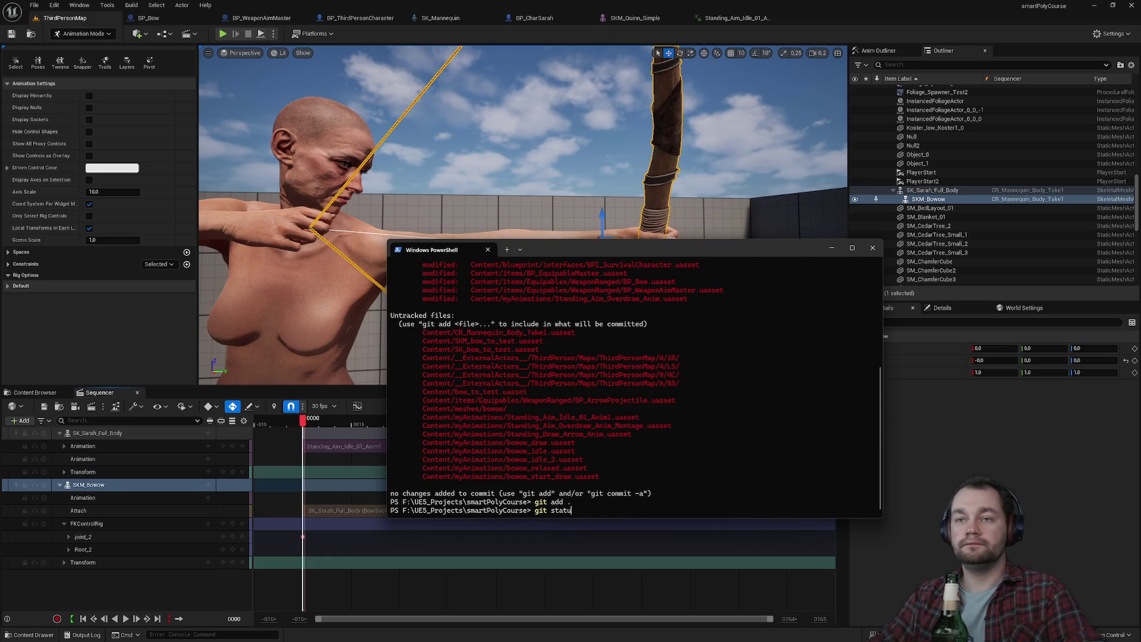
{"action": "type", "text": "s"}
{"action": "key", "text": "Return"}
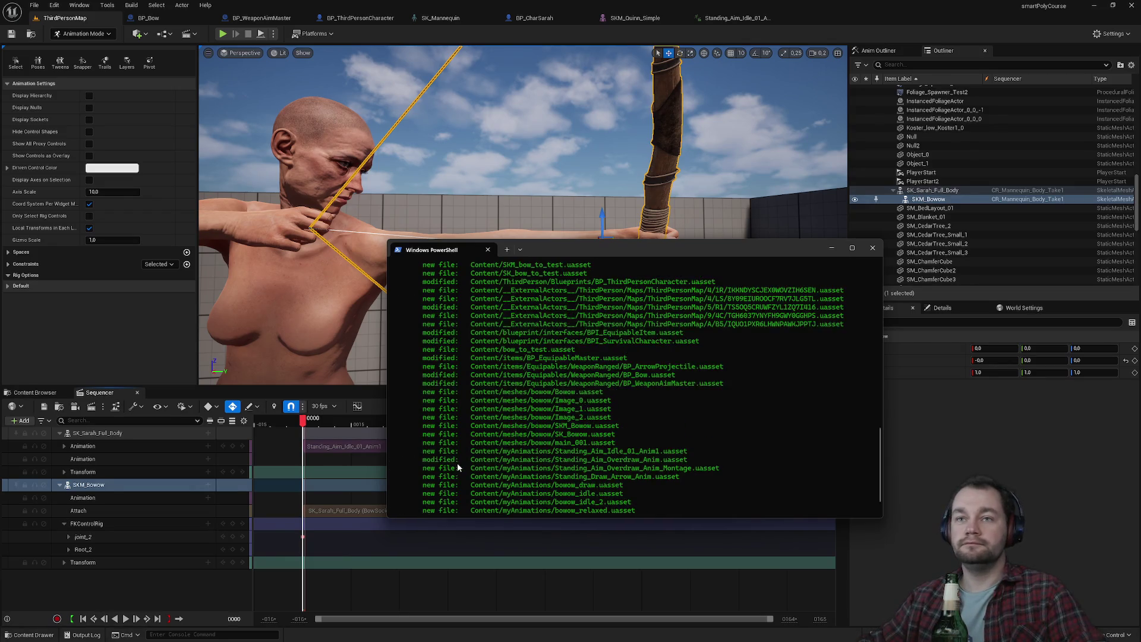
Maximize the terminal and review the list of staged files.
{"action": "double_click", "coordinate": [572, 246]}
{"action": "scroll", "coordinate": [398, 240], "scroll_direction": "up", "scroll_amount": 9}
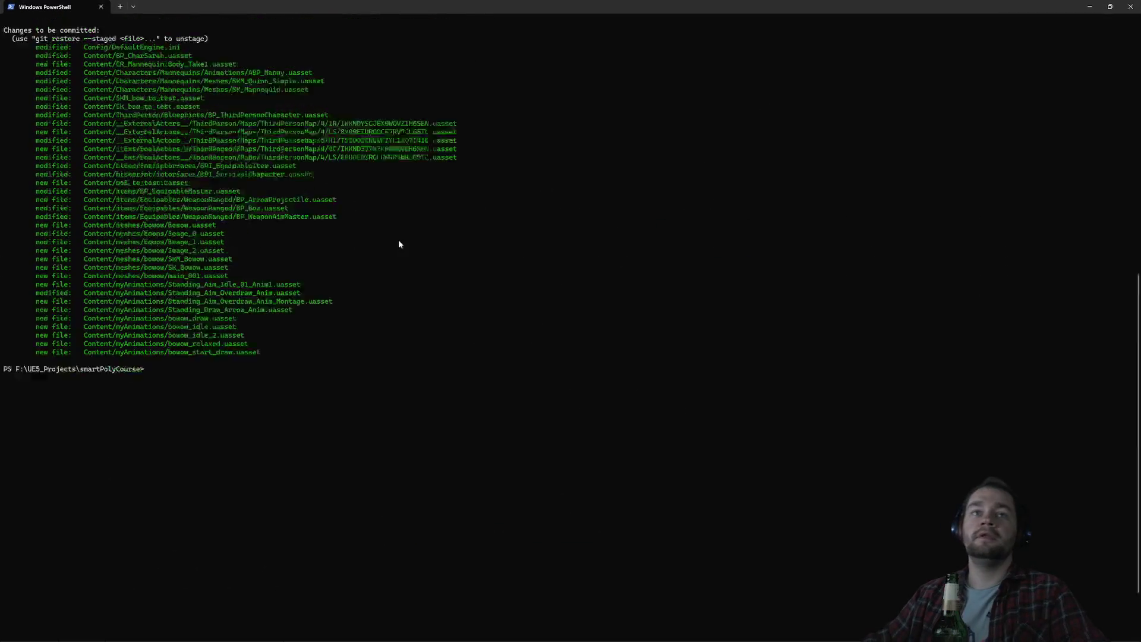
{"action": "mouse_move", "coordinate": [269, 480]}
{"action": "left_mouse_down"}
{"action": "mouse_move", "coordinate": [6, 470]}
{"action": "mouse_move", "coordinate": [11, 176]}
{"action": "mouse_move", "coordinate": [35, 194]}
{"action": "mouse_move", "coordinate": [178, 425]}
{"action": "mouse_move", "coordinate": [333, 493]}
{"action": "mouse_move", "coordinate": [352, 488]}
{"action": "mouse_move", "coordinate": [2, 493]}
{"action": "left_mouse_up"}
{"action": "key", "text": "ctrl+c"}
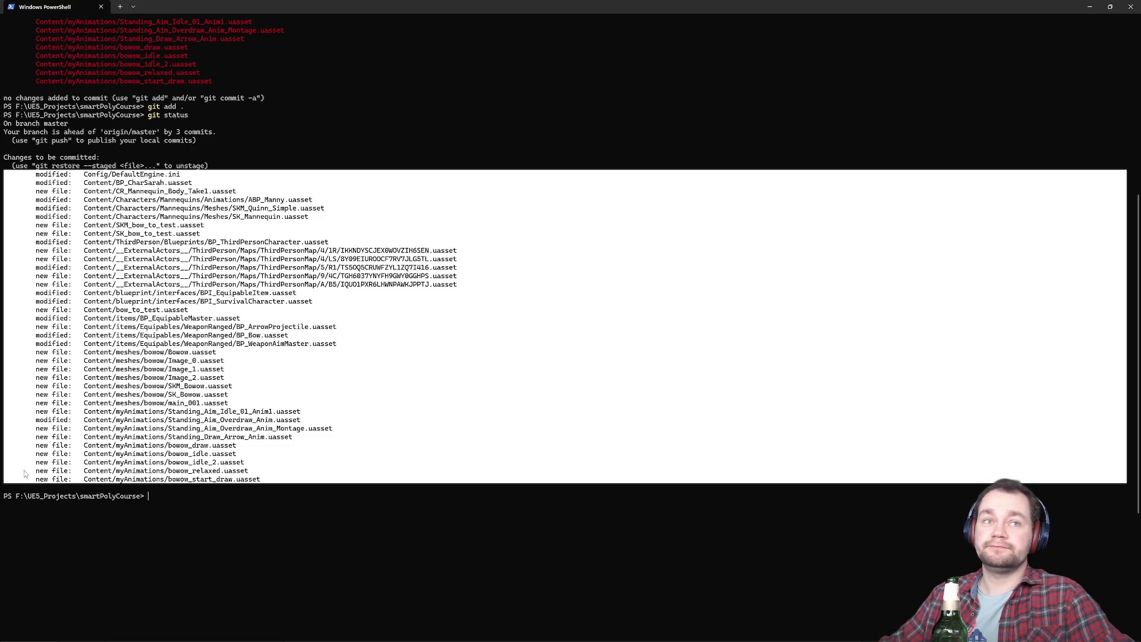
{"action": "key", "text": "ctrl+c"}
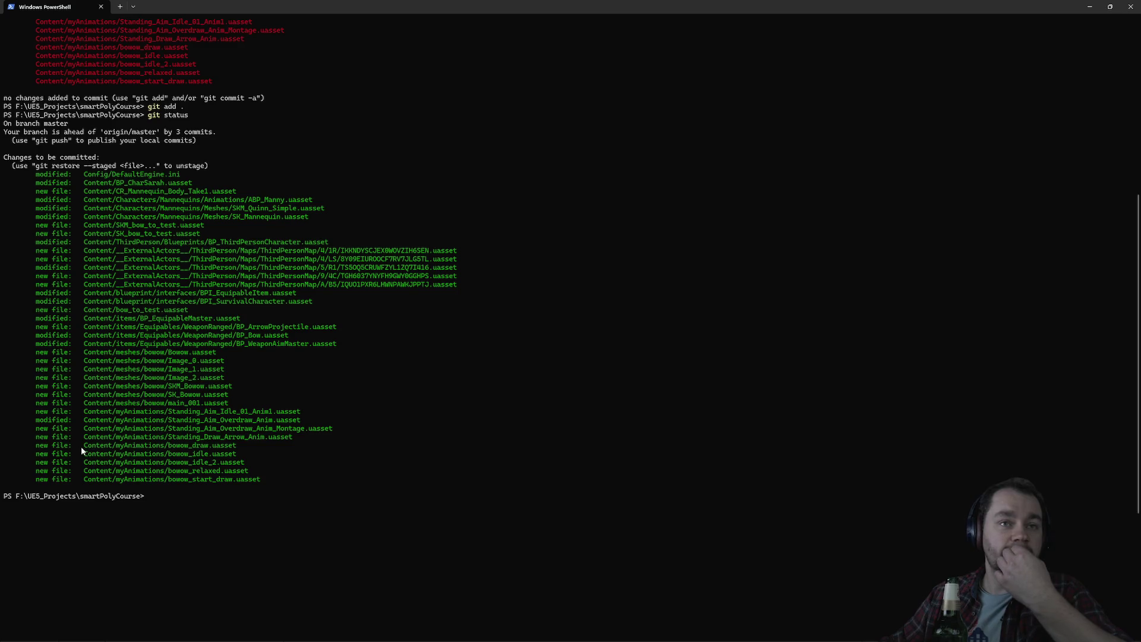
Commit with the message "setup bow (lecture 166) - working + replication".
{"action": "type", "text": "git commit -m \"setup bow ("}
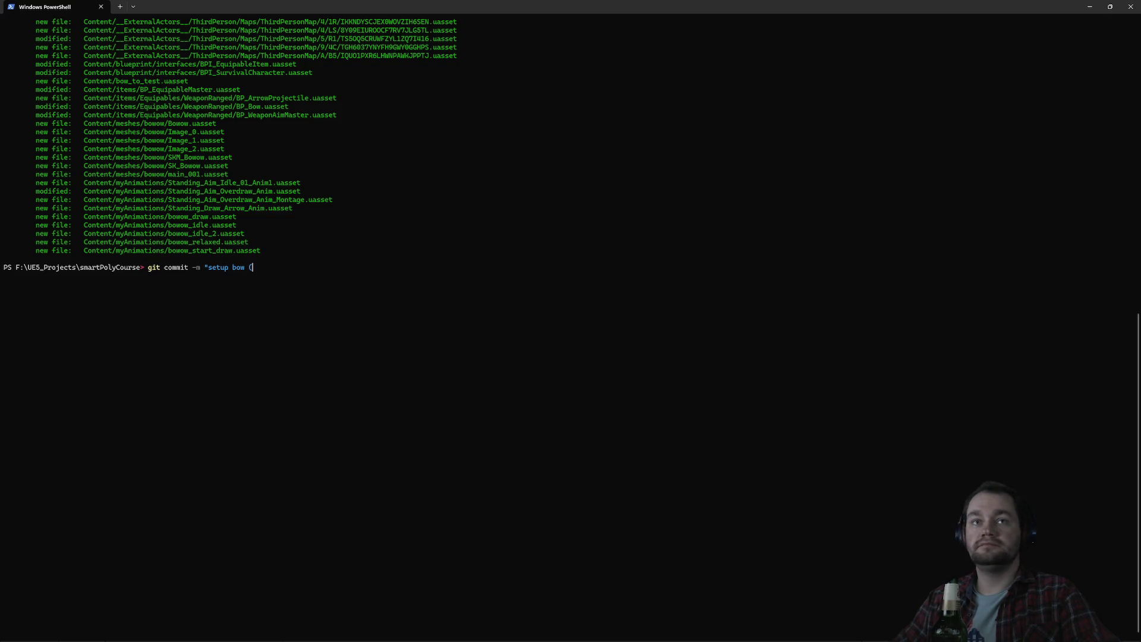
{"action": "type", "text": "lecture 166) - working + replication"}
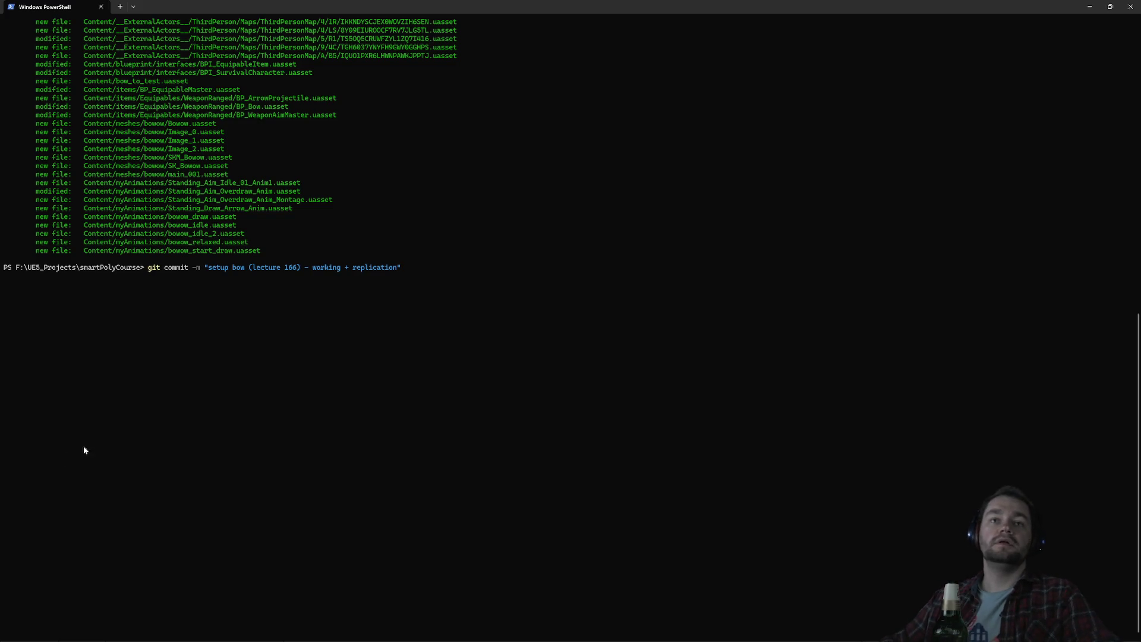
{"action": "key", "text": "Return"}
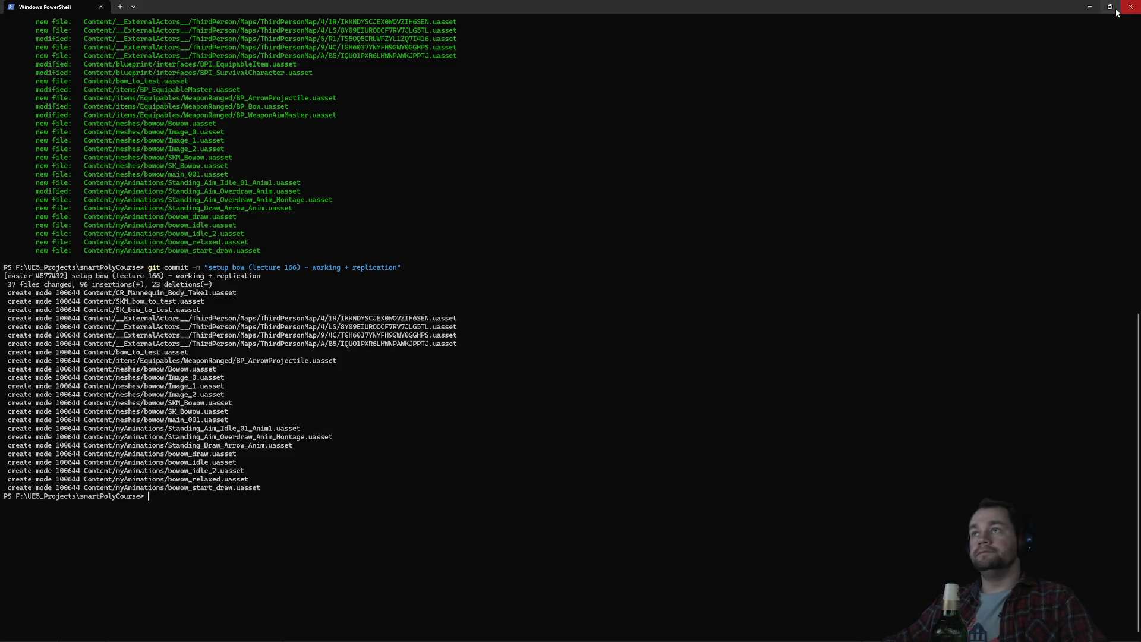
{"action": "left_click", "coordinate": [1090, 6]}
Orbit around the archer to inspect the drawn bow, then show the myAnimations assets.
{"action": "left_click_drag", "start_coordinate": [646, 211], "coordinate": [627, 209]}
{"action": "left_click_drag", "start_coordinate": [535, 212], "coordinate": [471, 217]}
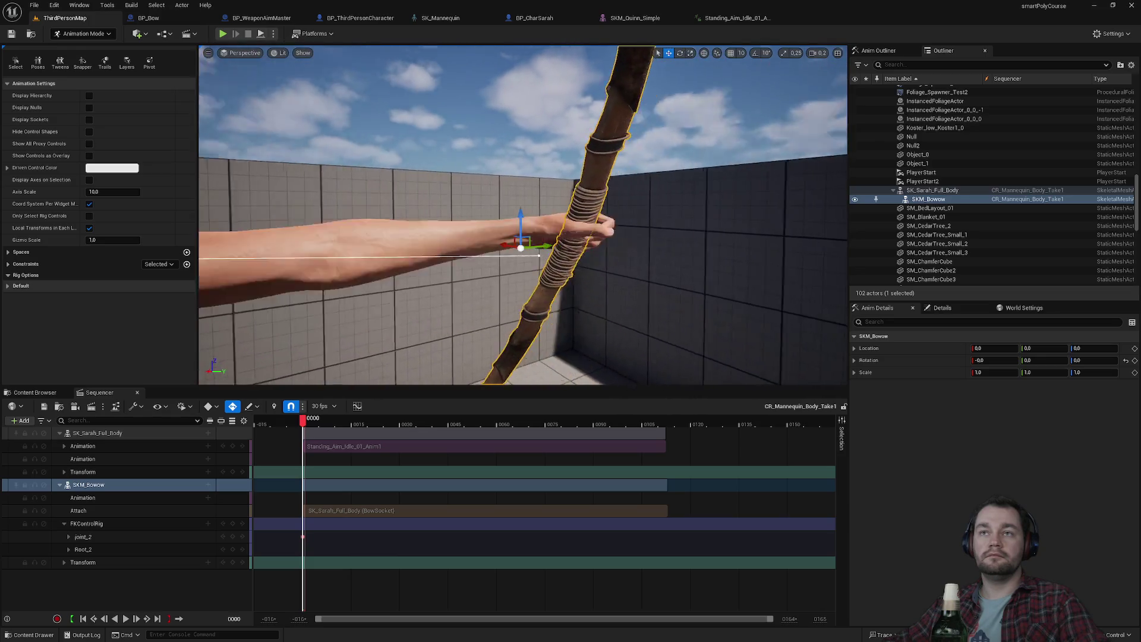
{"action": "key", "text": "Left"}
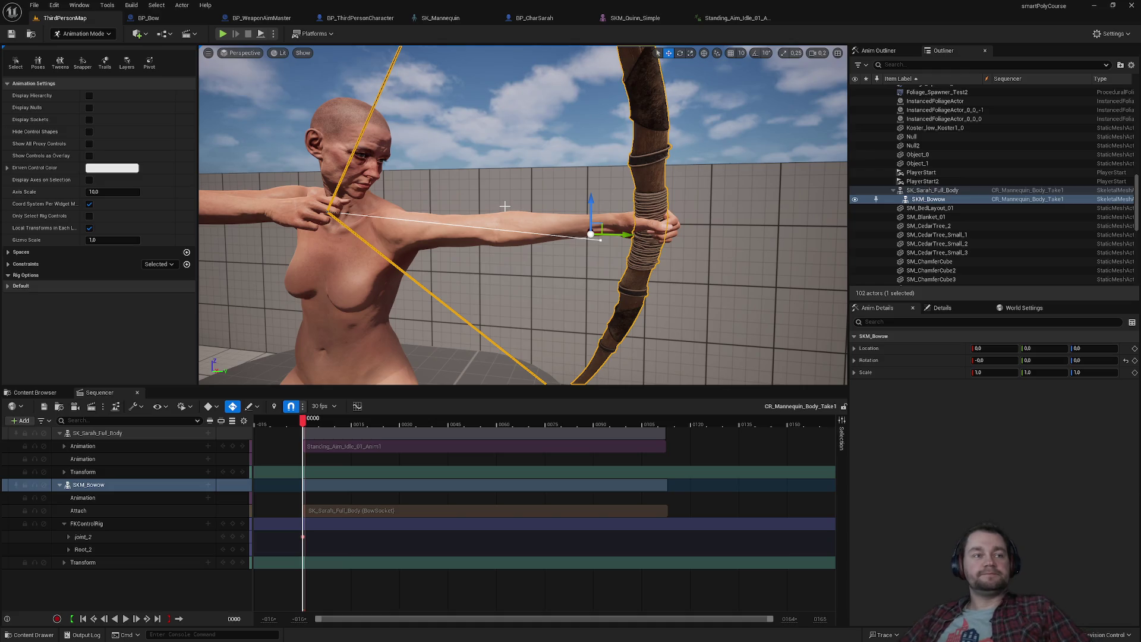
{"action": "mouse_move", "coordinate": [530, 150]}
{"action": "left_mouse_down"}
{"action": "mouse_move", "coordinate": [497, 148]}
{"action": "mouse_move", "coordinate": [532, 152]}
{"action": "left_mouse_up"}
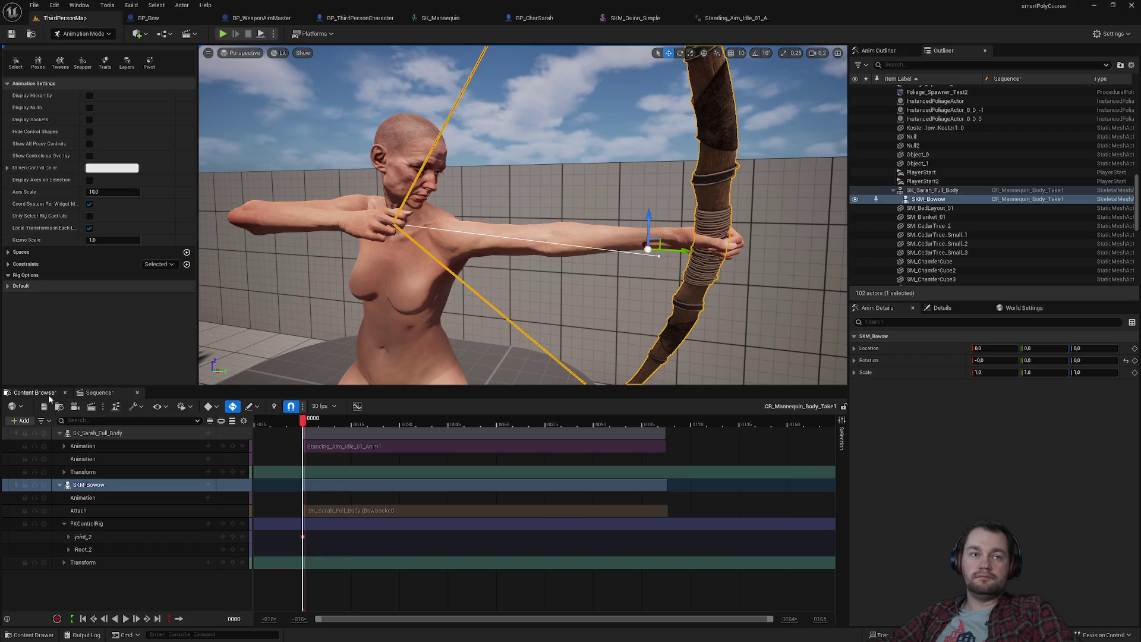
{"action": "left_click", "coordinate": [35, 393]}
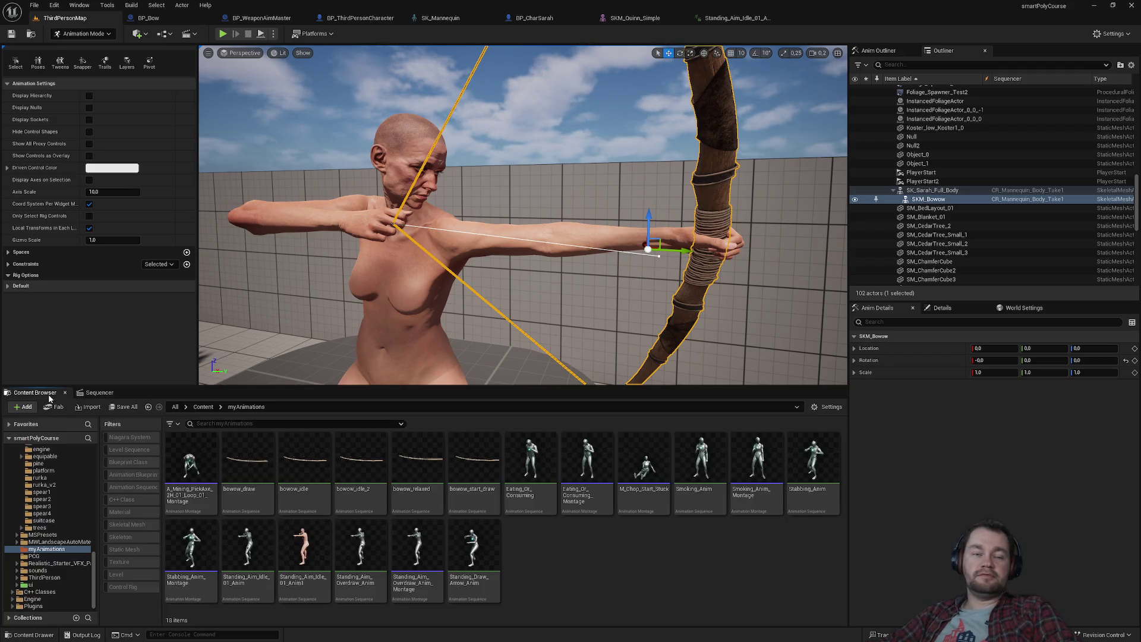
Go up to the top-level Content folder and scroll through its assets.
{"action": "left_click", "coordinate": [203, 408]}
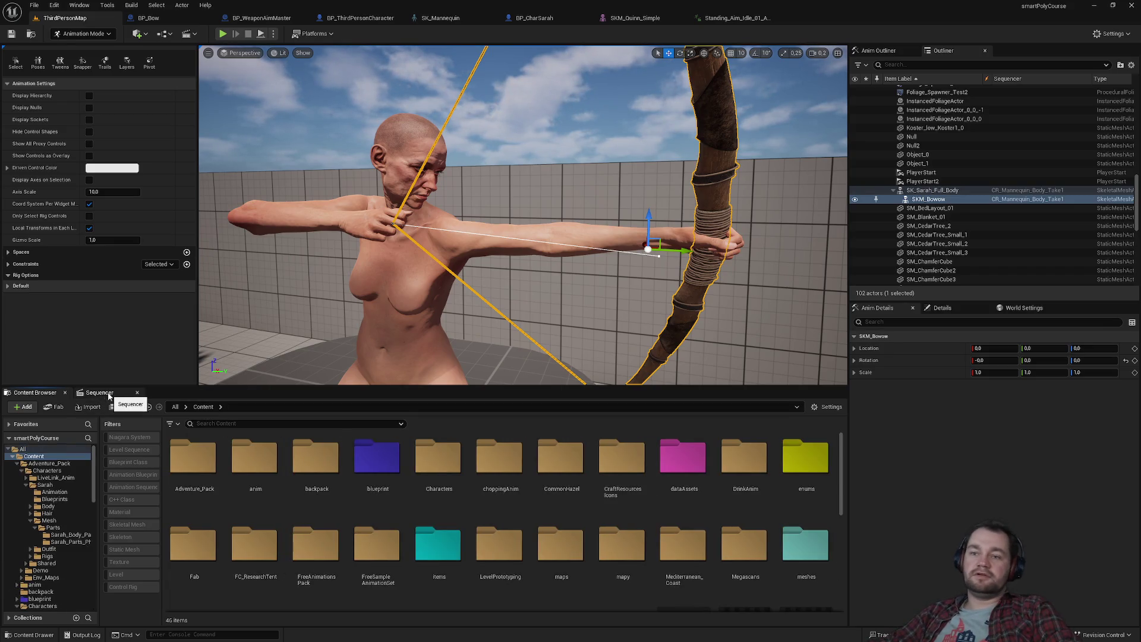
{"action": "scroll", "coordinate": [441, 522], "scroll_direction": "down", "scroll_amount": 5}
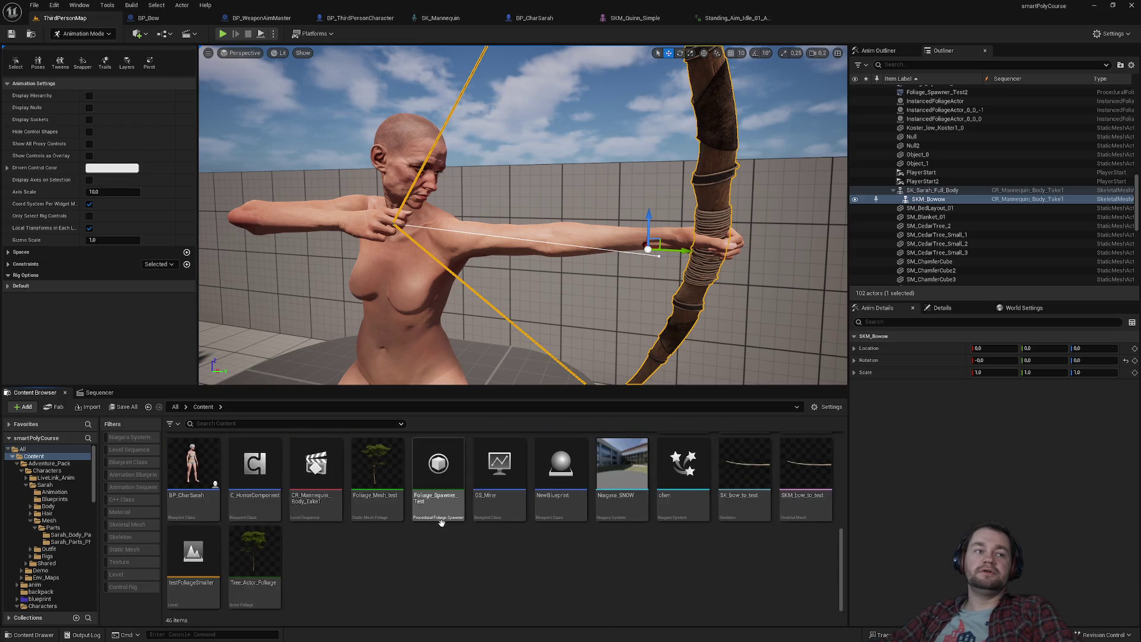
{"action": "scroll", "coordinate": [441, 521], "scroll_direction": "up", "scroll_amount": 5}
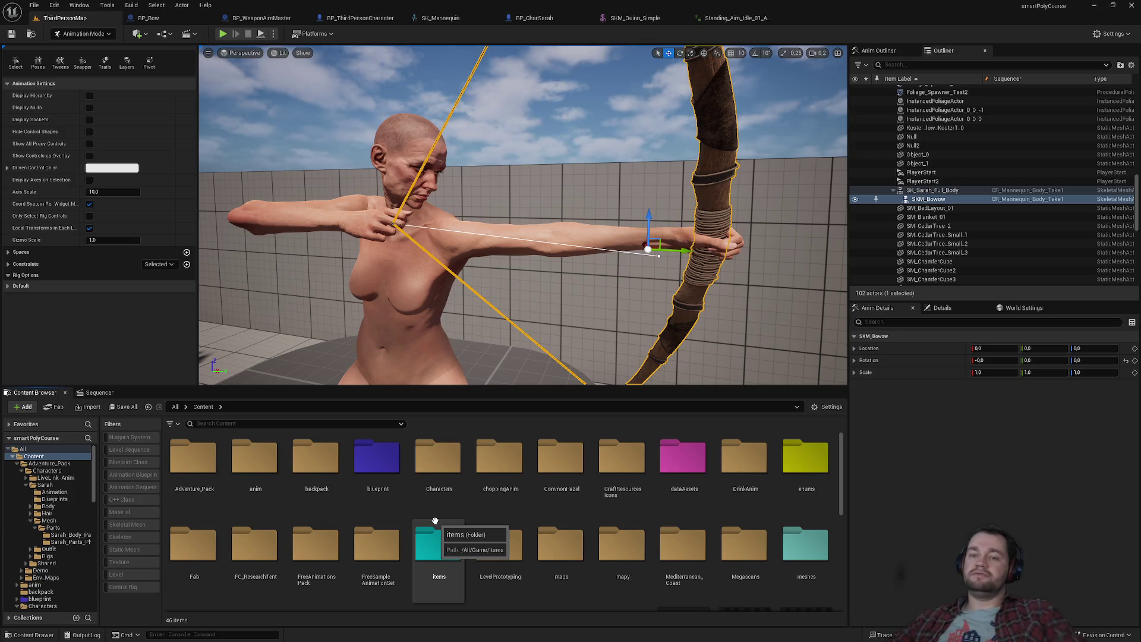
{"action": "scroll", "coordinate": [443, 522], "scroll_direction": "down", "scroll_amount": 3}
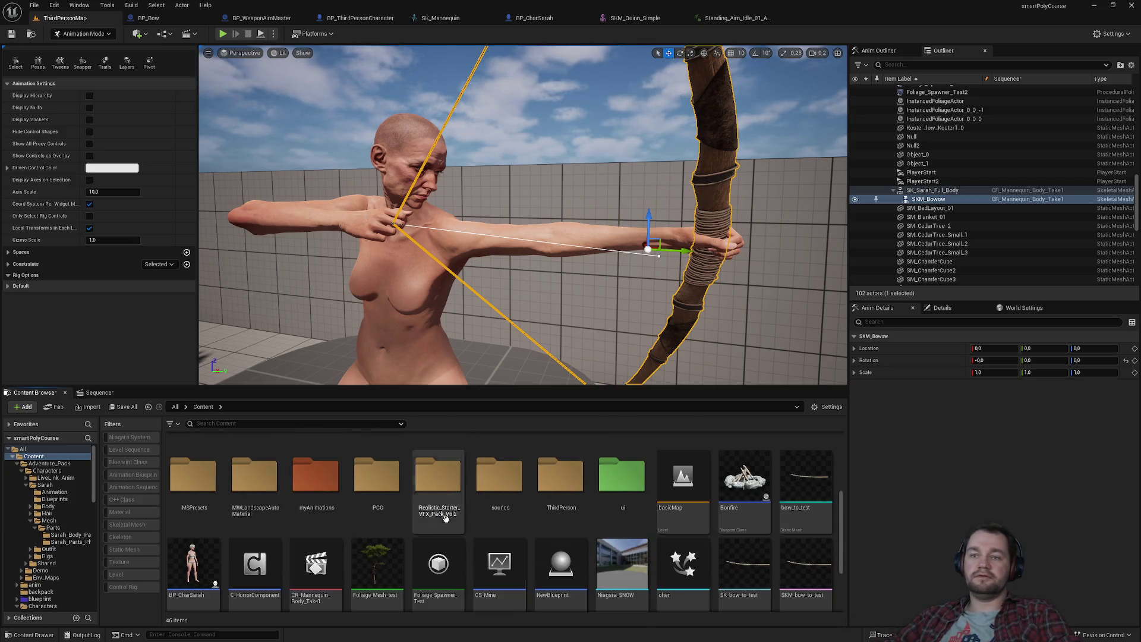
{"action": "scroll", "coordinate": [349, 544], "scroll_direction": "down", "scroll_amount": 3}
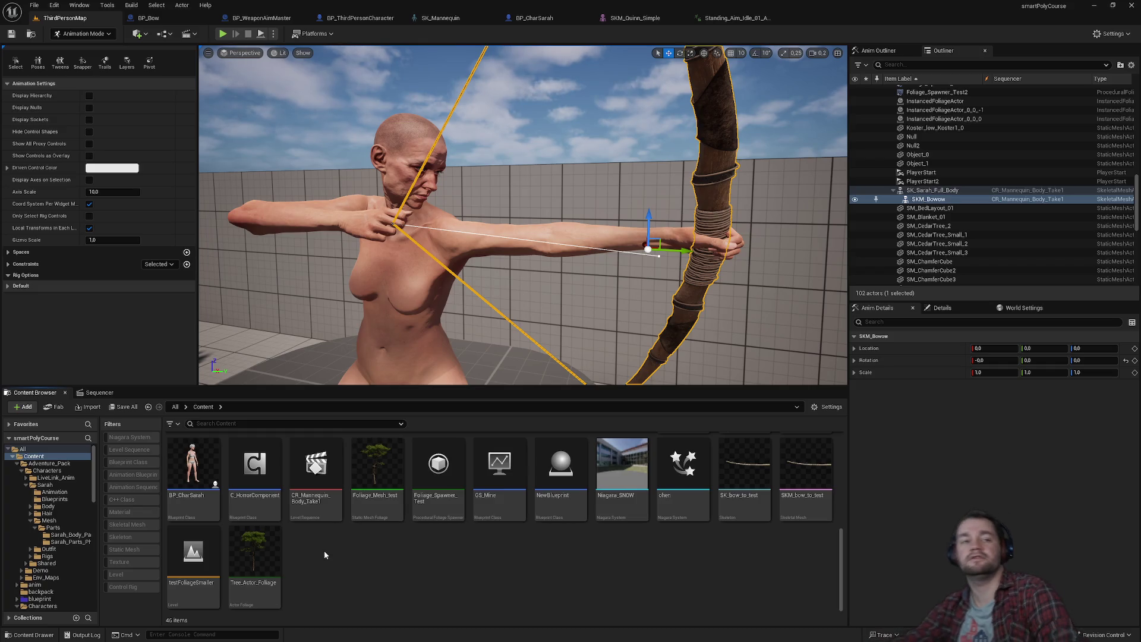
Bring back the Sequencer showing the SK_Sarah_Full_Body and SKM_Bowow tracks.
{"action": "left_click", "coordinate": [111, 395]}
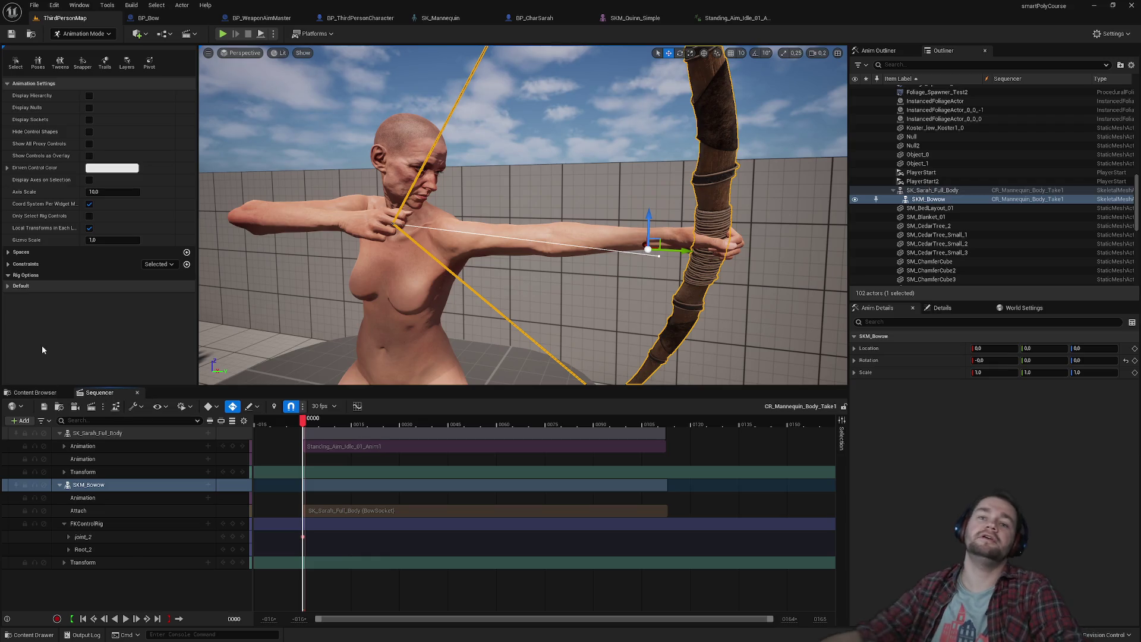
{"action": "left_click", "coordinate": [42, 393]}
{"action": "scroll", "coordinate": [264, 487], "scroll_direction": "up", "scroll_amount": 3}
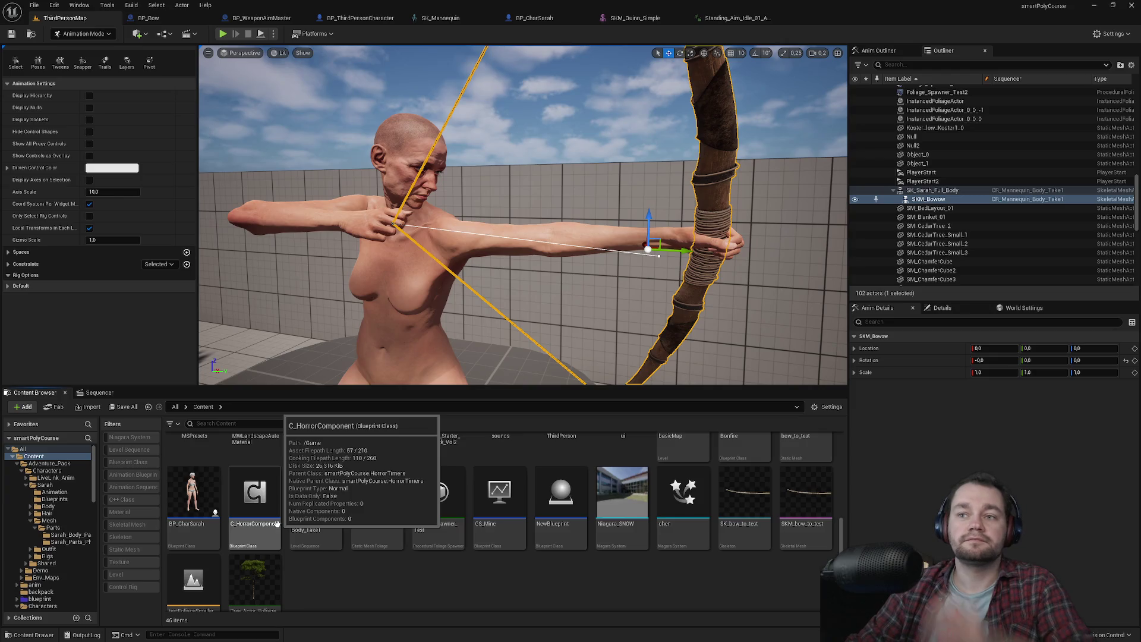
{"action": "scroll", "coordinate": [265, 526], "scroll_direction": "up", "scroll_amount": 2}
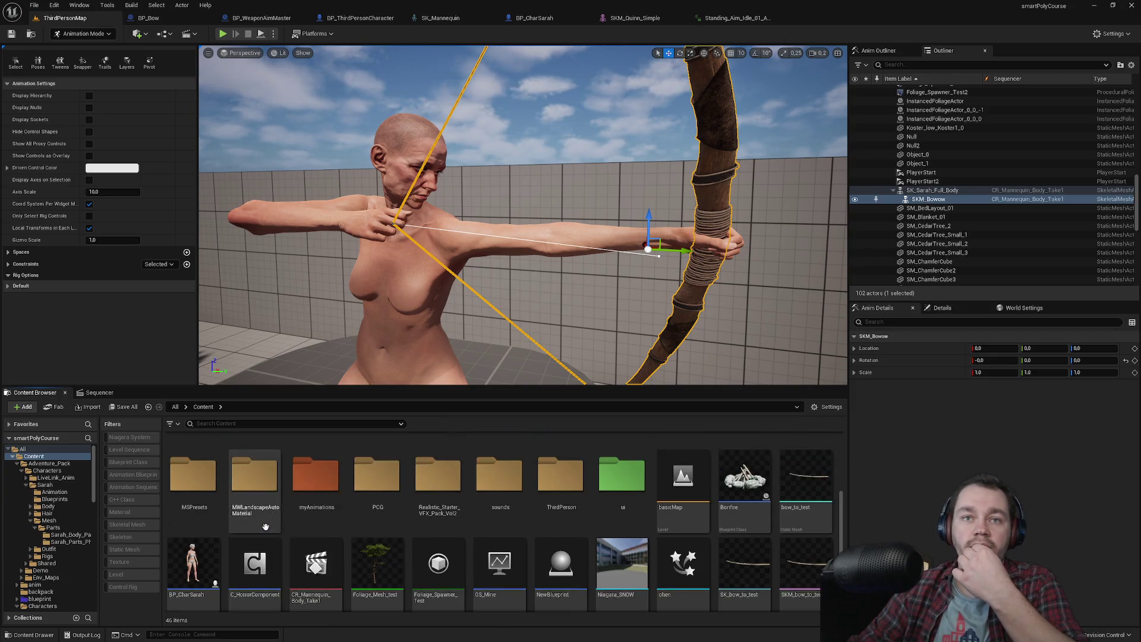
{"action": "left_click", "coordinate": [100, 392]}
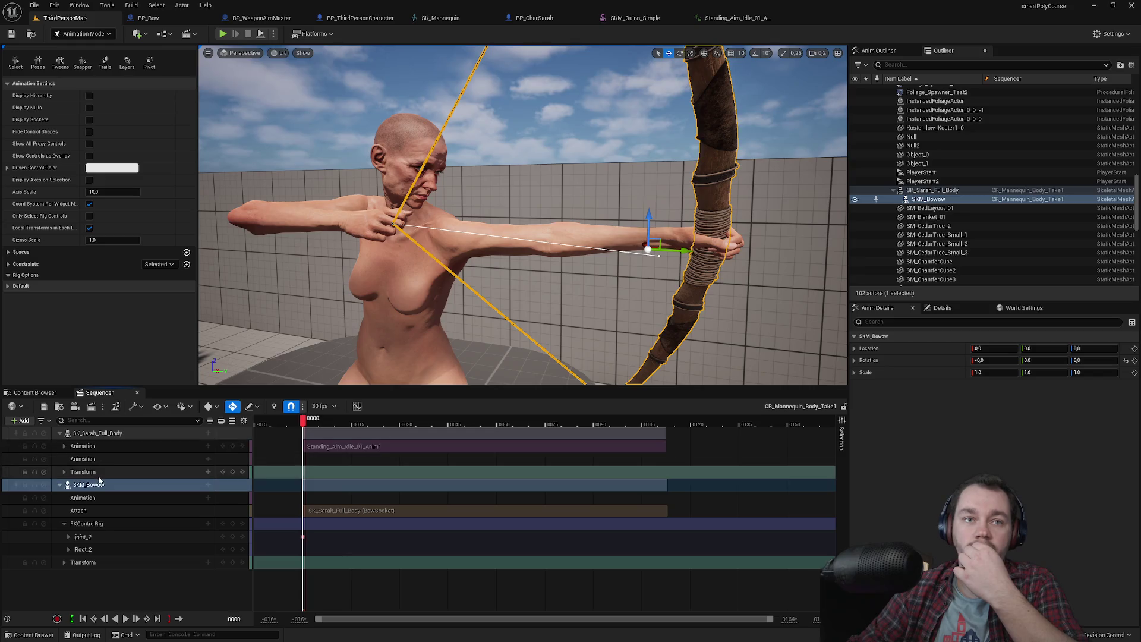
Bake SKM_Bowow's pose to a new animation bowow_idle_3_for_teta in myAnimations.
{"action": "right_click", "coordinate": [99, 482]}
{"action": "mouse_move", "coordinate": [154, 294]}
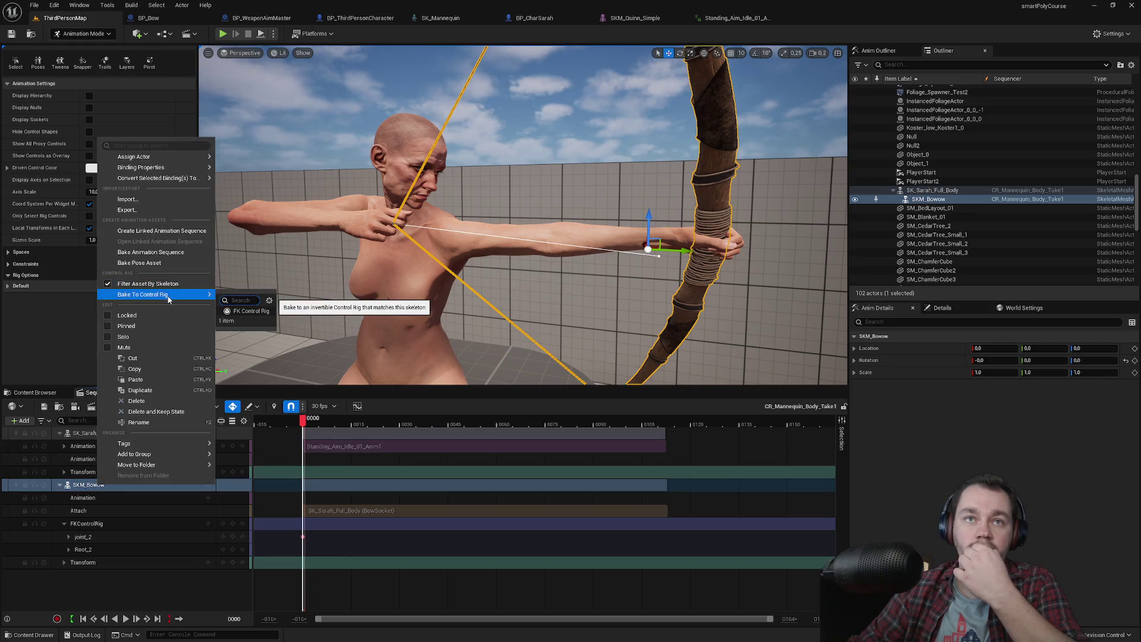
{"action": "left_click", "coordinate": [166, 253]}
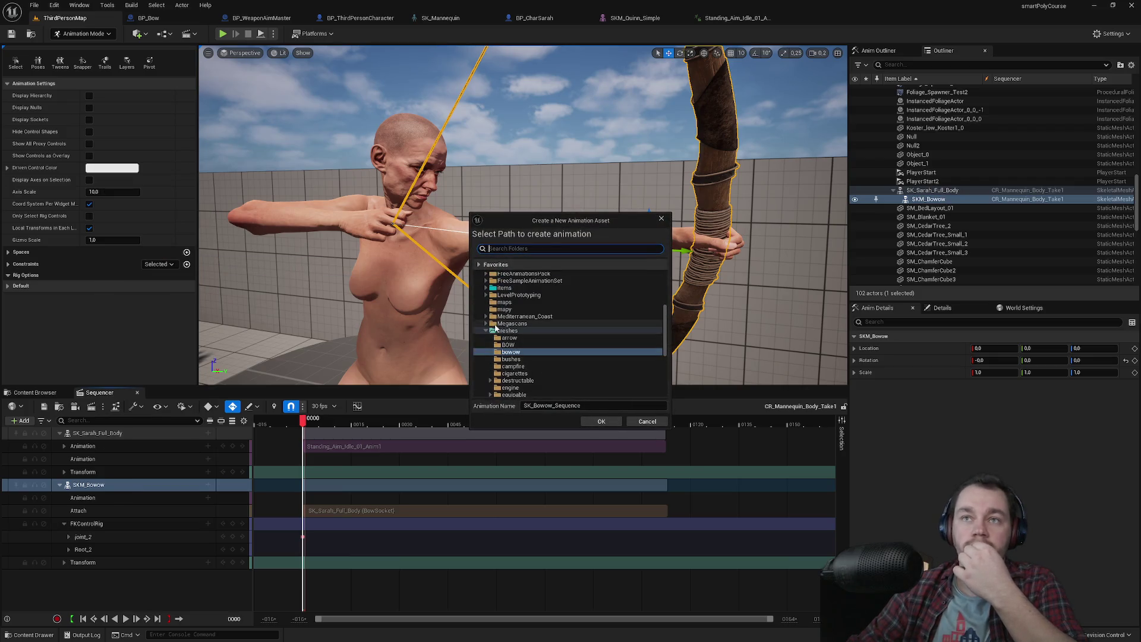
{"action": "left_click", "coordinate": [486, 331]}
{"action": "left_click", "coordinate": [515, 352]}
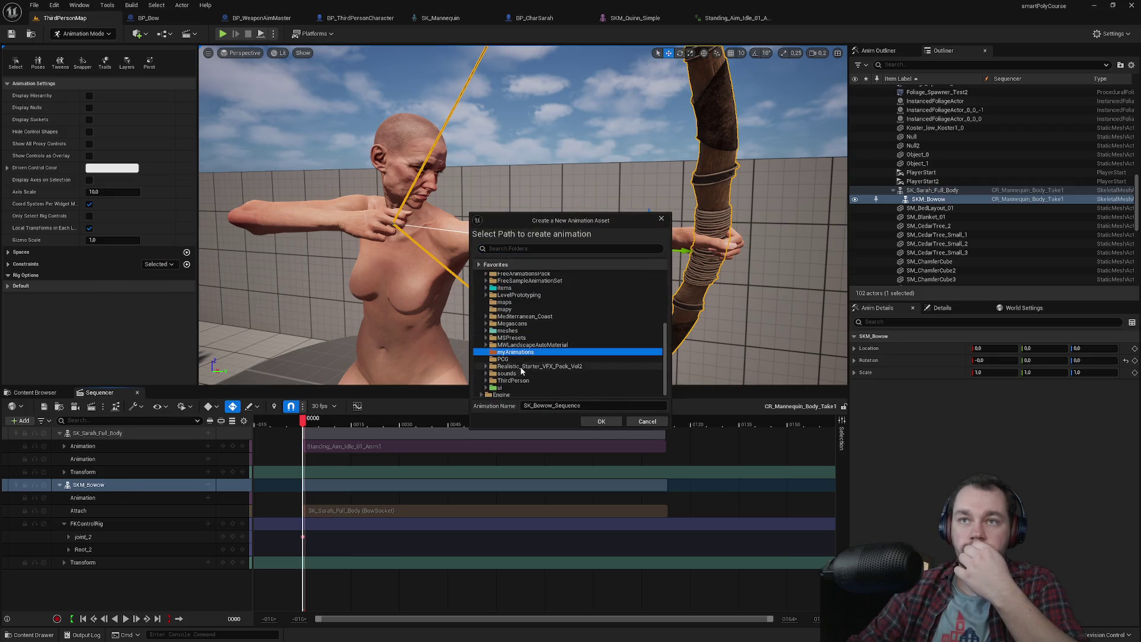
{"action": "left_click", "coordinate": [541, 406]}
{"action": "type", "text": "bowow_idle"}
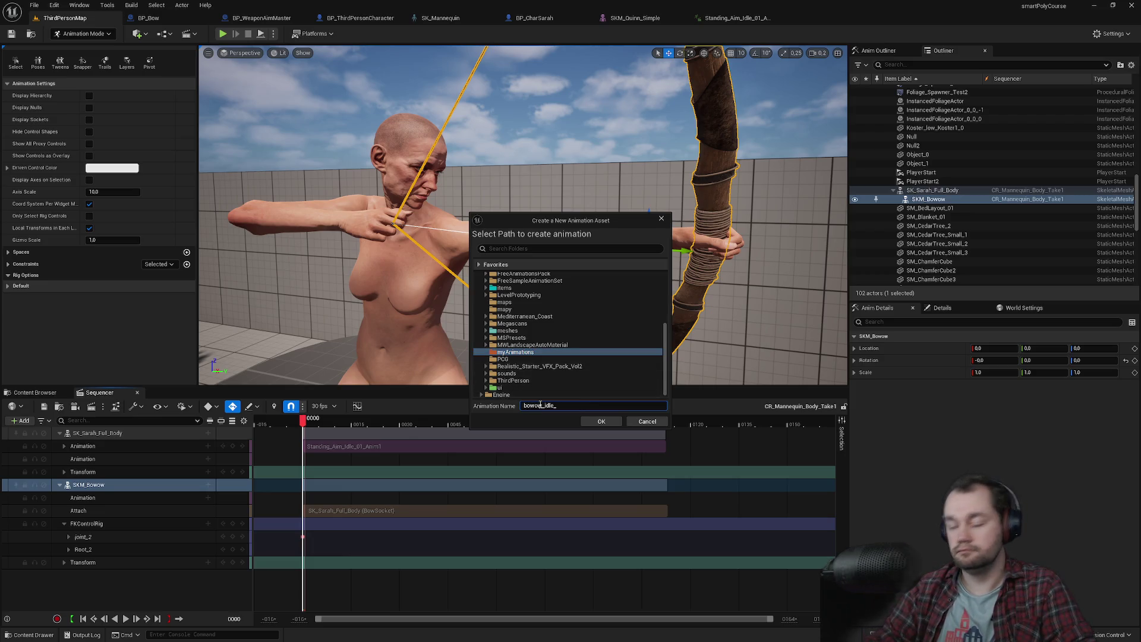
{"action": "type", "text": "_3_for_te"}
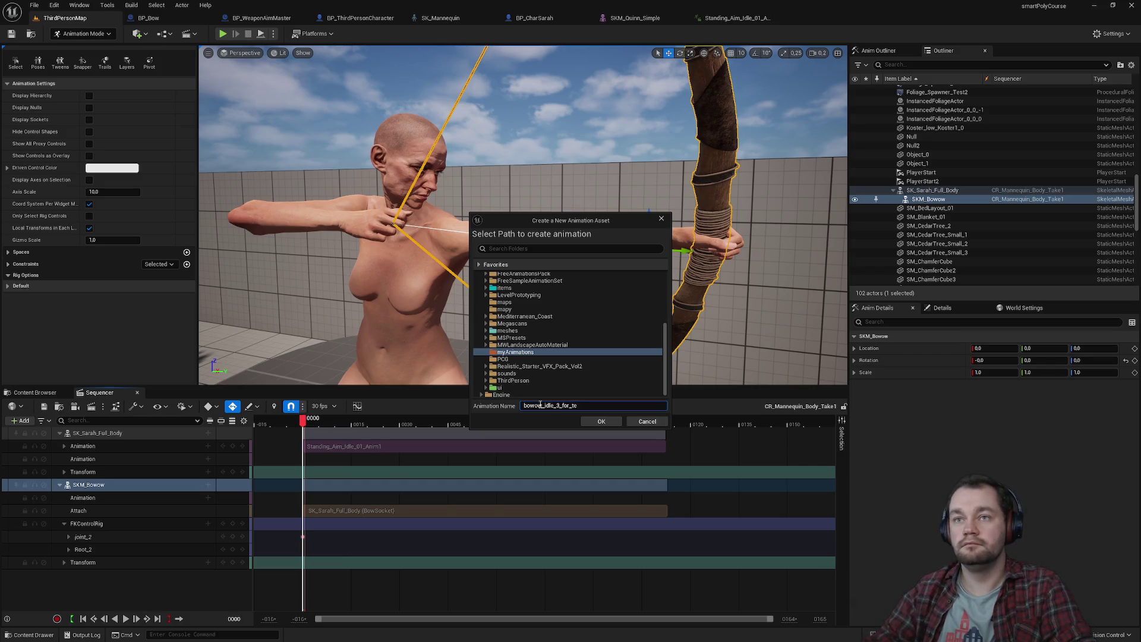
{"action": "type", "text": "ta"}
{"action": "left_click", "coordinate": [602, 421]}
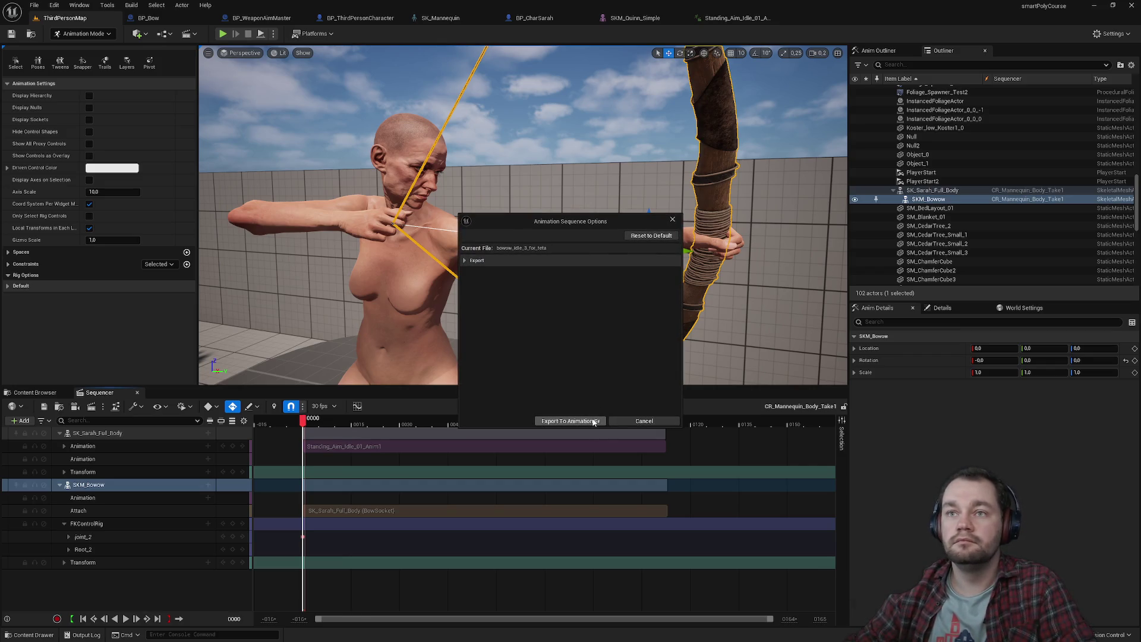
{"action": "left_click", "coordinate": [593, 422]}
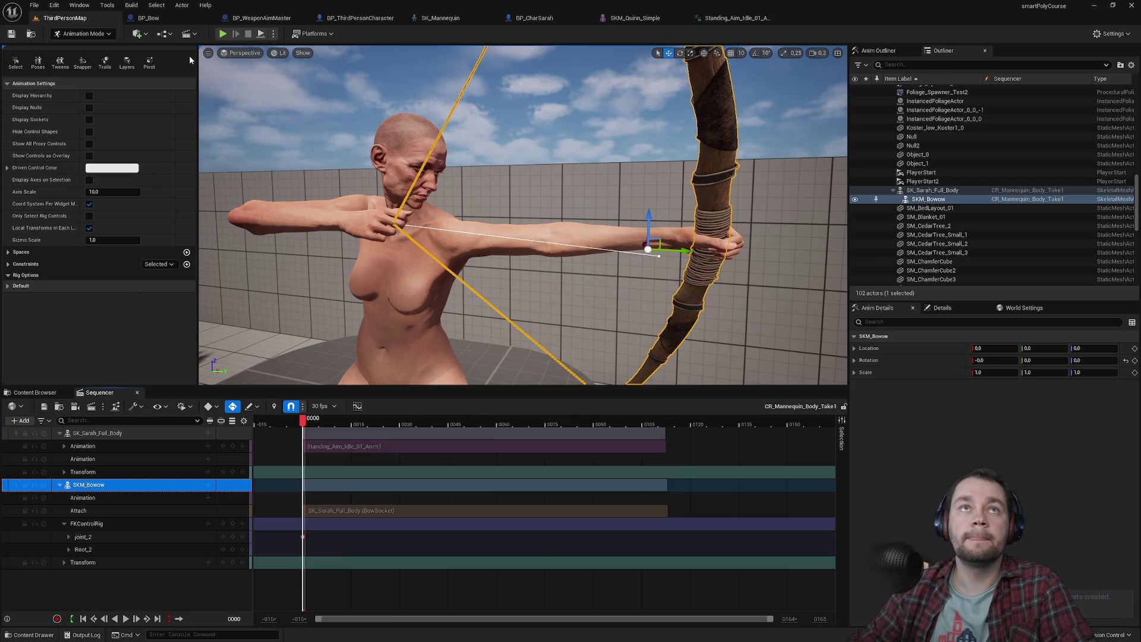
In BP_Bow's EventGraph, find all references to PlayAnimMulticast.
{"action": "left_click", "coordinate": [176, 21]}
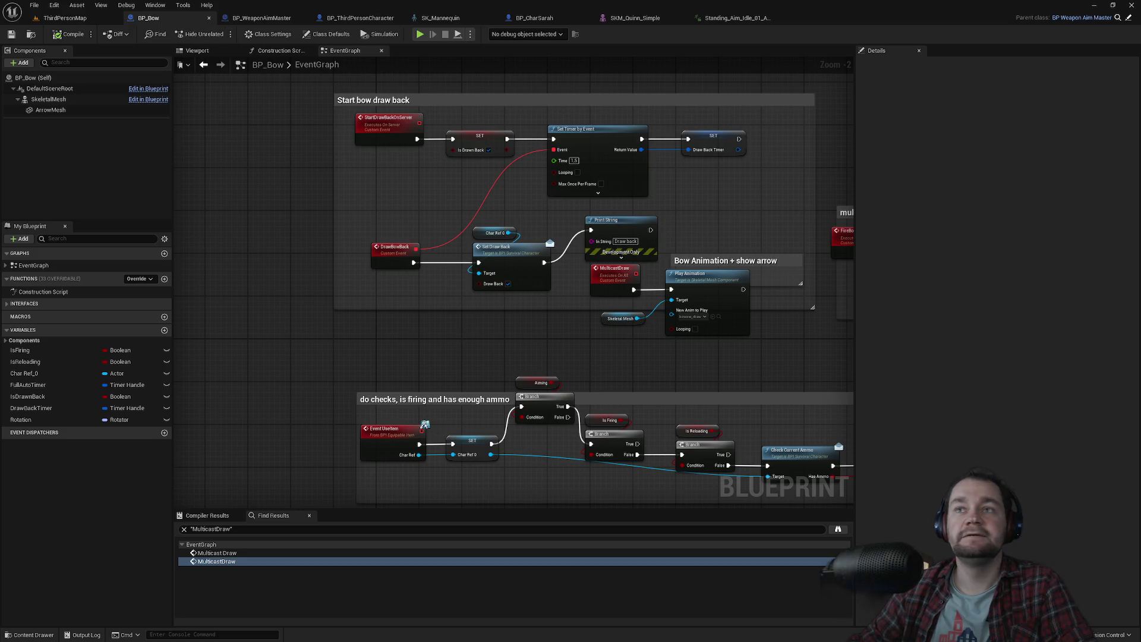
{"action": "scroll", "coordinate": [354, 379], "scroll_direction": "up", "scroll_amount": 2}
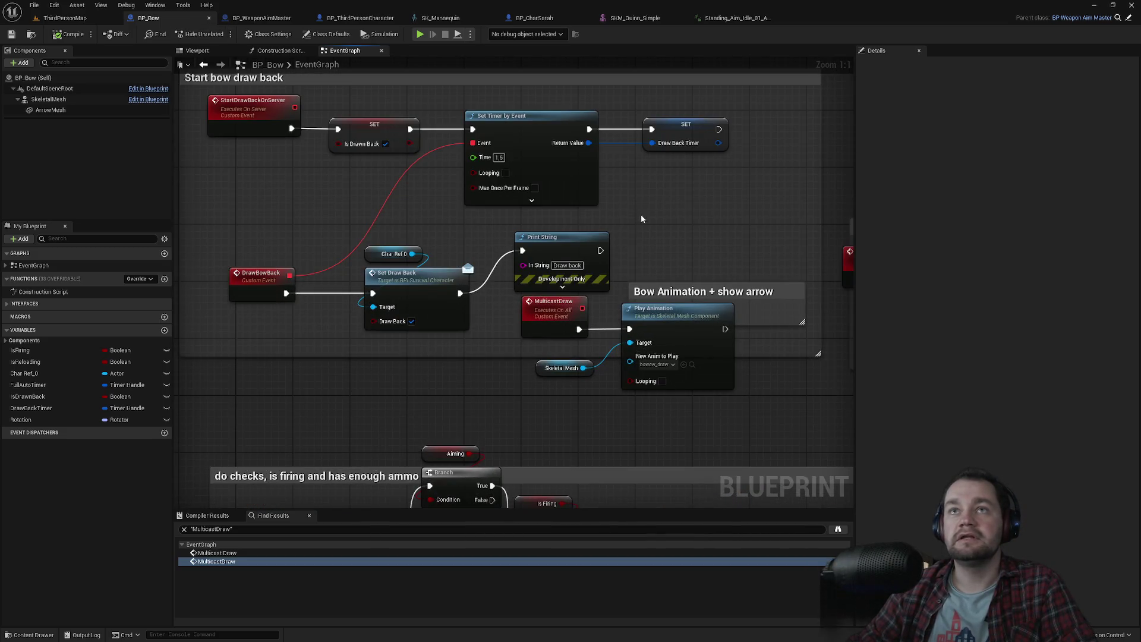
{"action": "scroll", "coordinate": [643, 213], "scroll_direction": "down", "scroll_amount": 5}
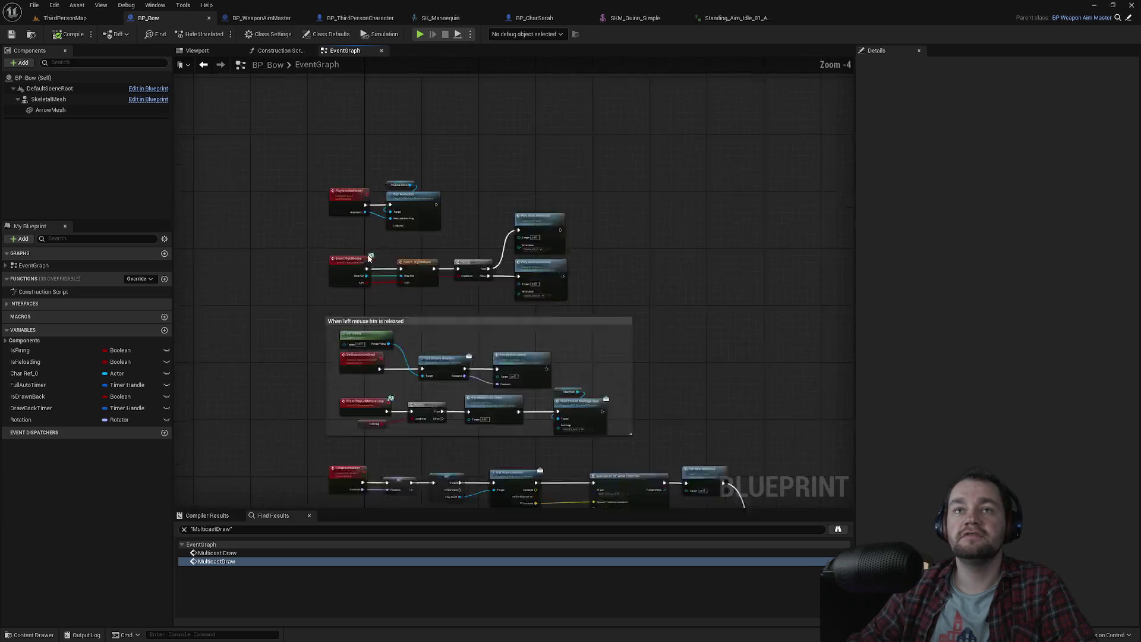
{"action": "scroll", "coordinate": [368, 257], "scroll_direction": "up", "scroll_amount": 1}
{"action": "left_click", "coordinate": [344, 184]}
{"action": "right_click", "coordinate": [347, 180]}
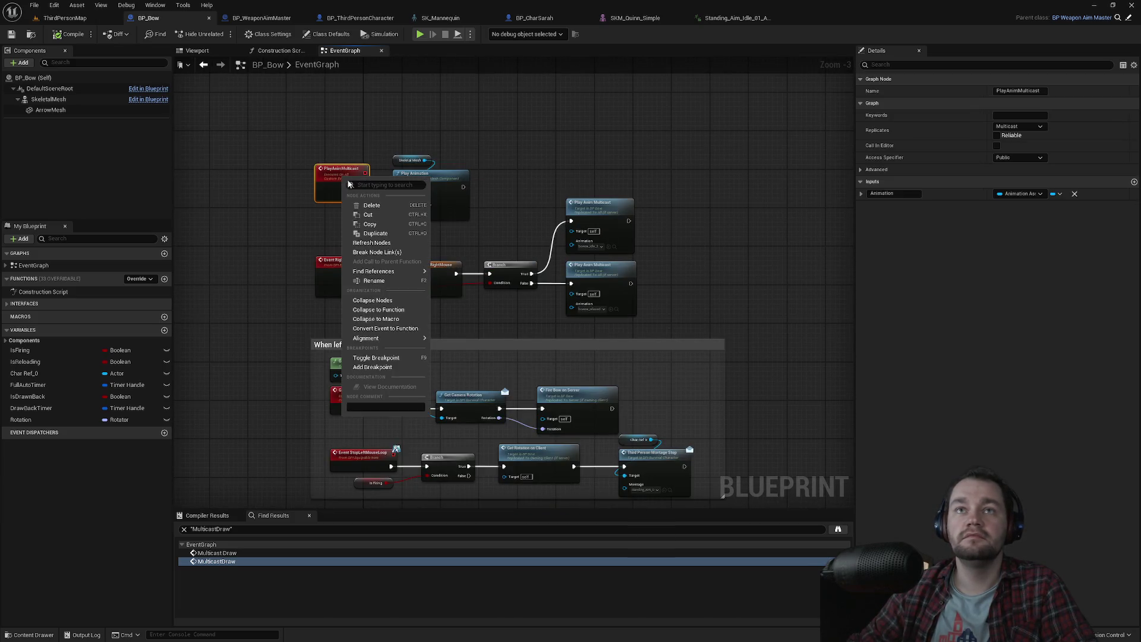
{"action": "mouse_move", "coordinate": [402, 275]}
{"action": "left_click", "coordinate": [453, 275]}
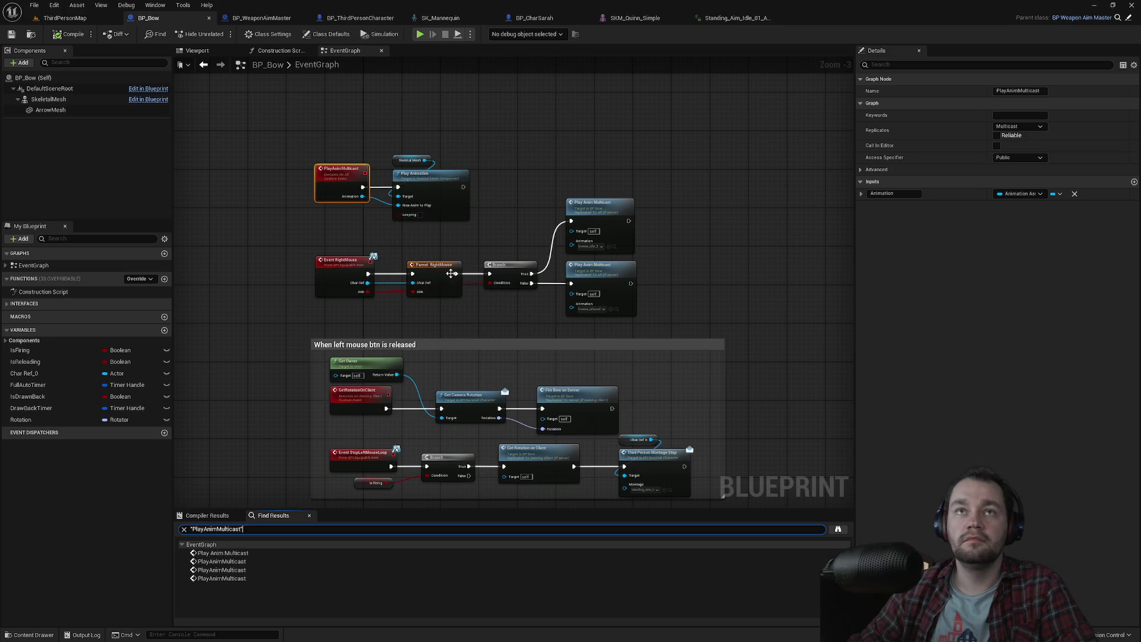
Step through the Play Anim Multicast results to reach the draw-back node.
{"action": "left_click", "coordinate": [229, 563]}
{"action": "left_click", "coordinate": [228, 562]}
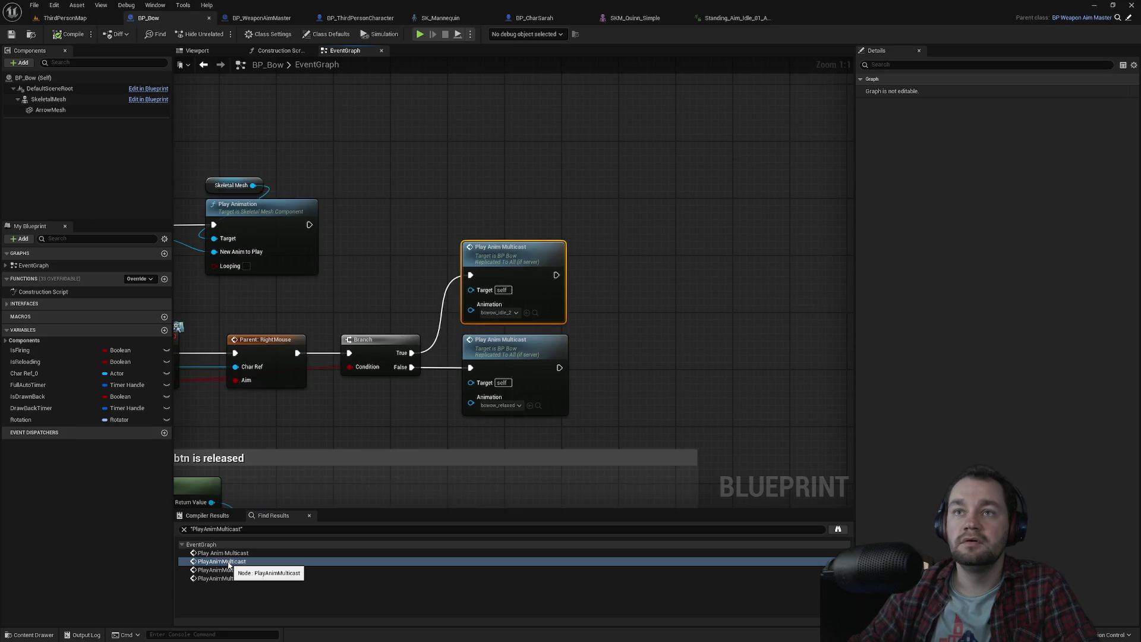
{"action": "left_click", "coordinate": [234, 571]}
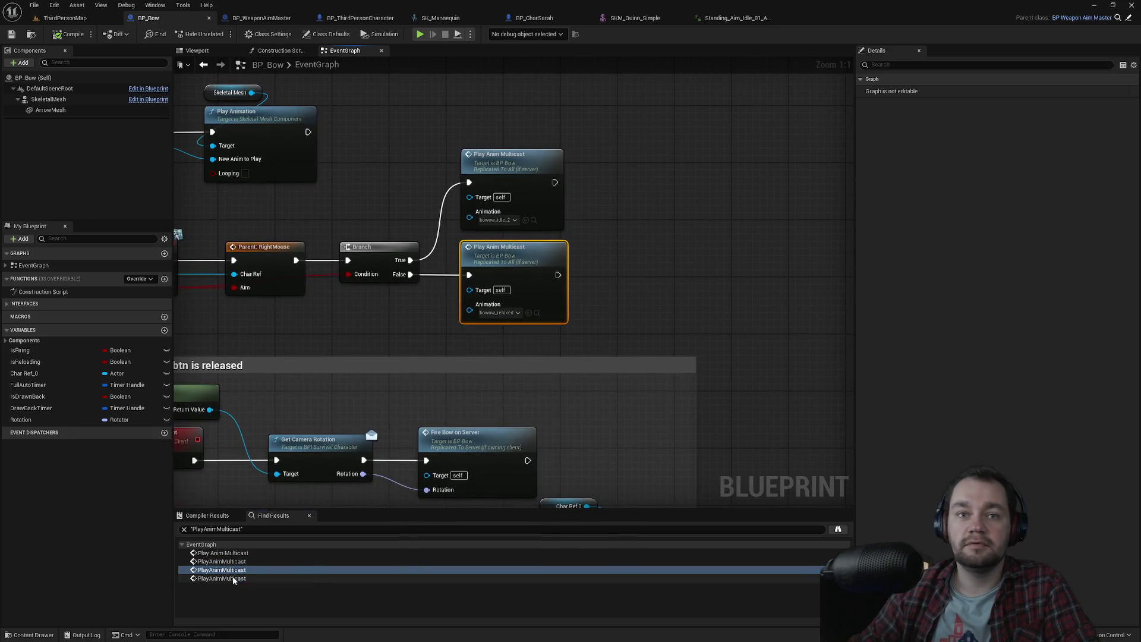
{"action": "left_click", "coordinate": [234, 579]}
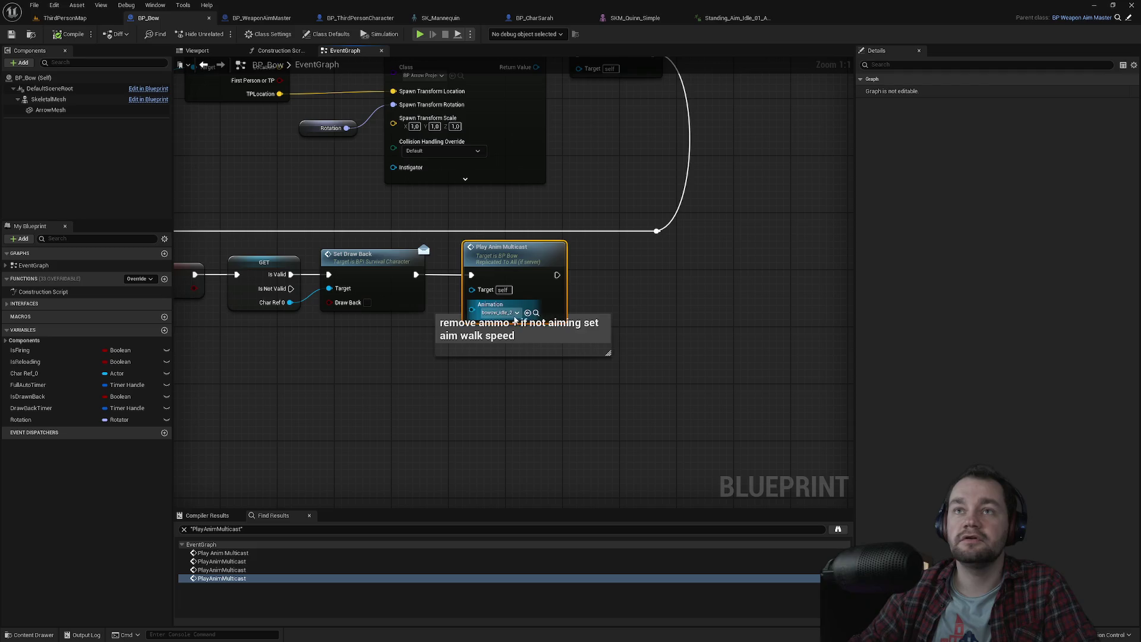
{"action": "left_click_drag", "start_coordinate": [334, 354], "coordinate": [422, 404]}
Set both draw-back Play Anim Multicast calls to play bowow_idle_3_for_teta.
{"action": "left_click", "coordinate": [593, 351]}
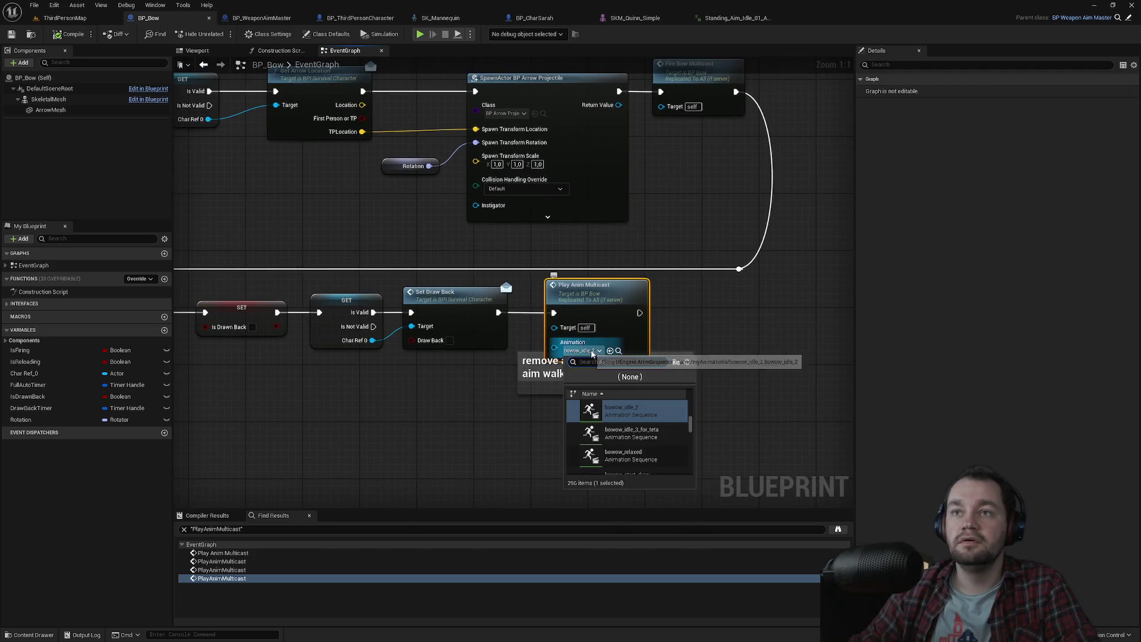
{"action": "type", "text": "idle_3"}
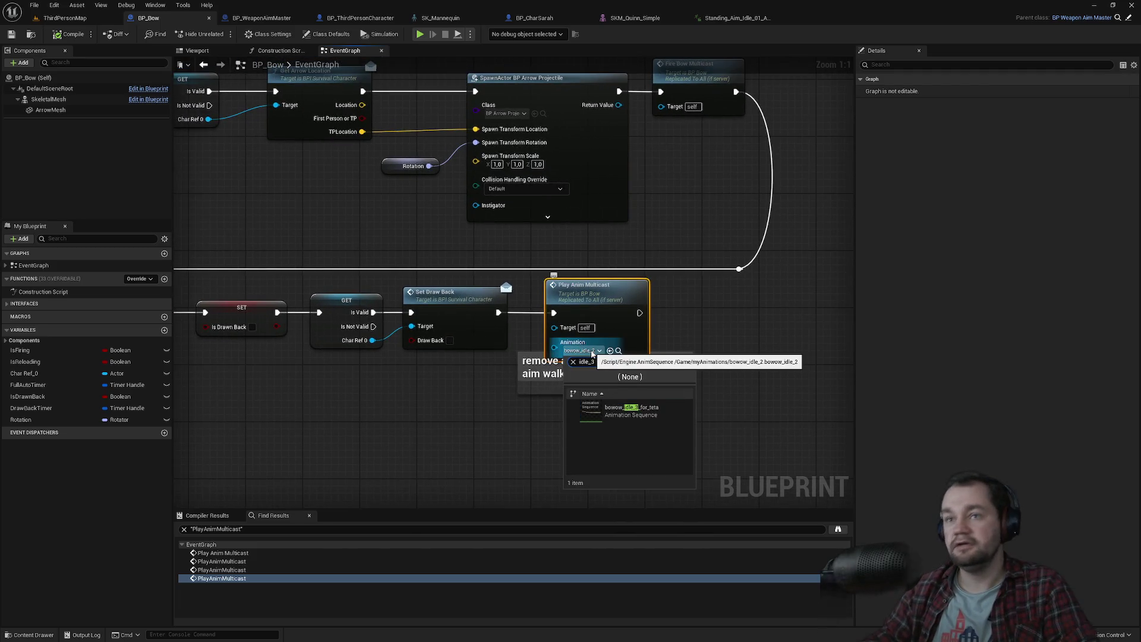
{"action": "left_click", "coordinate": [640, 419]}
{"action": "scroll", "coordinate": [611, 203], "scroll_direction": "down", "scroll_amount": 4}
{"action": "scroll", "coordinate": [523, 333], "scroll_direction": "up", "scroll_amount": 4}
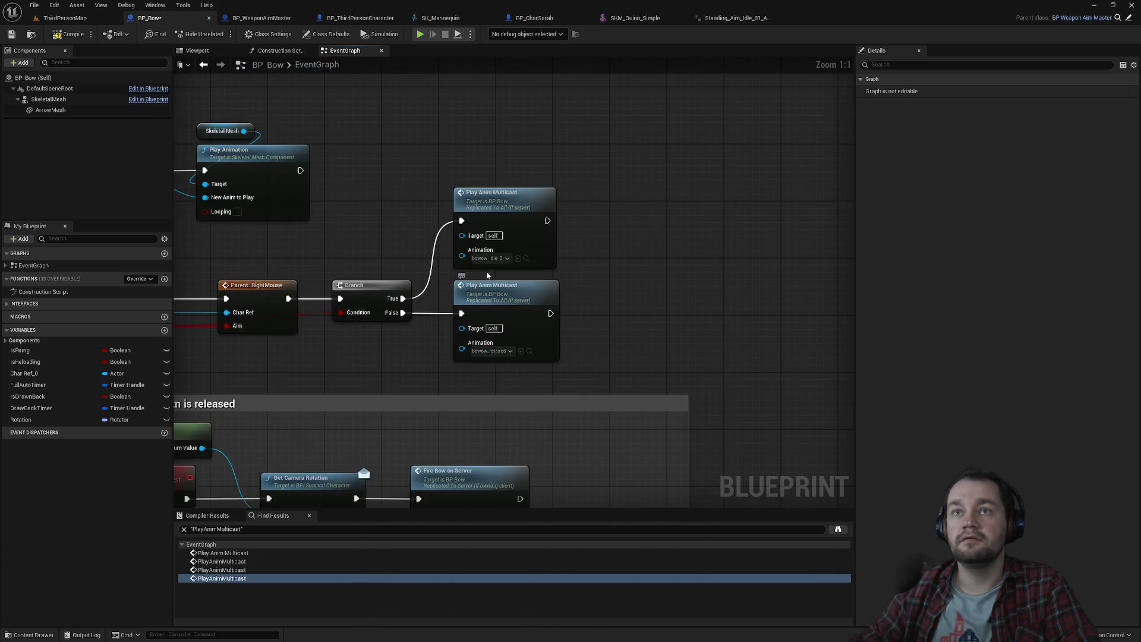
{"action": "left_click", "coordinate": [503, 259]}
{"action": "type", "text": "dle_3"}
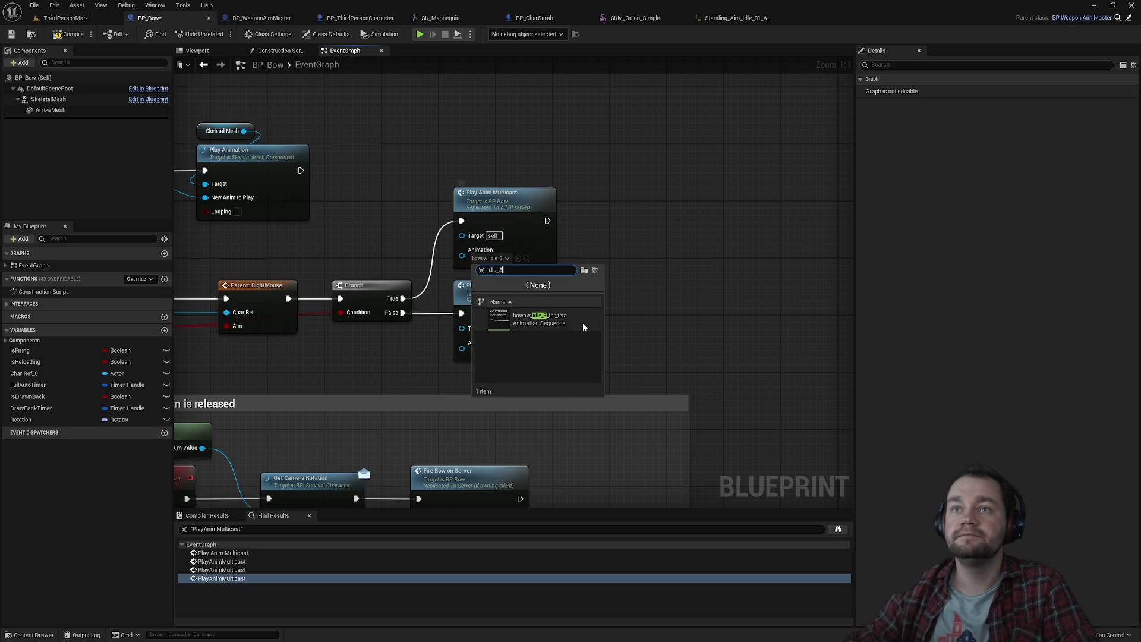
{"action": "left_click", "coordinate": [583, 324]}
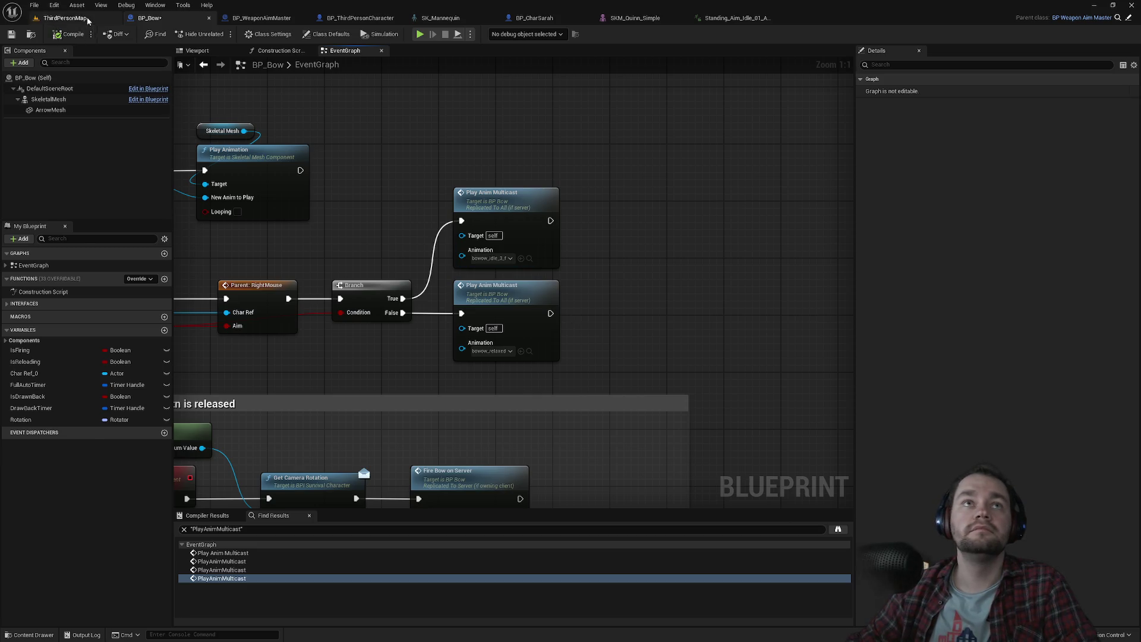
{"action": "left_click", "coordinate": [87, 19]}
Switch the editor to Selection Mode and start playing ThirdPersonMap in the editor.
{"action": "left_click", "coordinate": [100, 35]}
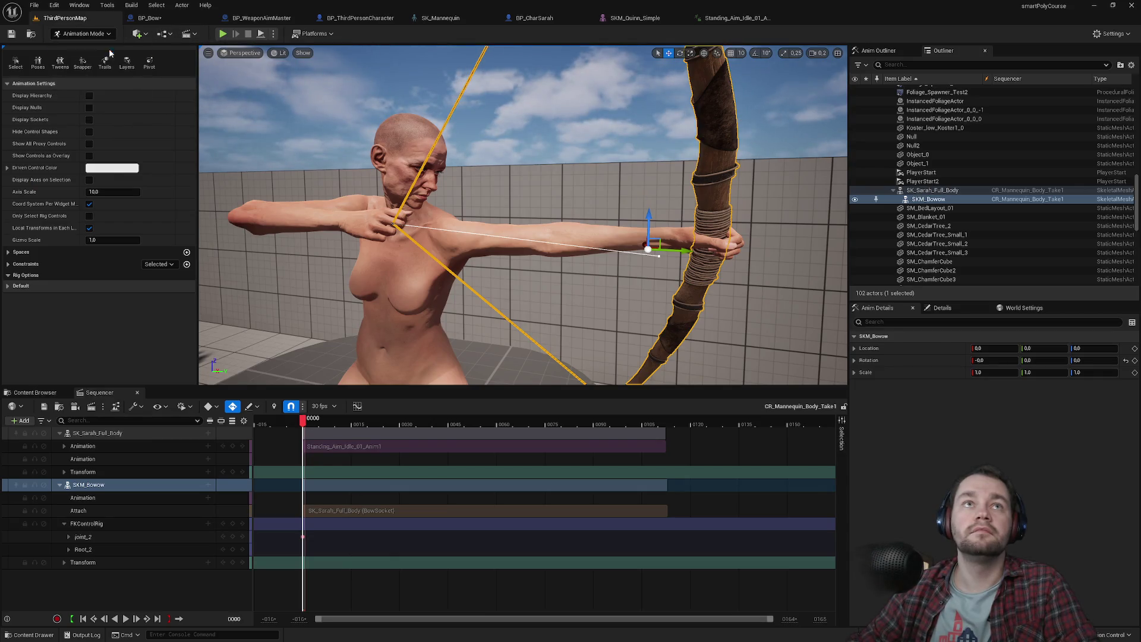
{"action": "left_click", "coordinate": [83, 46]}
{"action": "left_click", "coordinate": [223, 34]}
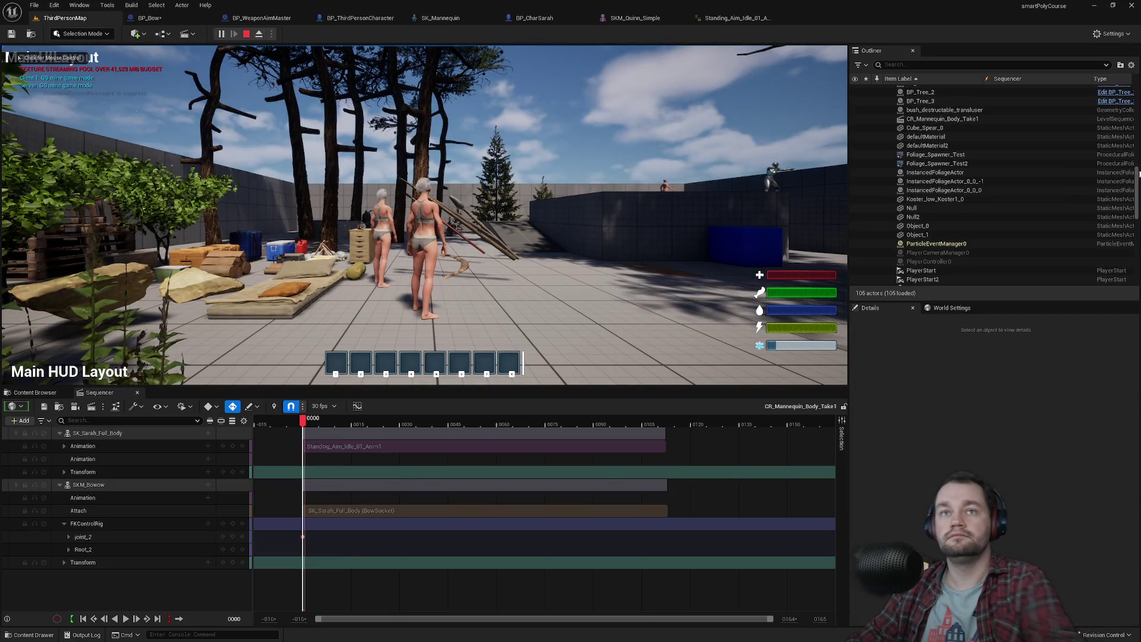
{"action": "key", "text": "super"}
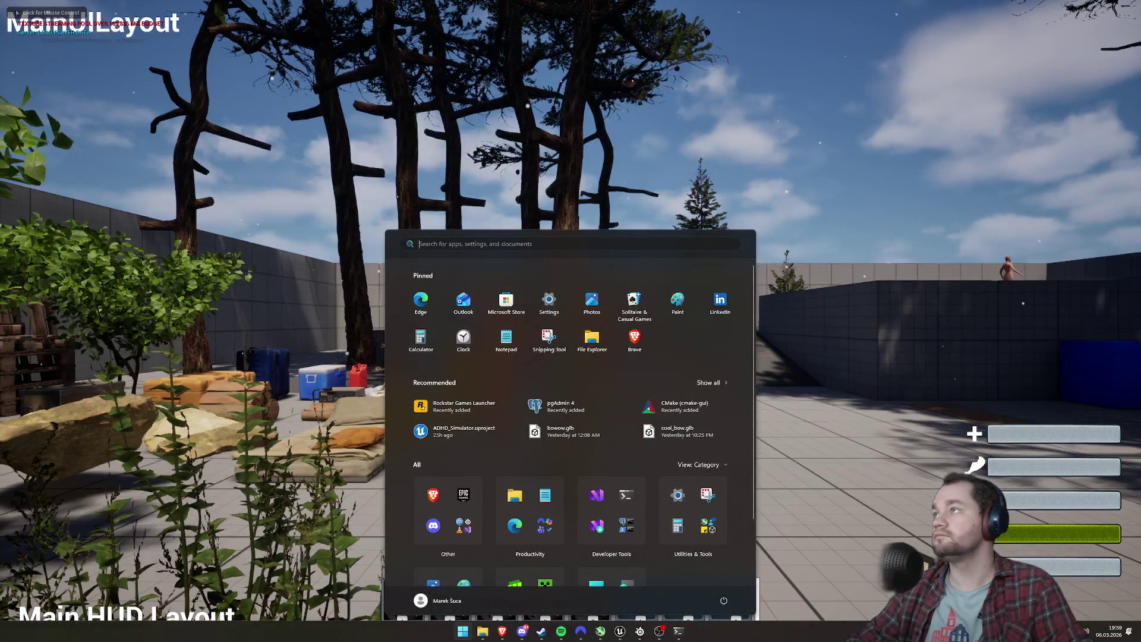
{"action": "key", "text": "super"}
{"action": "key", "text": "super"}
{"action": "key", "text": "super"}
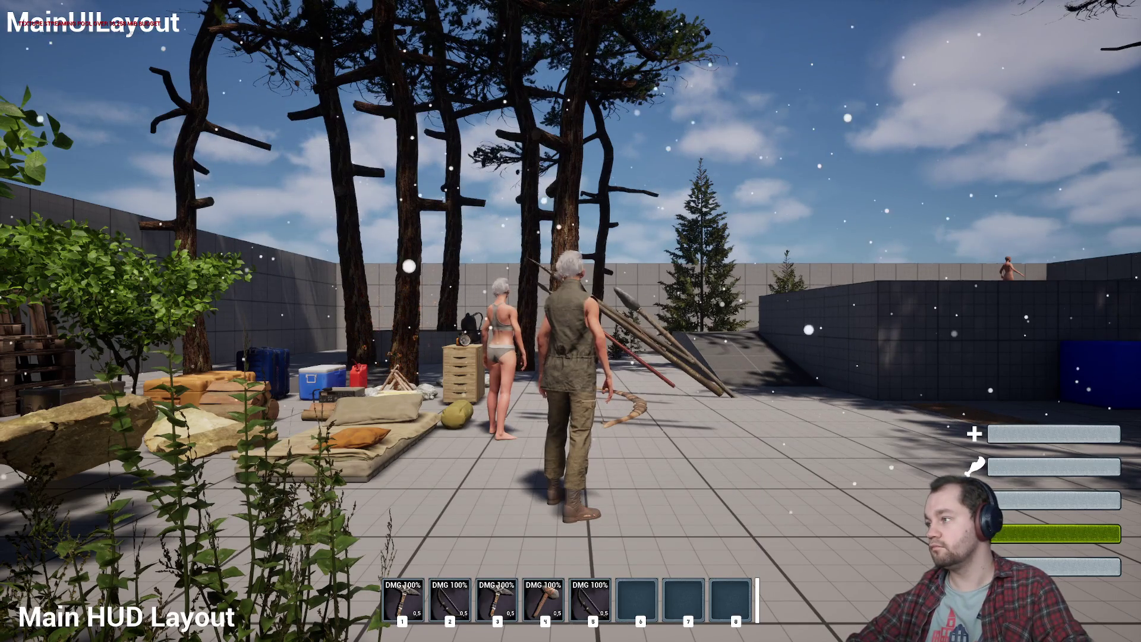
Equip the bow from hotbar slot 1, then draw it and fire arrows to check the new drawn pose.
{"action": "key", "text": "1"}
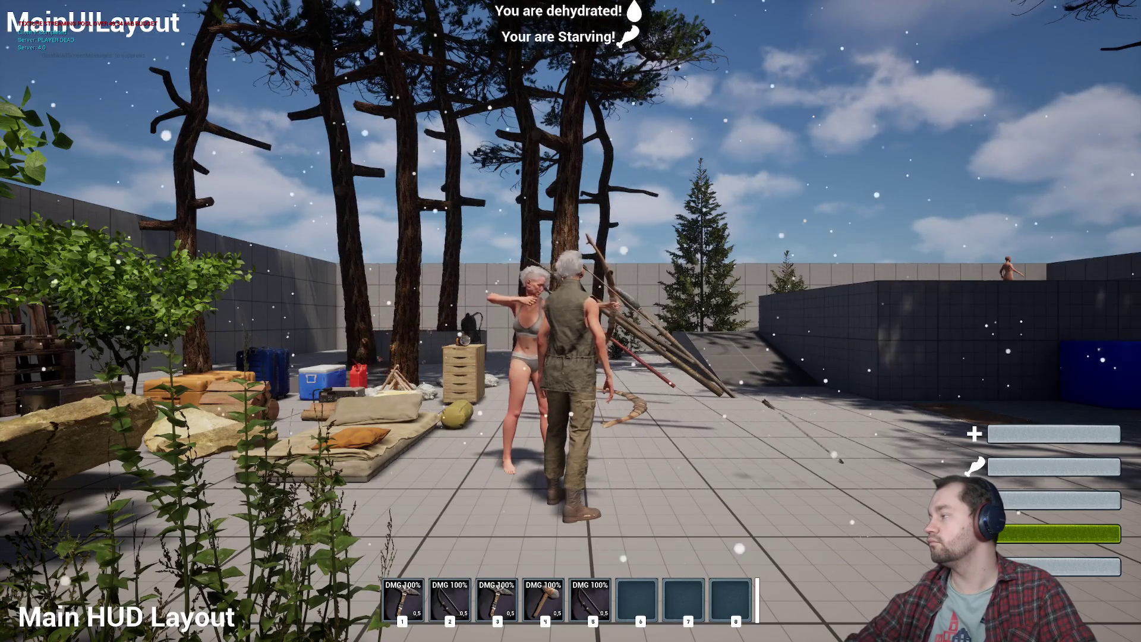
{"action": "left_click", "coordinate": [571, 321]}
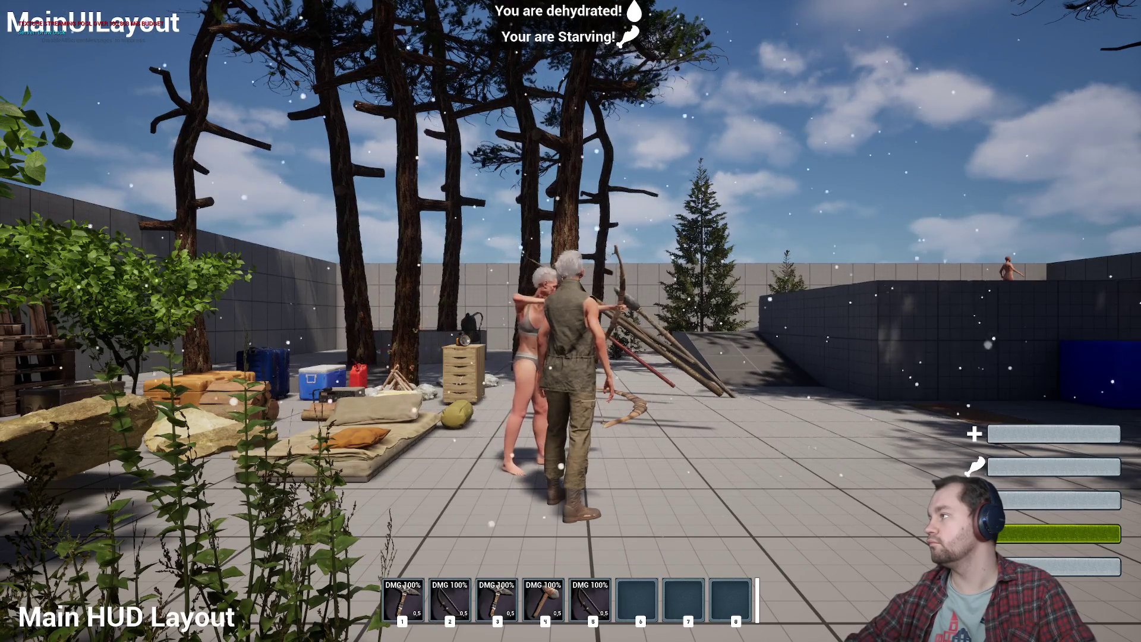
{"action": "left_click", "coordinate": [571, 320]}
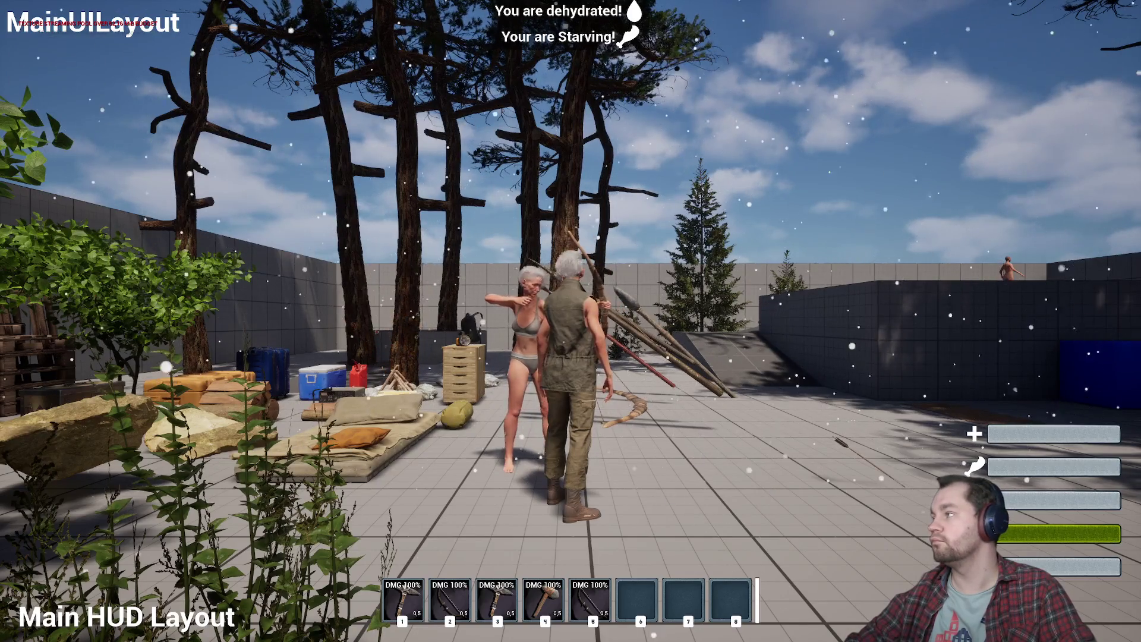
{"action": "left_click", "coordinate": [571, 321]}
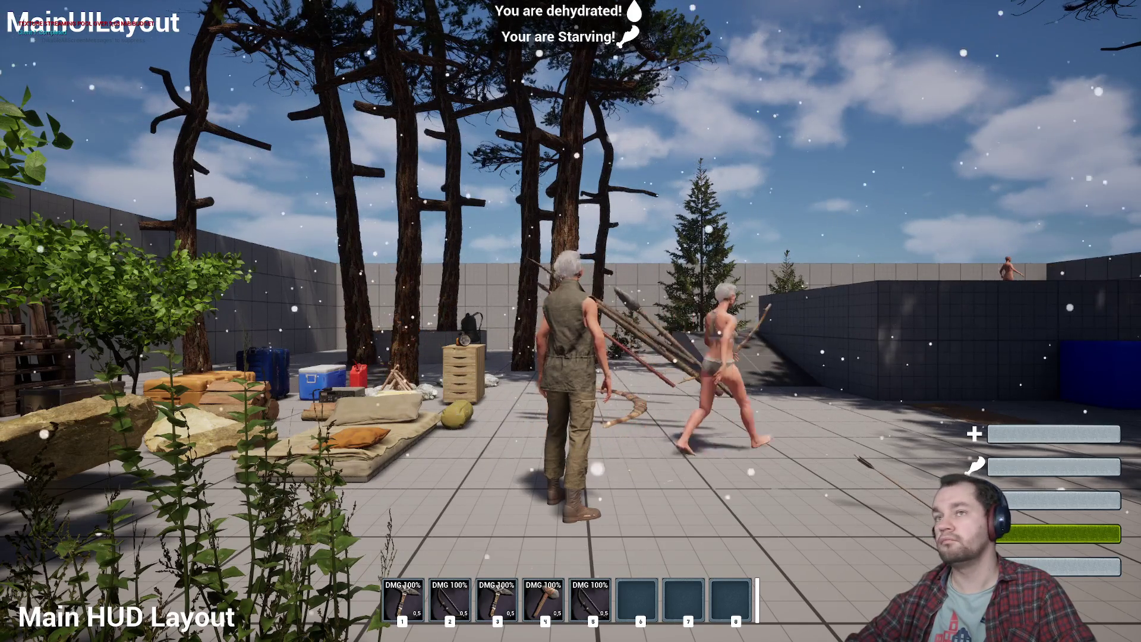
{"action": "key", "text": "super"}
{"action": "left_click", "coordinate": [984, 385]}
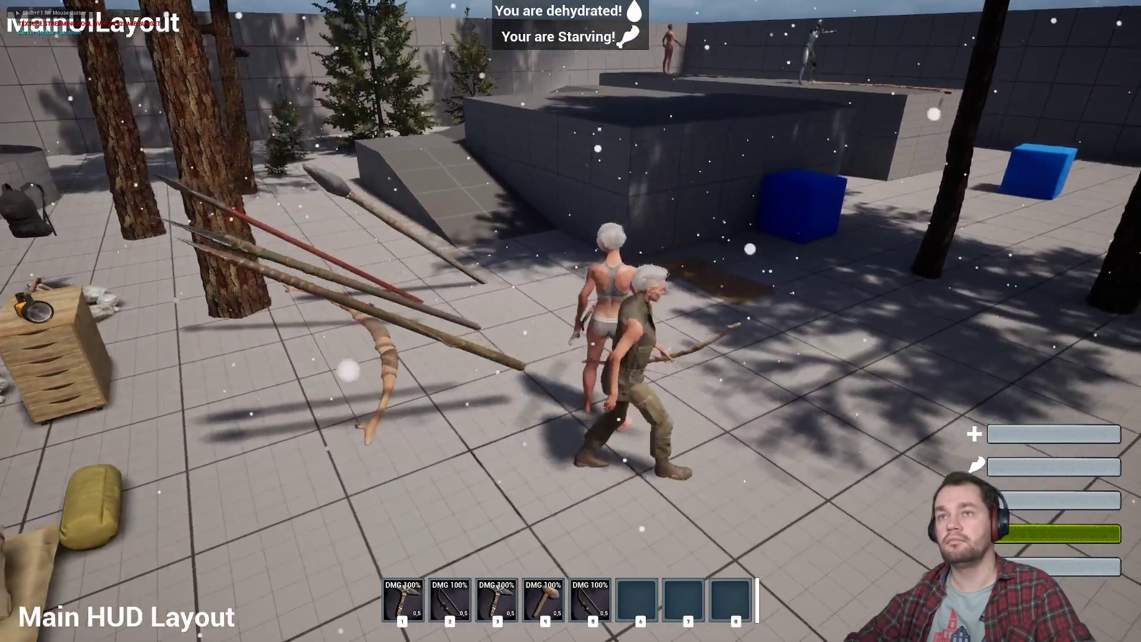
Walk the character over to stand beside the other character.
{"action": "key", "text": "2"}
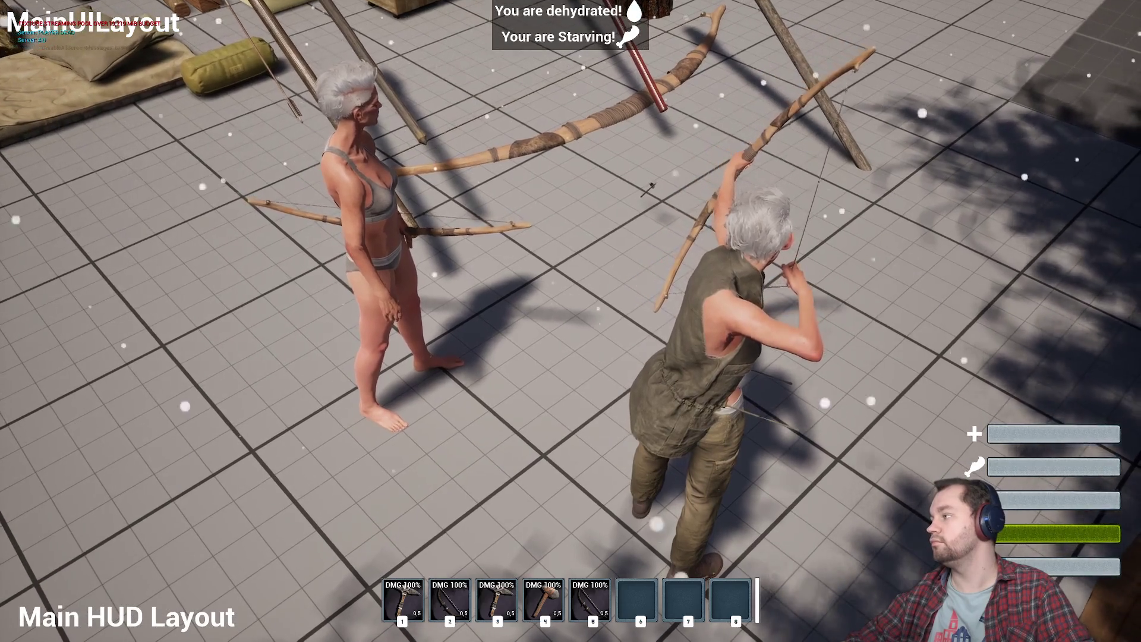
{"action": "key", "text": "s"}
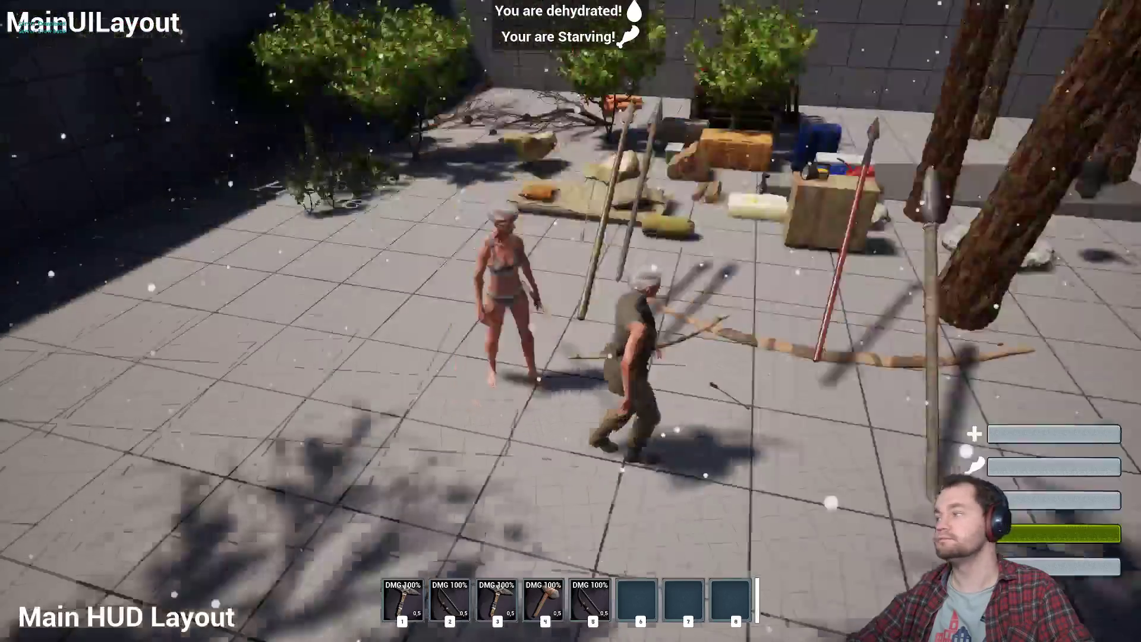
{"action": "key", "text": "w"}
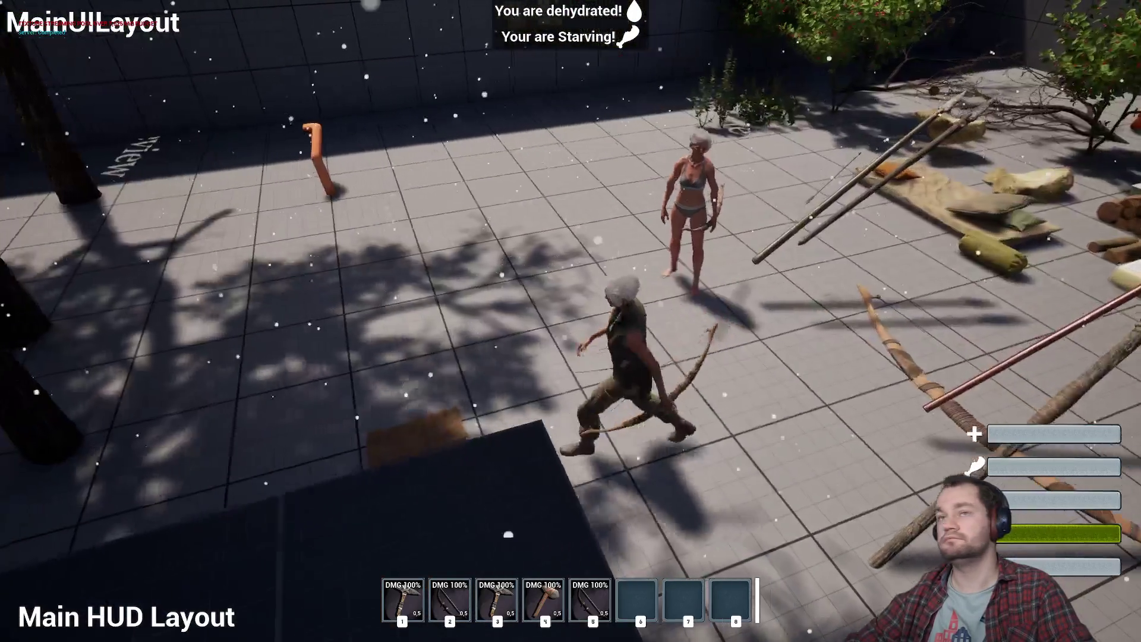
{"action": "key", "text": "w"}
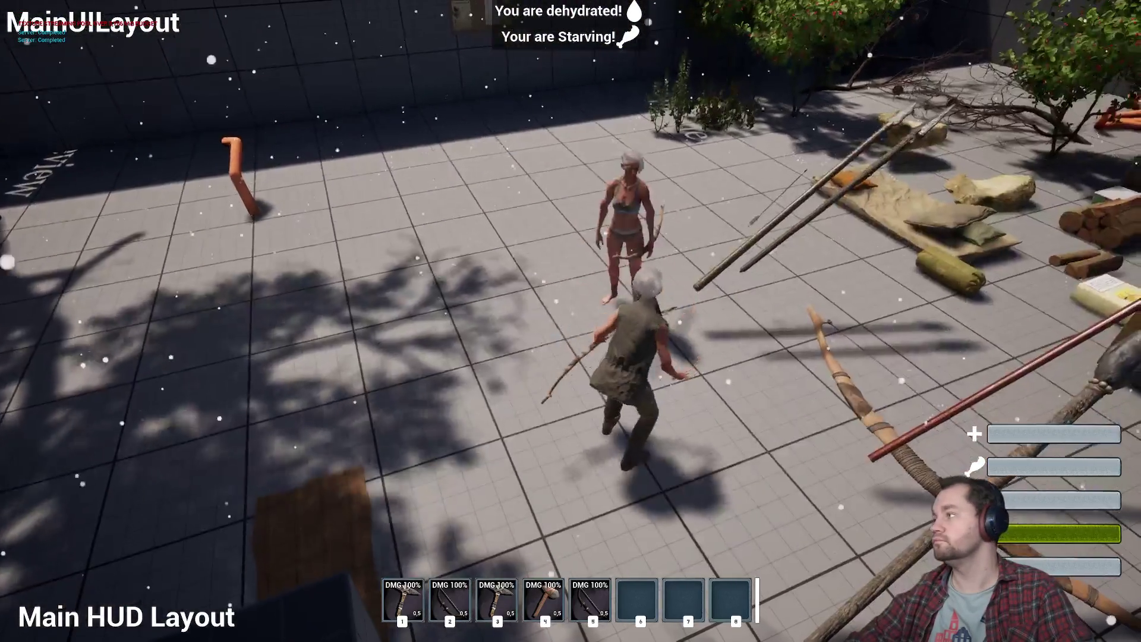
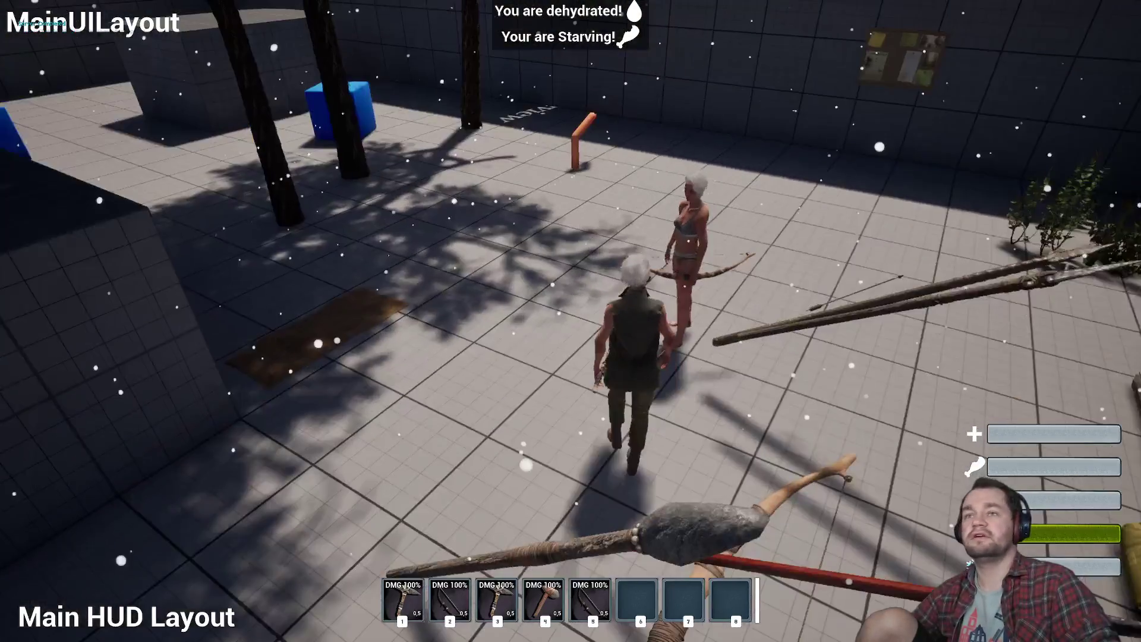
Equip the boots and vest on the client character from its inventory.
{"action": "key", "text": "super"}
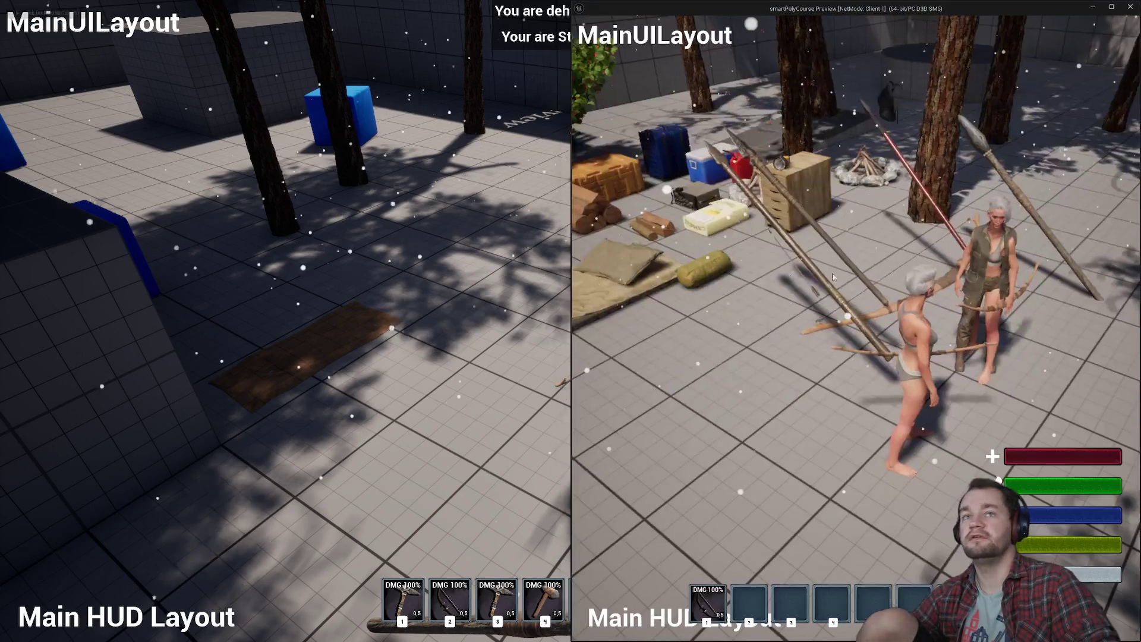
{"action": "left_click", "coordinate": [458, 115]}
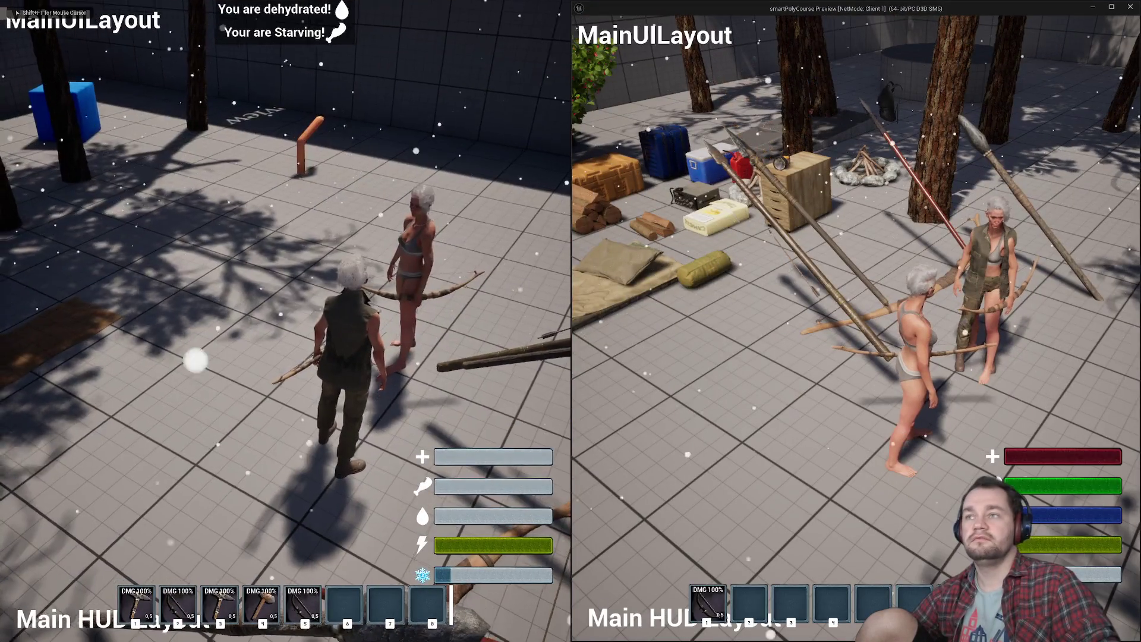
{"action": "key", "text": "s"}
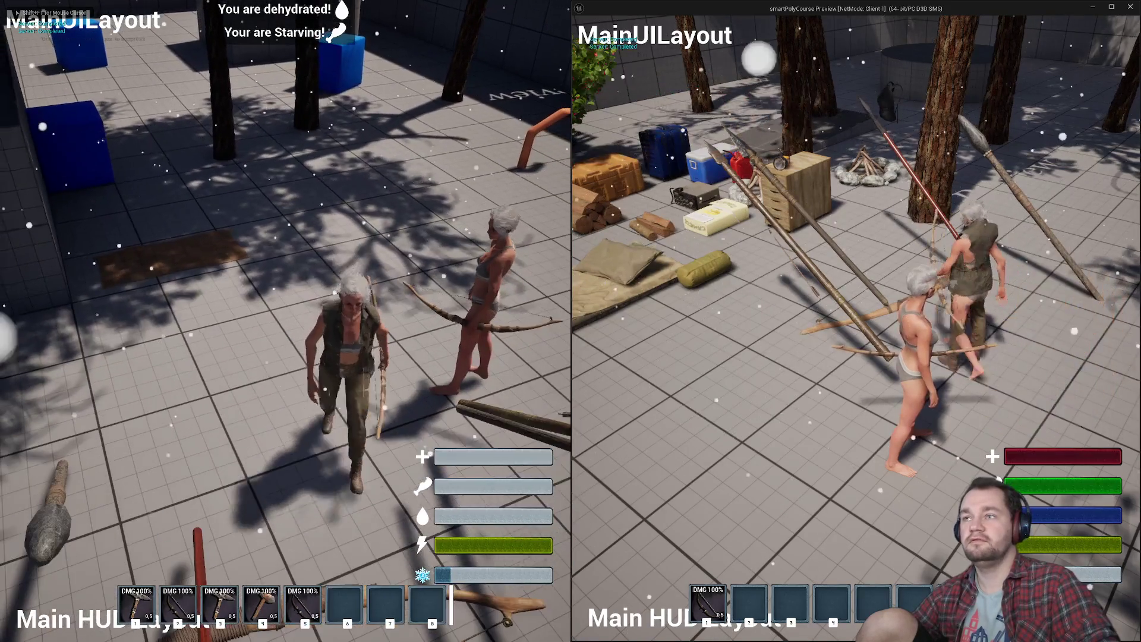
{"action": "key", "text": "super"}
{"action": "key", "text": "super"}
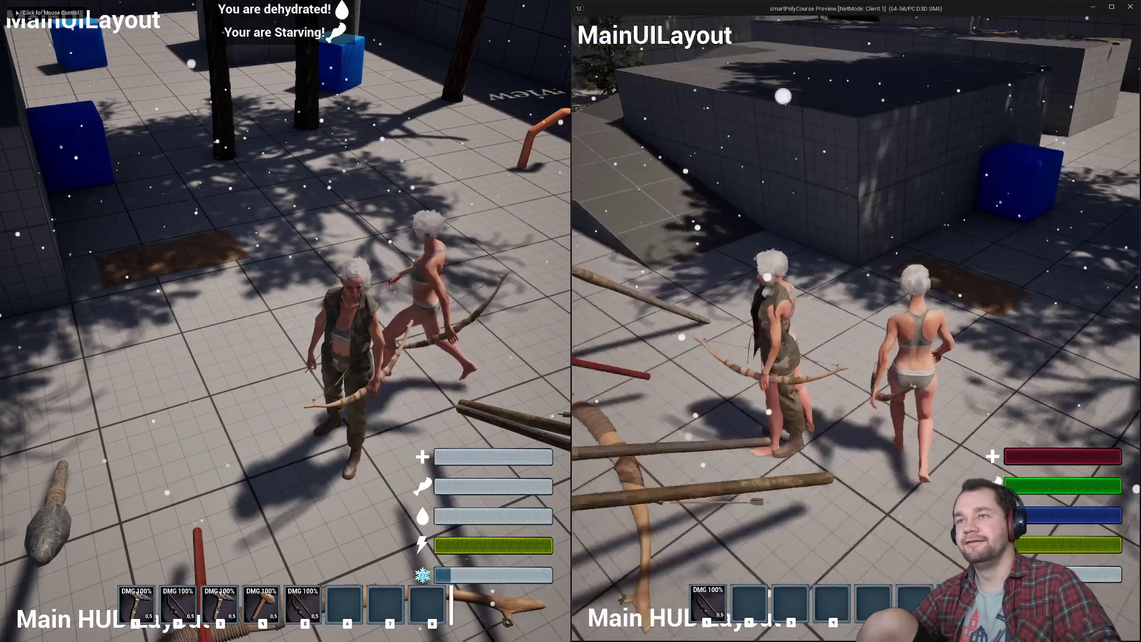
{"action": "key", "text": "w"}
{"action": "key", "text": "w"}
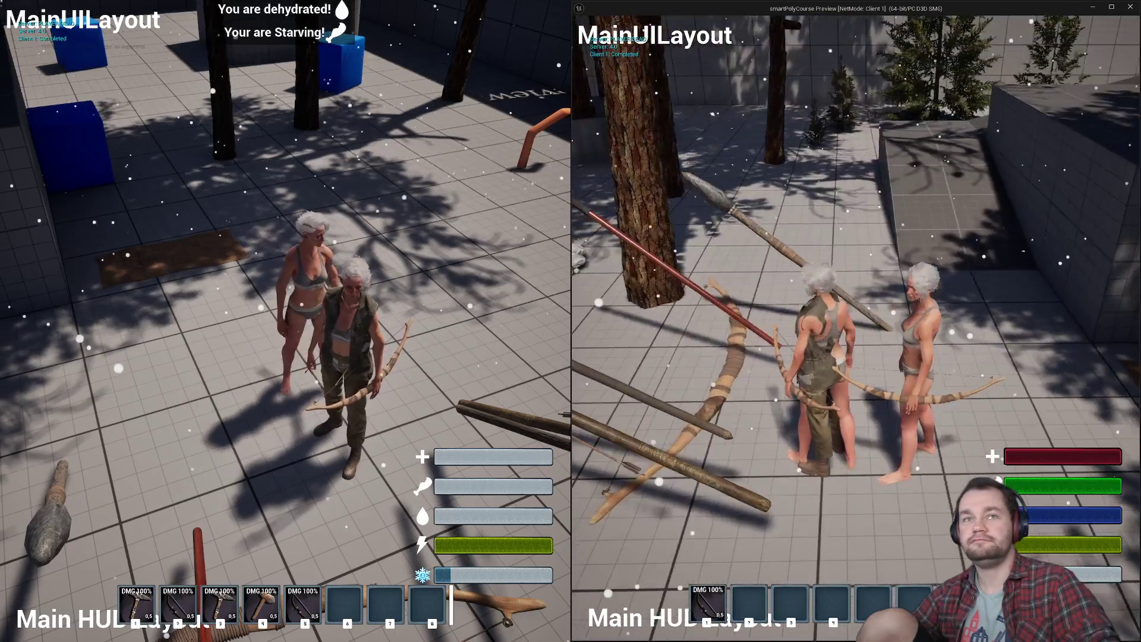
{"action": "key", "text": "w"}
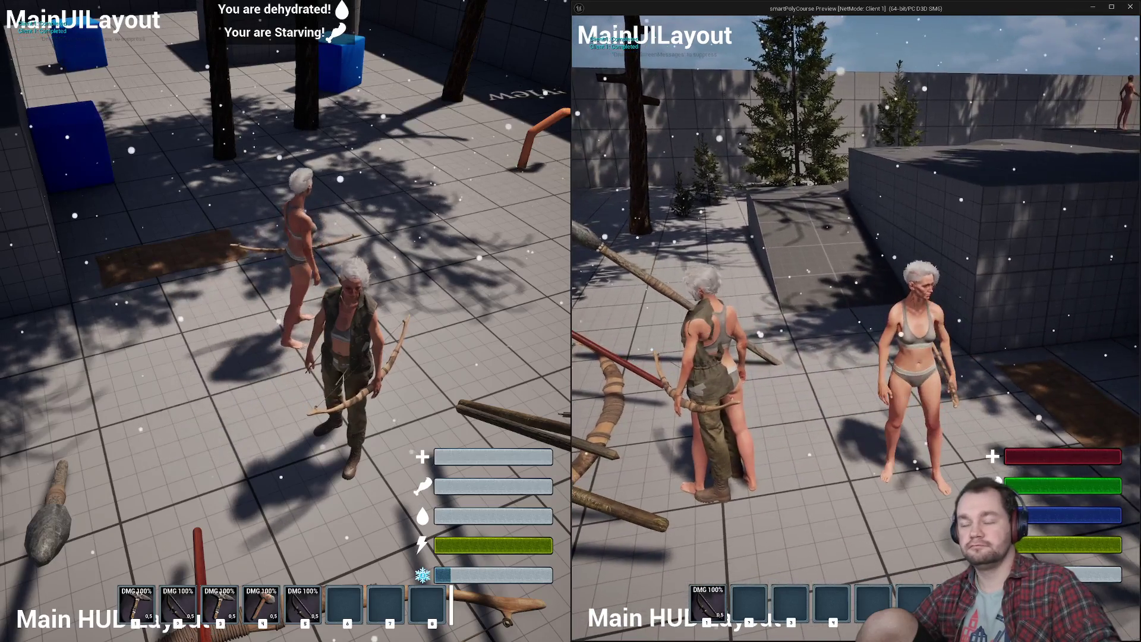
{"action": "key", "text": "i"}
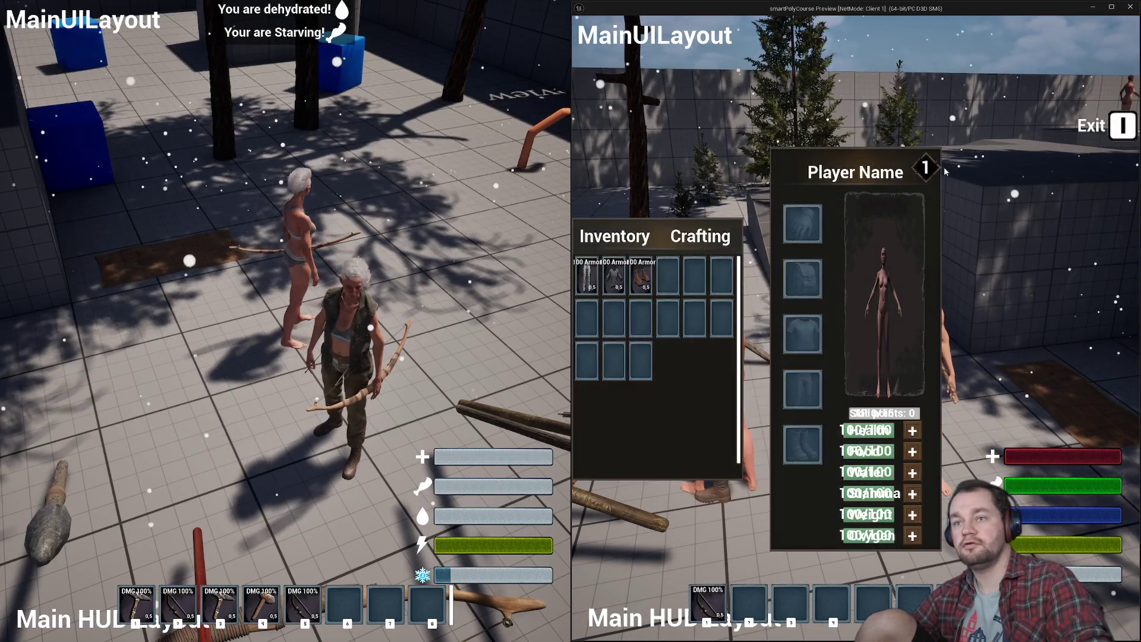
{"action": "left_click_drag", "start_coordinate": [640, 275], "coordinate": [802, 444]}
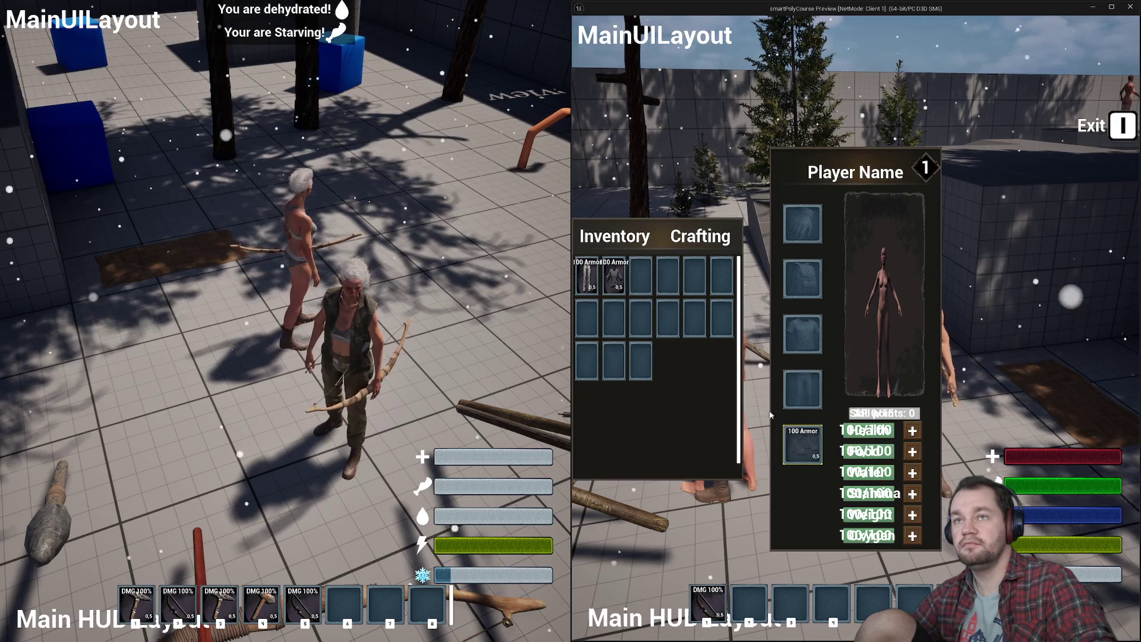
{"action": "left_click_drag", "start_coordinate": [622, 275], "coordinate": [802, 278]}
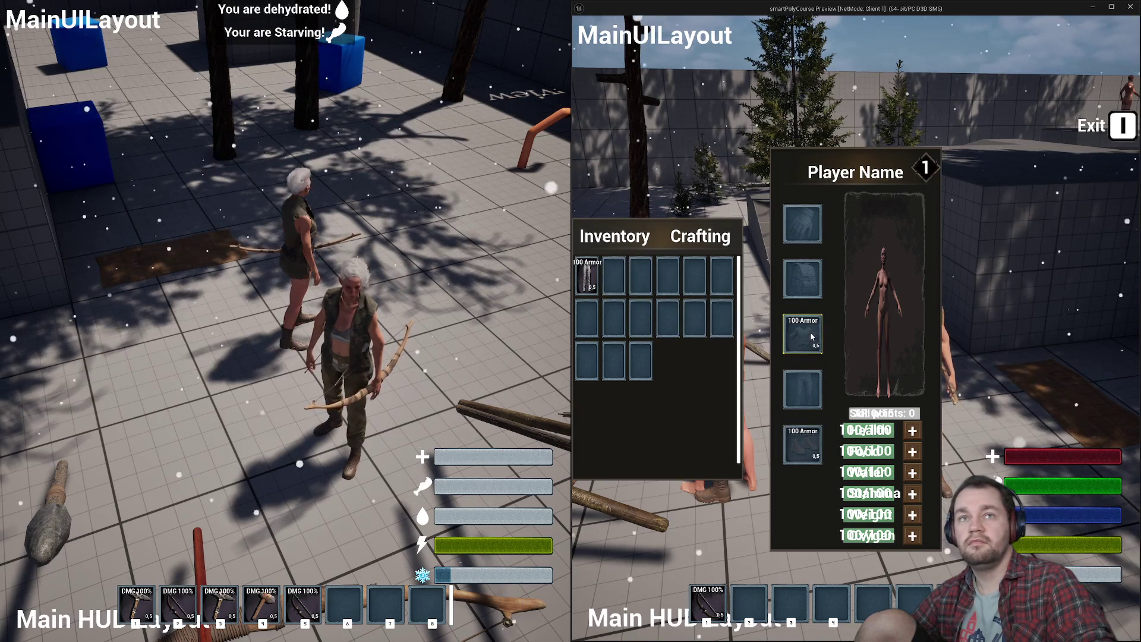
{"action": "key", "text": "i"}
Unequip the server character's chest armor into its inventory, then equip it again.
{"action": "key", "text": "w"}
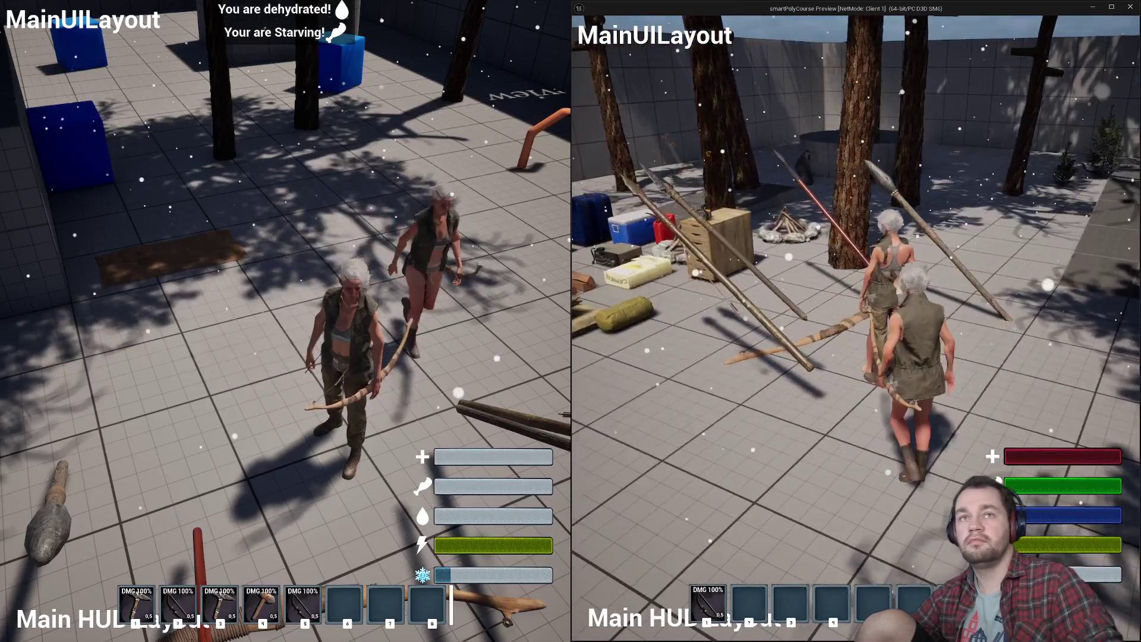
{"action": "key", "text": "w"}
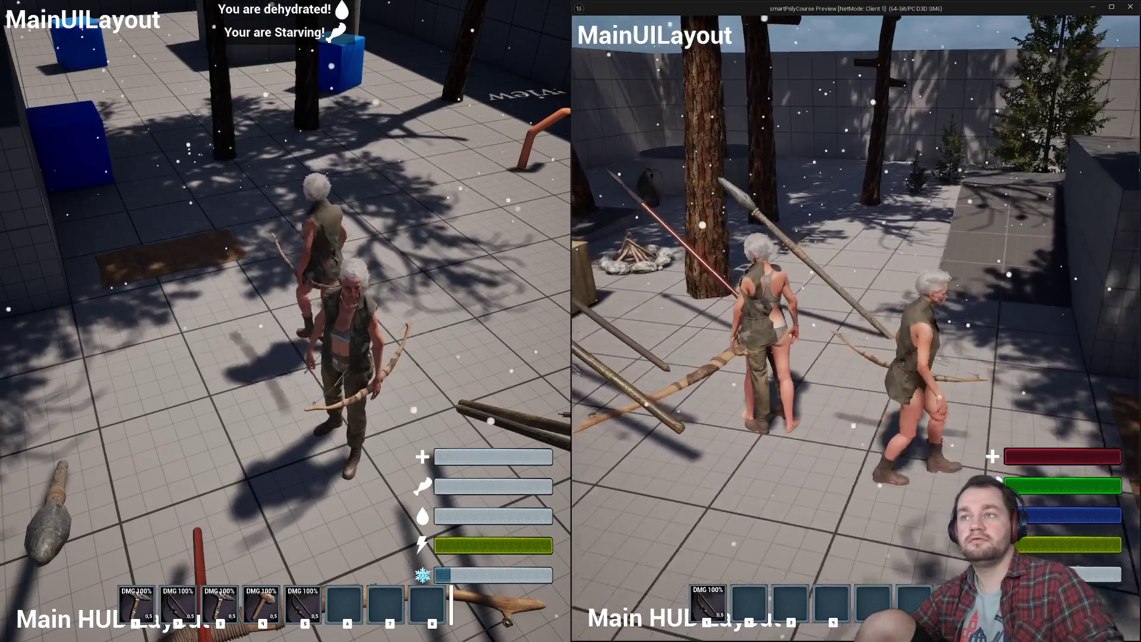
{"action": "key", "text": "super"}
{"action": "left_click", "coordinate": [294, 172]}
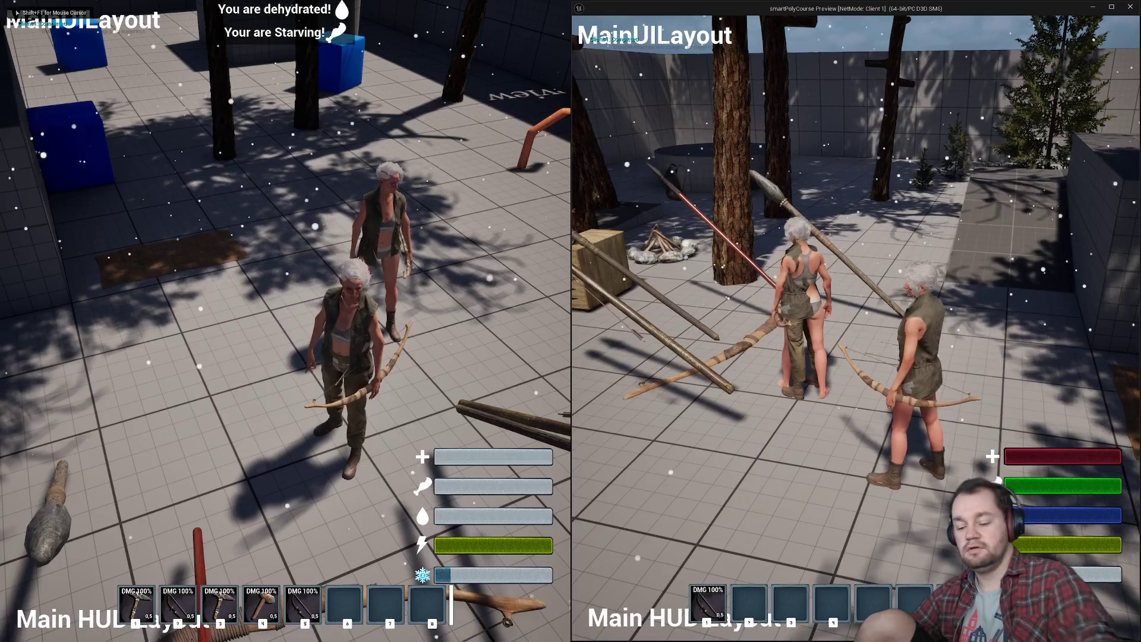
{"action": "key", "text": "i"}
{"action": "mouse_move", "coordinate": [241, 316]}
{"action": "left_mouse_down"}
{"action": "mouse_move", "coordinate": [185, 300]}
{"action": "mouse_move", "coordinate": [128, 318]}
{"action": "left_mouse_up"}
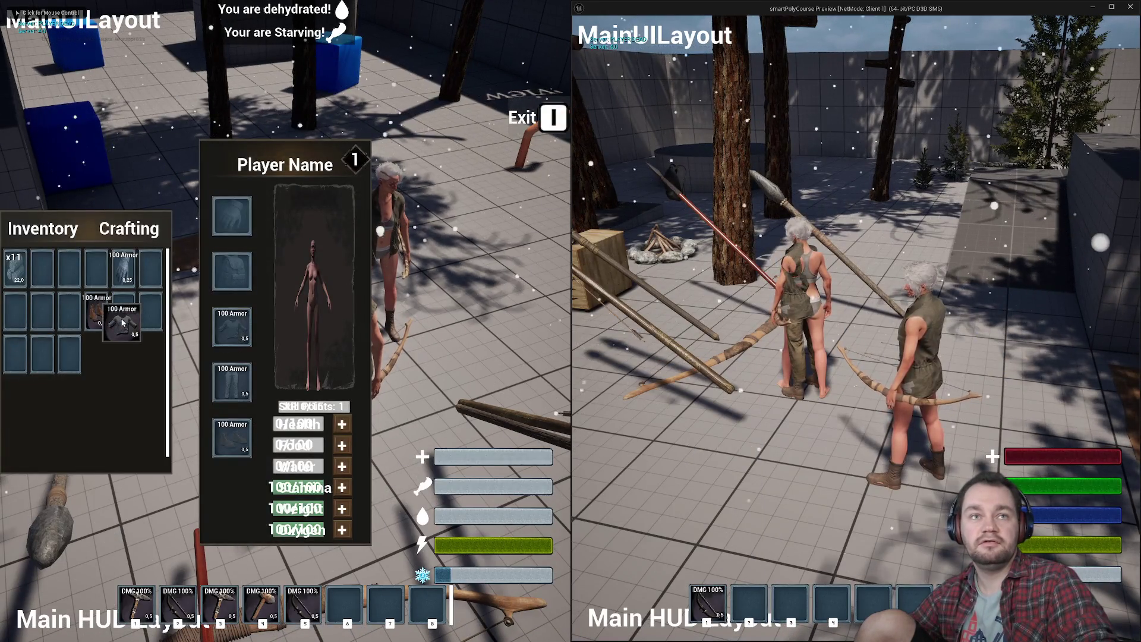
{"action": "left_click_drag", "start_coordinate": [43, 270], "coordinate": [231, 327]}
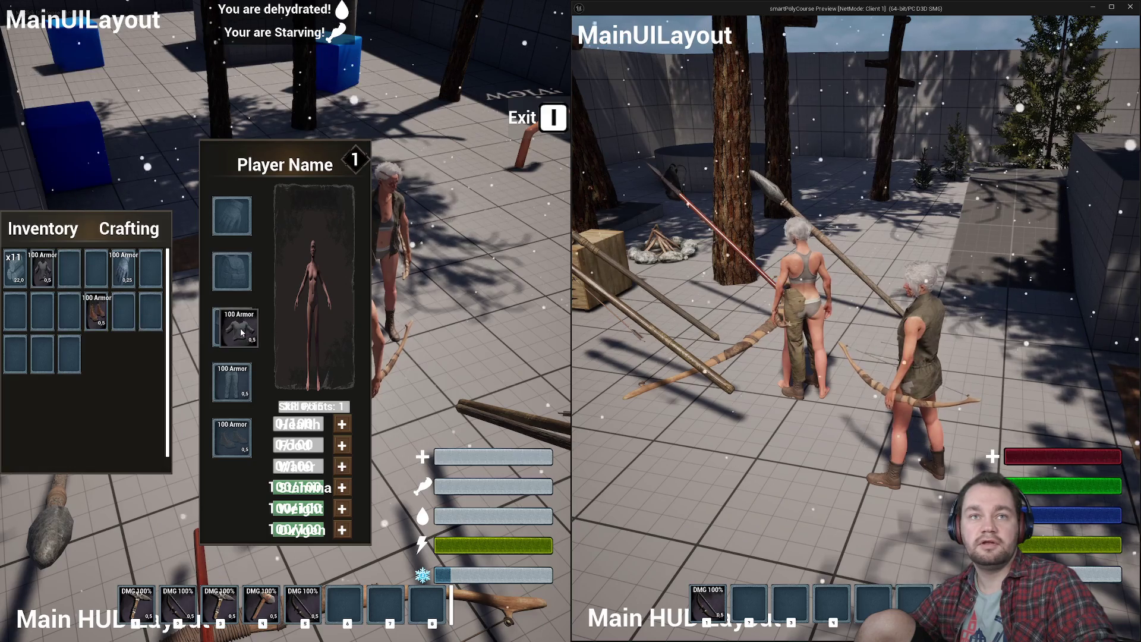
{"action": "key", "text": "i"}
{"action": "key", "text": "super"}
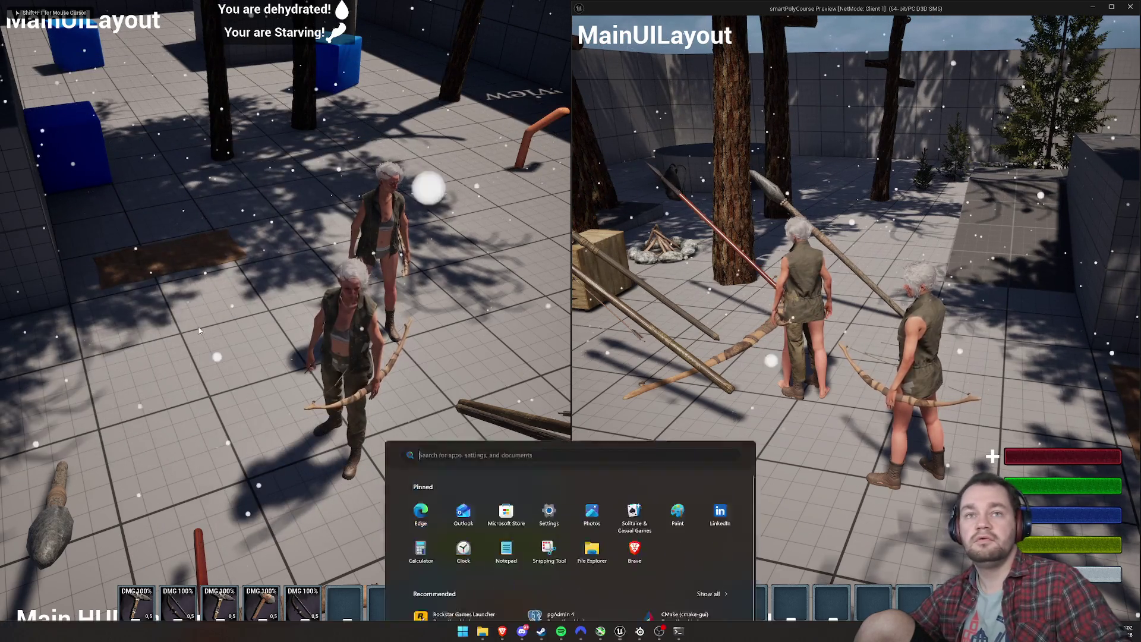
Walk the server character backward, circle the other player, then move away from it.
{"action": "left_click", "coordinate": [215, 212]}
{"action": "key", "text": "s"}
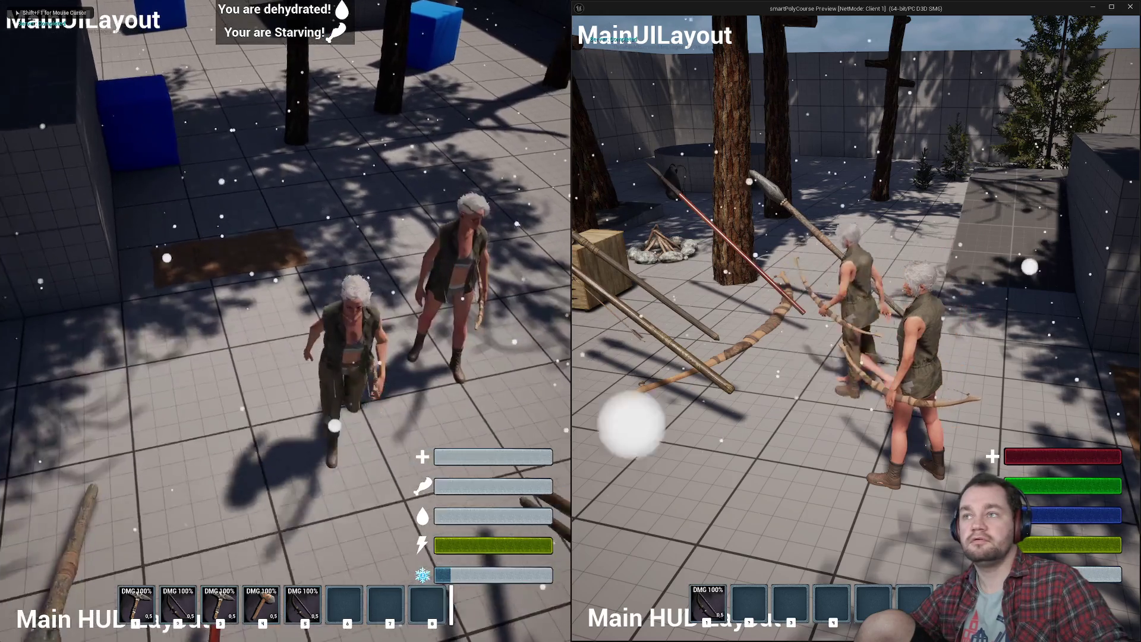
{"action": "key", "text": "a"}
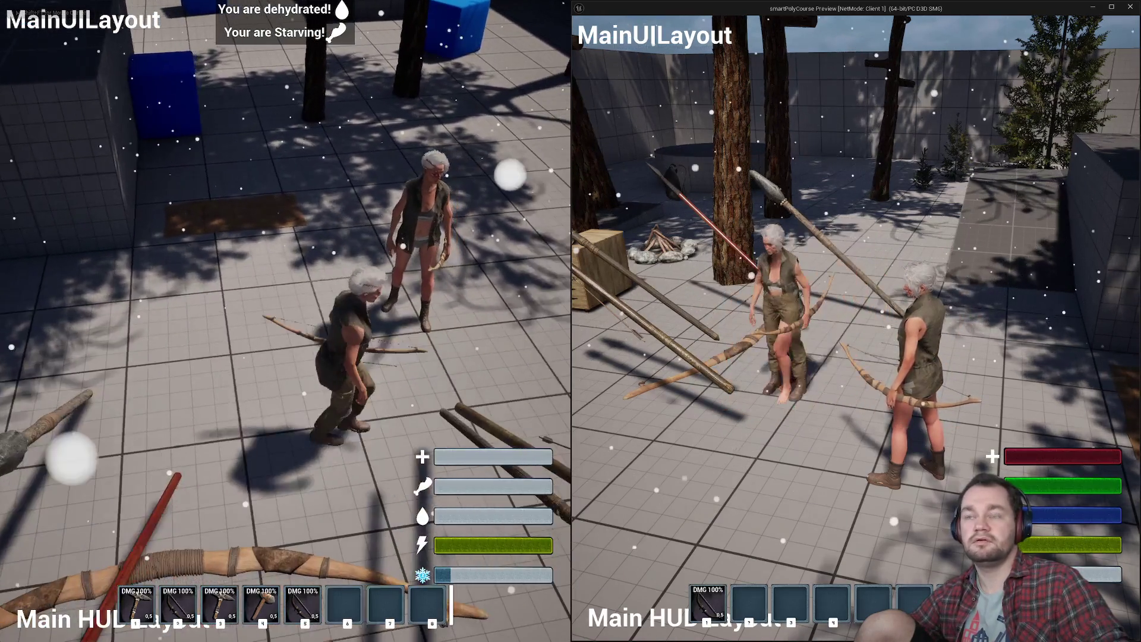
{"action": "key", "text": "d"}
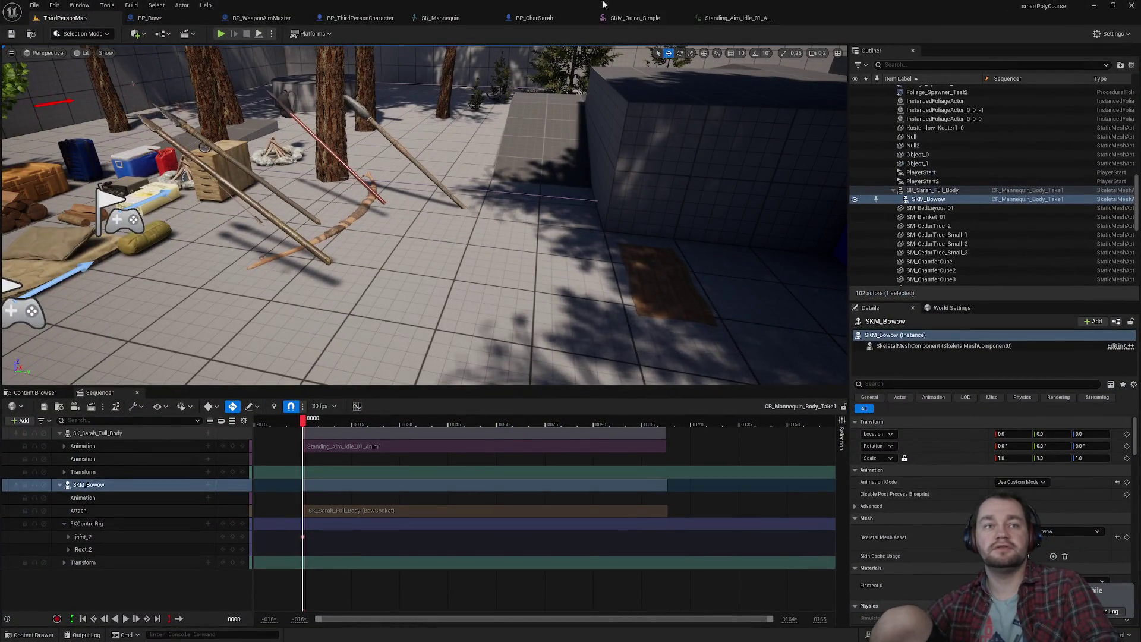
Save the BP_Bow blueprint with its aim animation nodes in view.
{"action": "left_click", "coordinate": [173, 16]}
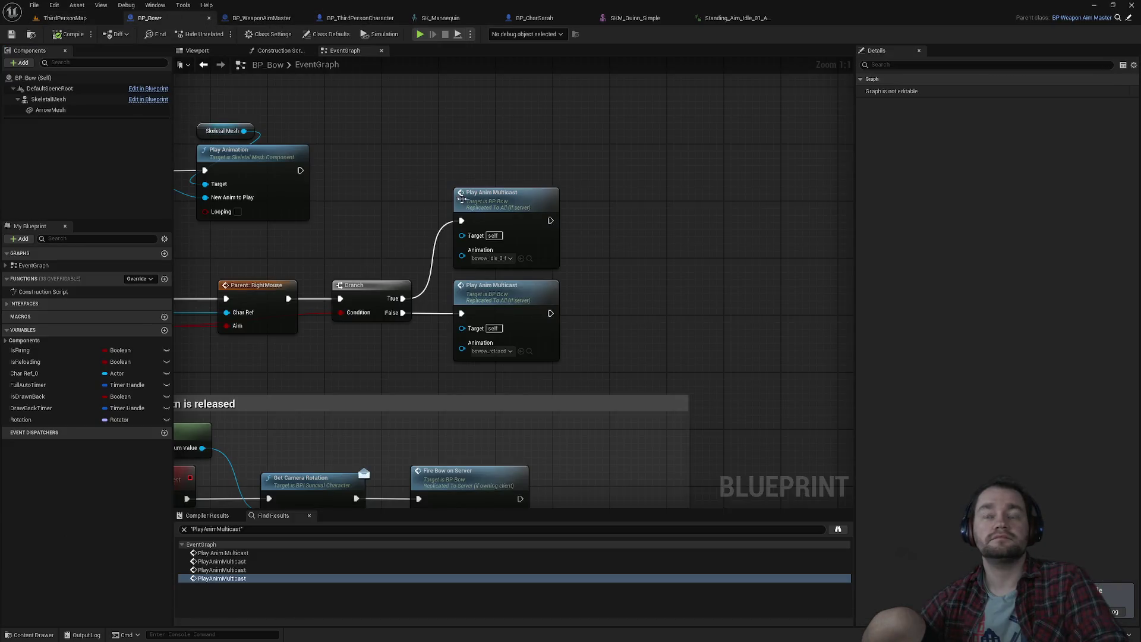
{"action": "left_click_drag", "start_coordinate": [469, 203], "coordinate": [612, 190]}
{"action": "key", "text": "ctrl+s"}
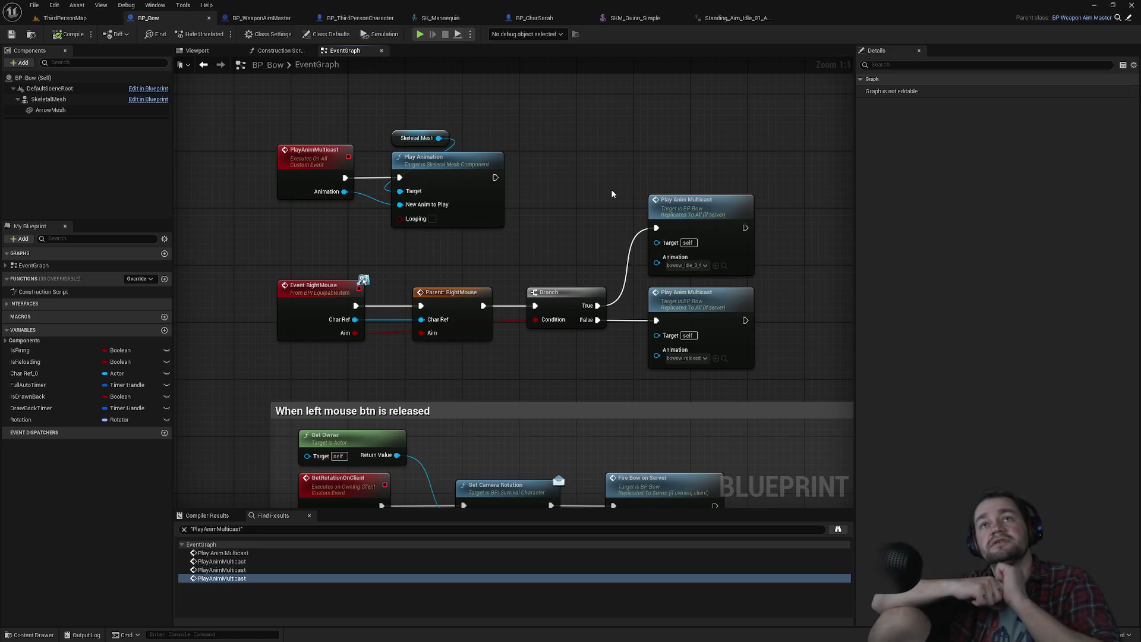
Close the BP_WeaponAimMaster, BP_ThirdPersonCharacter, SK_Mannequin, BP_CharSarah, SKM_Quinn_Simple and Standing_Aim_Idle_01_Anim editors, returning to ThirdPersonMap.
{"action": "middle_click", "coordinate": [265, 19]}
{"action": "middle_click", "coordinate": [261, 18]}
{"action": "middle_click", "coordinate": [263, 19]}
{"action": "middle_click", "coordinate": [261, 20]}
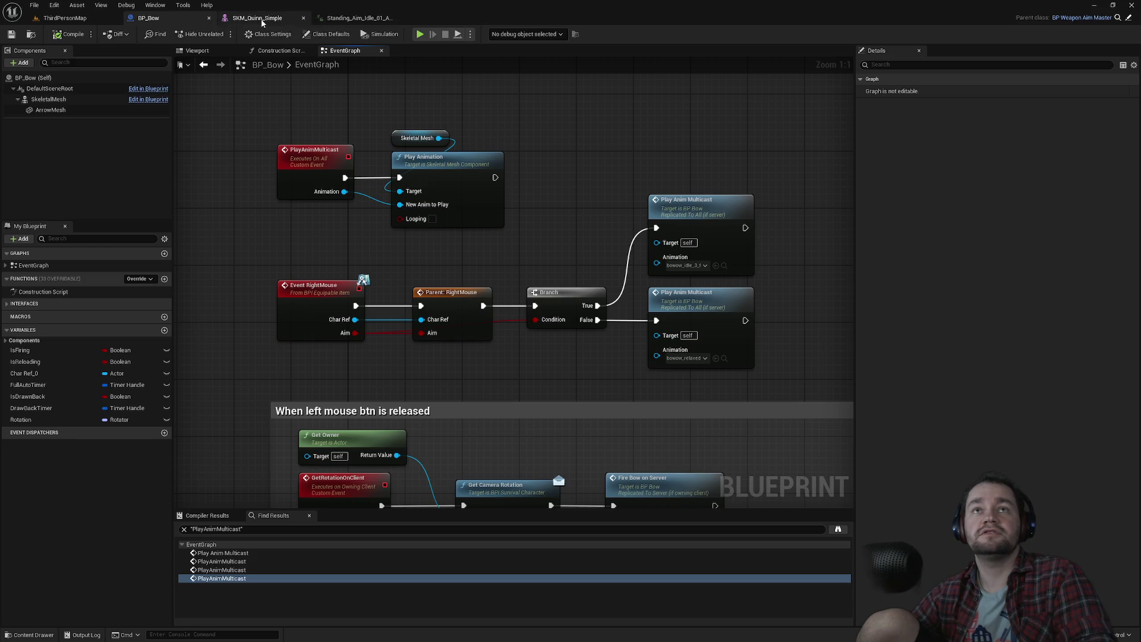
{"action": "middle_click", "coordinate": [261, 21]}
{"action": "middle_click", "coordinate": [260, 21]}
{"action": "left_click", "coordinate": [104, 24]}
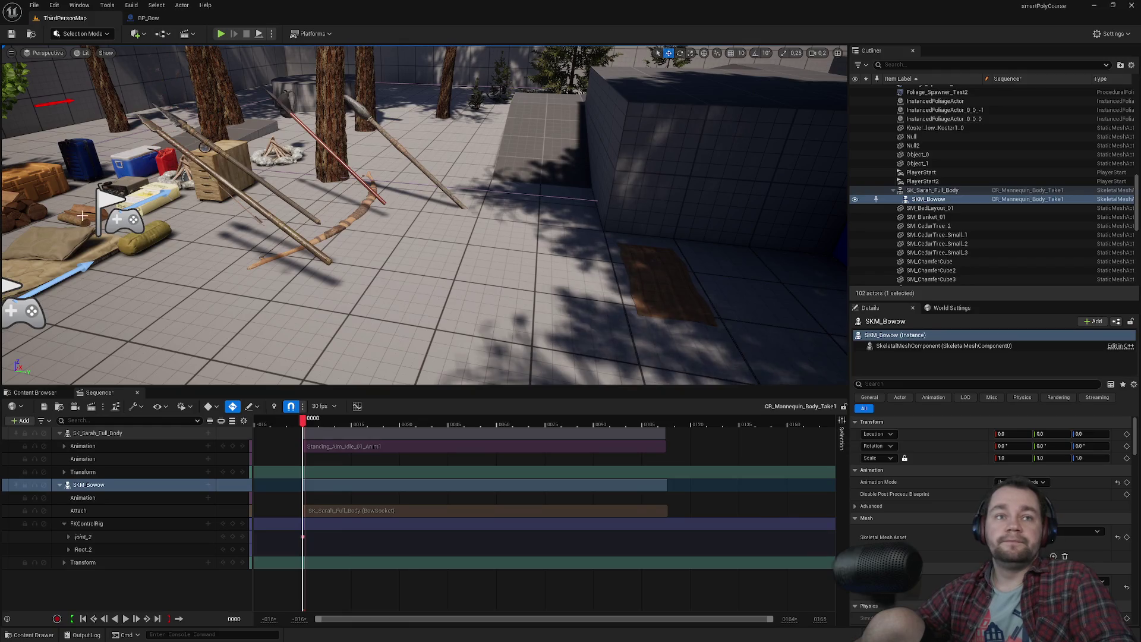
Show the Content Browser folders, pull the viewport camera back, and bring up the File menu.
{"action": "left_click", "coordinate": [42, 393]}
{"action": "mouse_move", "coordinate": [238, 267]}
{"action": "left_mouse_down"}
{"action": "mouse_move", "coordinate": [247, 345]}
{"action": "mouse_move", "coordinate": [285, 333]}
{"action": "mouse_move", "coordinate": [244, 335]}
{"action": "mouse_move", "coordinate": [395, 283]}
{"action": "left_mouse_up"}
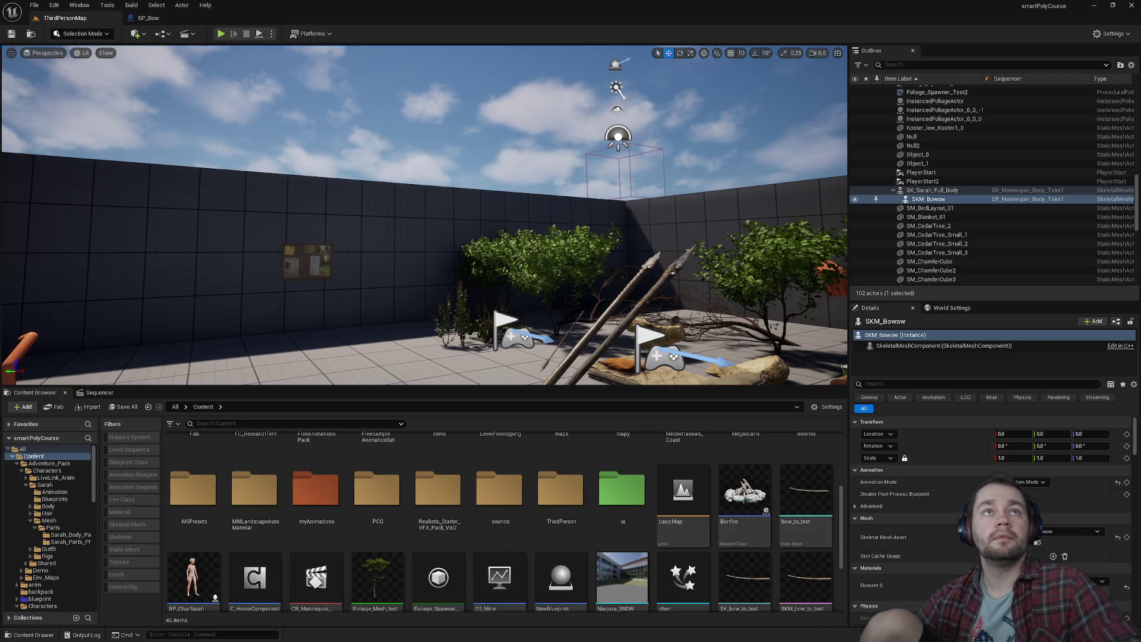
{"action": "left_click", "coordinate": [54, 4]}
Browse File > Recent Levels without opening one, then turn the view toward the back wall.
{"action": "mouse_move", "coordinate": [31, 6]}
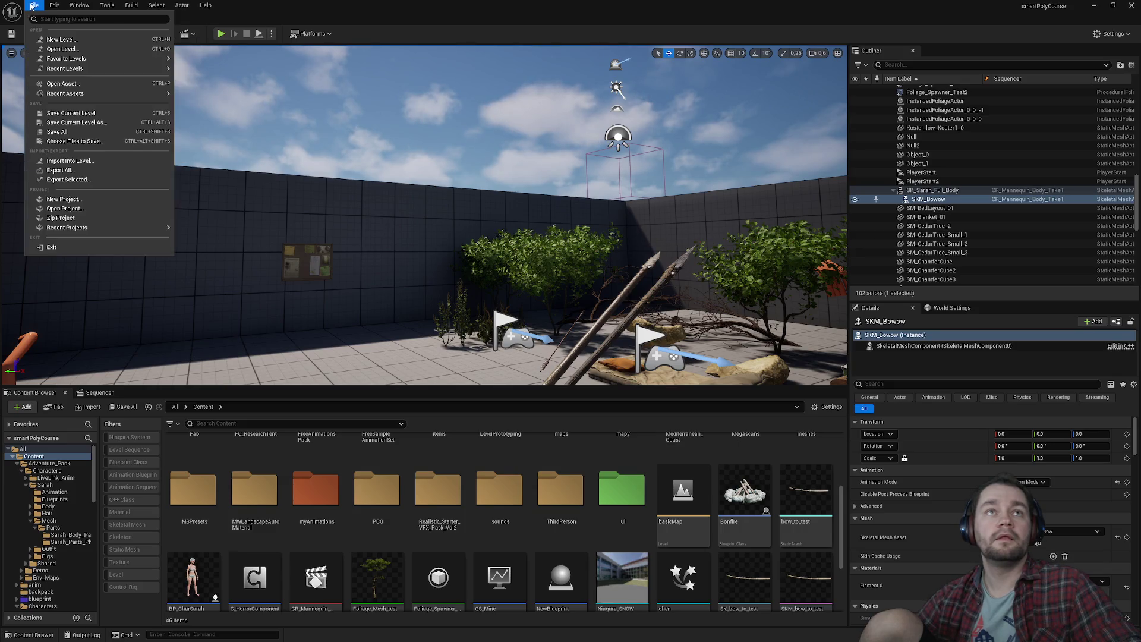
{"action": "mouse_move", "coordinate": [105, 59]}
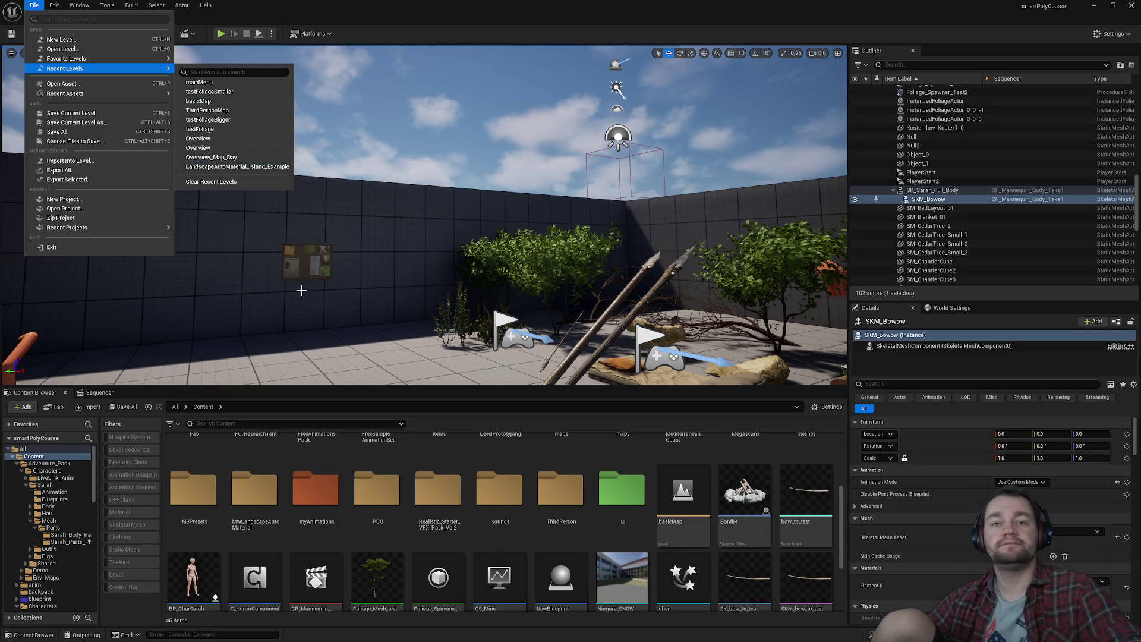
{"action": "left_click_drag", "start_coordinate": [325, 296], "coordinate": [370, 288]}
{"action": "key", "text": "F11"}
{"action": "key", "text": "F11"}
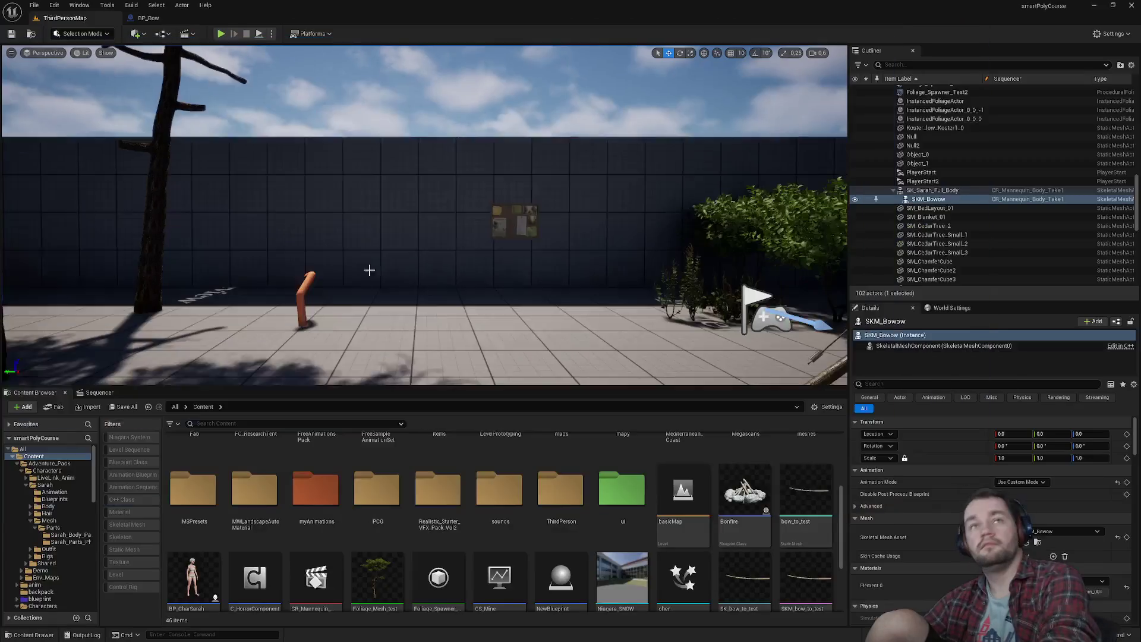
{"action": "left_click", "coordinate": [271, 33]}
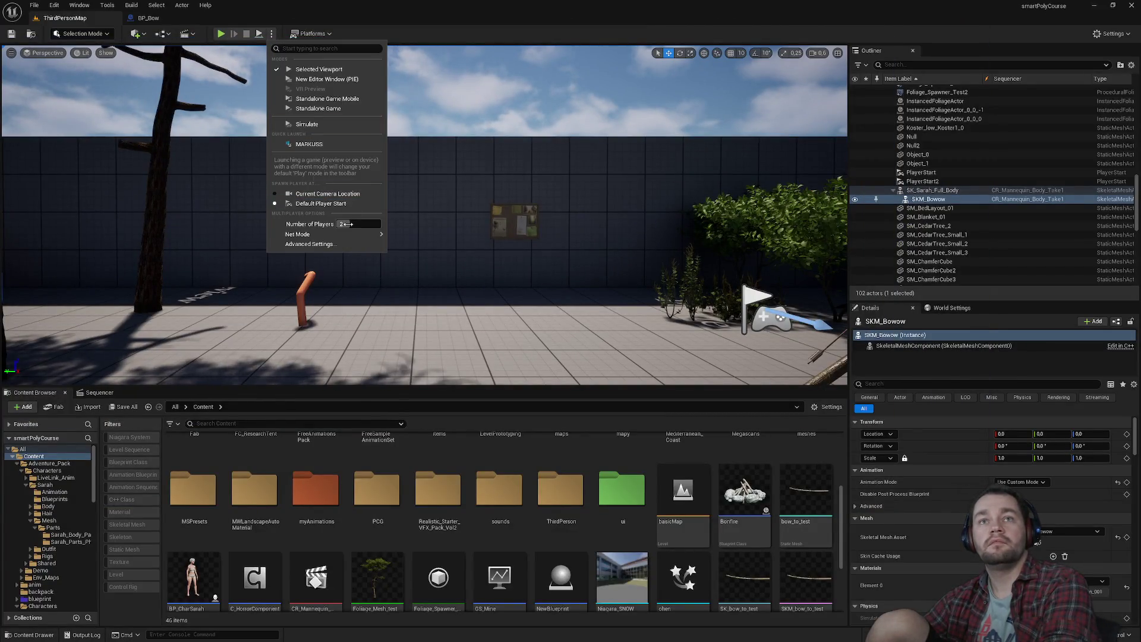
Fill the screen with the level view, start Play In Editor, and run toward the trees.
{"action": "left_click_drag", "start_coordinate": [562, 234], "coordinate": [560, 234]}
{"action": "key", "text": "F11"}
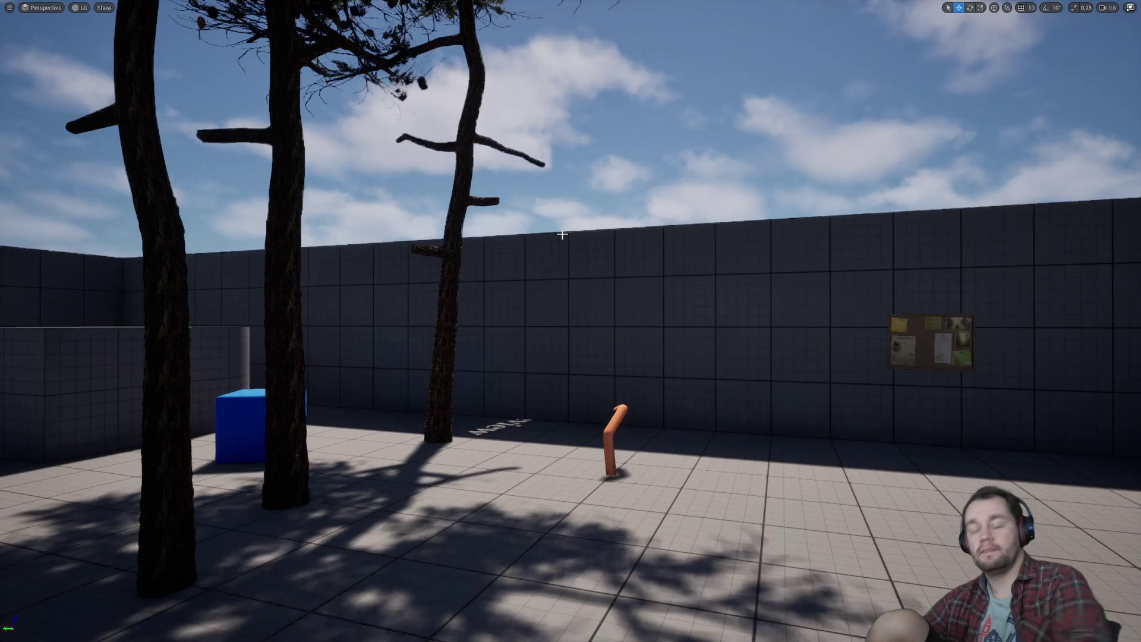
{"action": "key", "text": "alt+p"}
{"action": "key", "text": "w"}
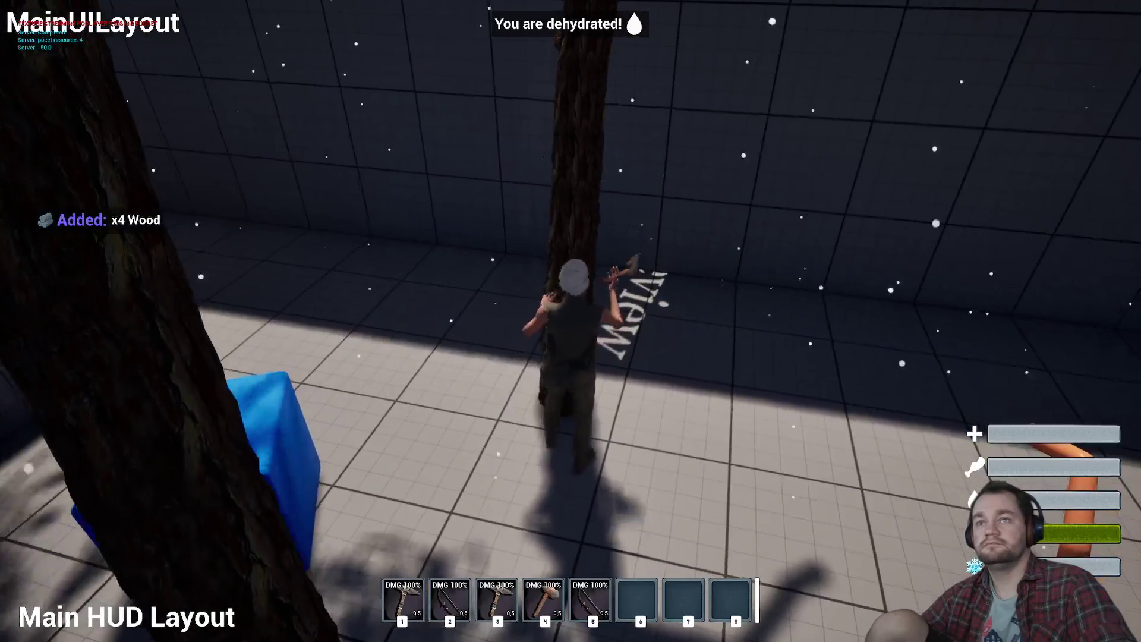
Chop the tree for wood, check the inventory, and harvest the berry bush.
{"action": "left_click", "coordinate": [570, 321]}
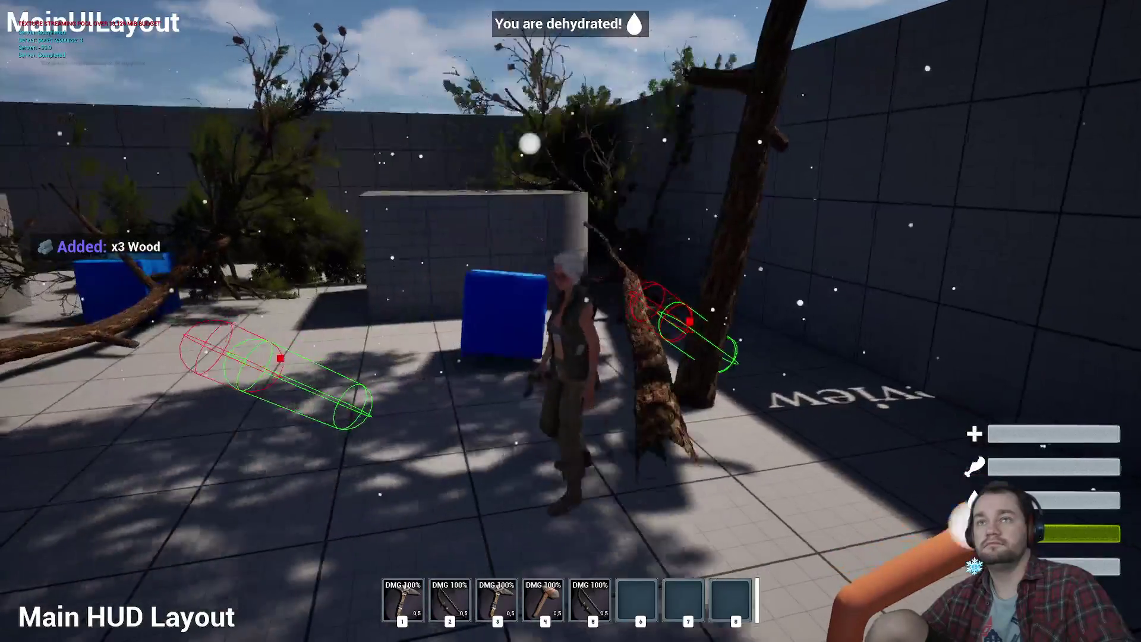
{"action": "key", "text": "i"}
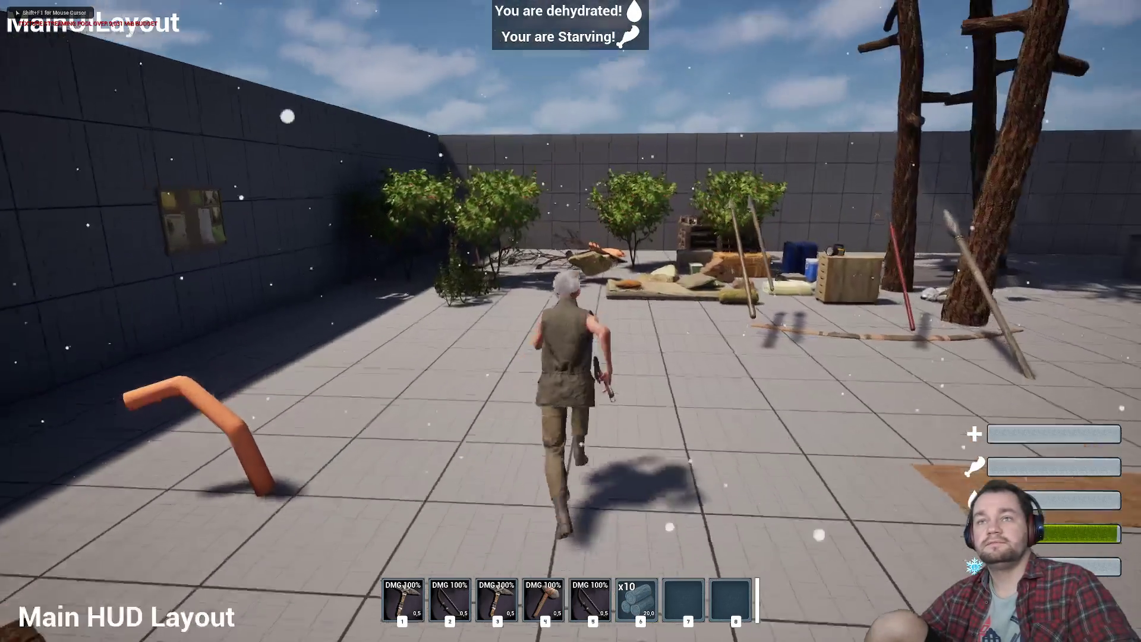
{"action": "key", "text": "w"}
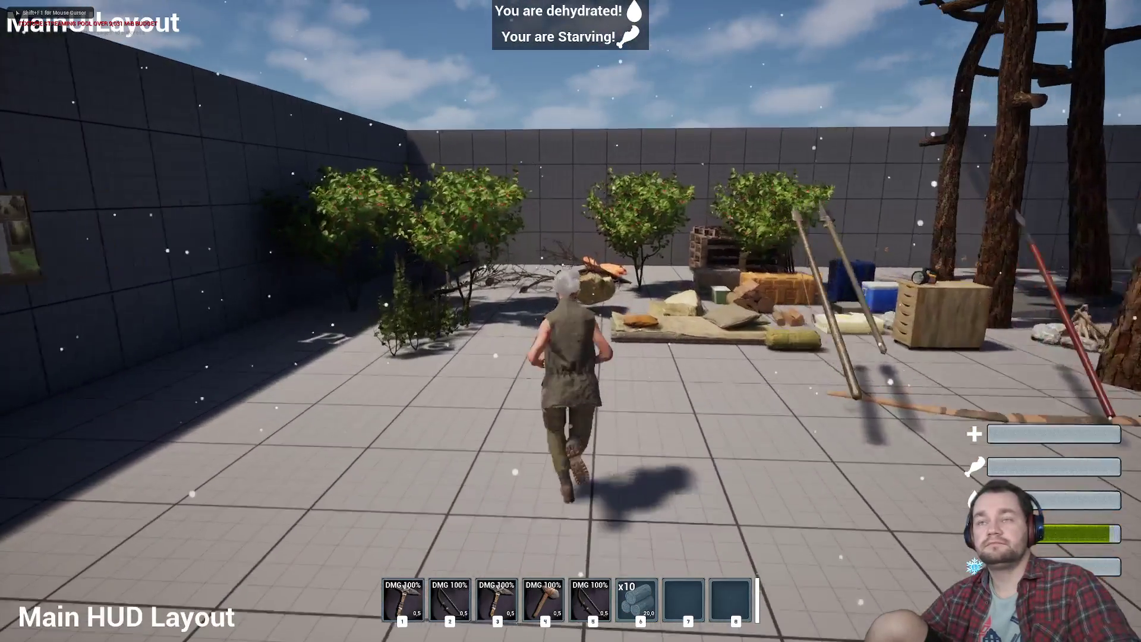
{"action": "key", "text": "w"}
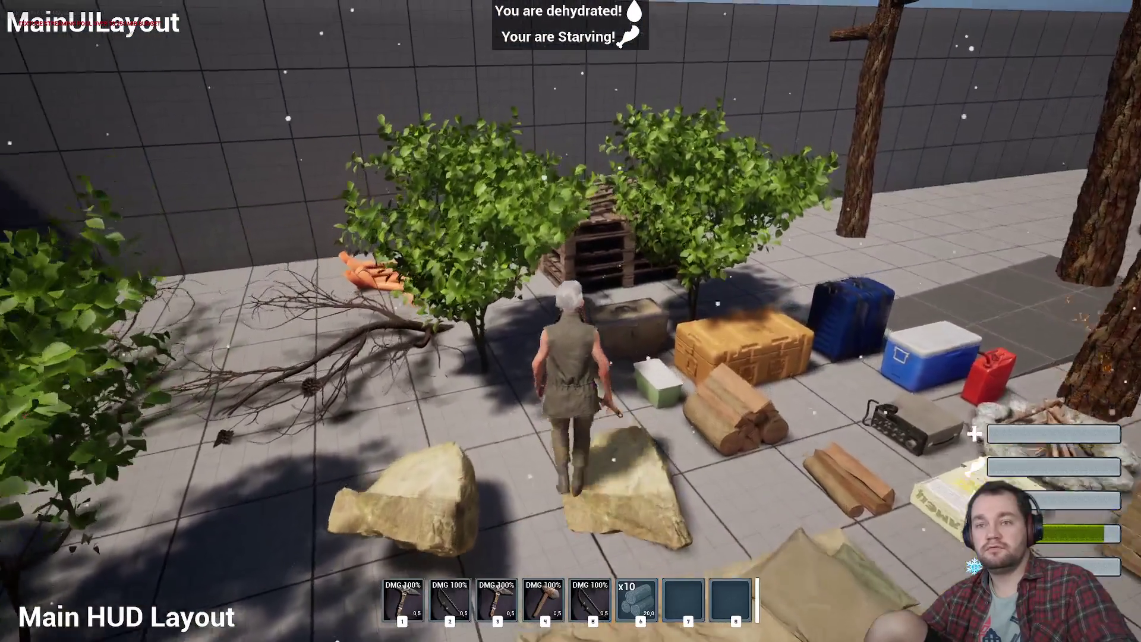
{"action": "key", "text": "w"}
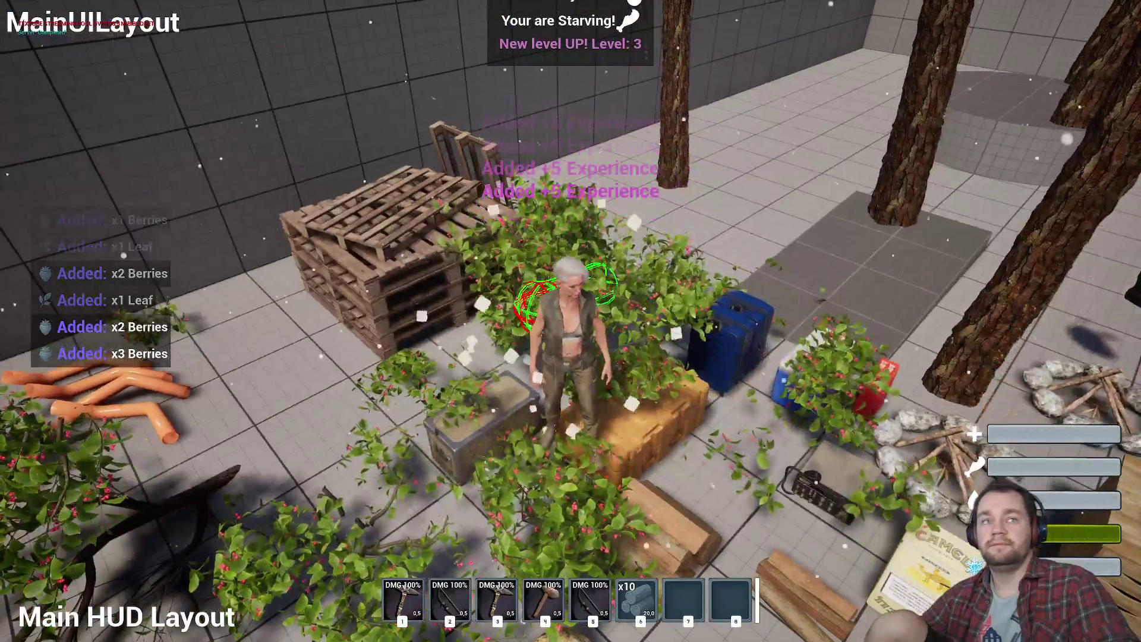
Move the berries stack into hotbar slot 7 and select it, then open the storage box.
{"action": "key", "text": "i"}
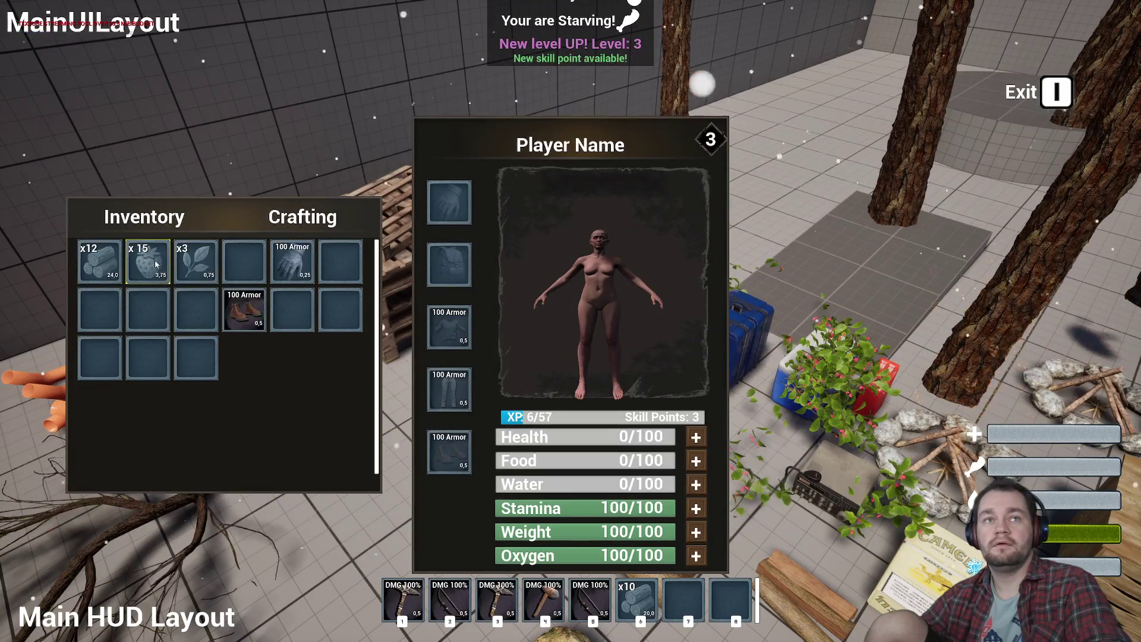
{"action": "left_click_drag", "start_coordinate": [698, 605], "coordinate": [689, 600]}
{"action": "key", "text": "i"}
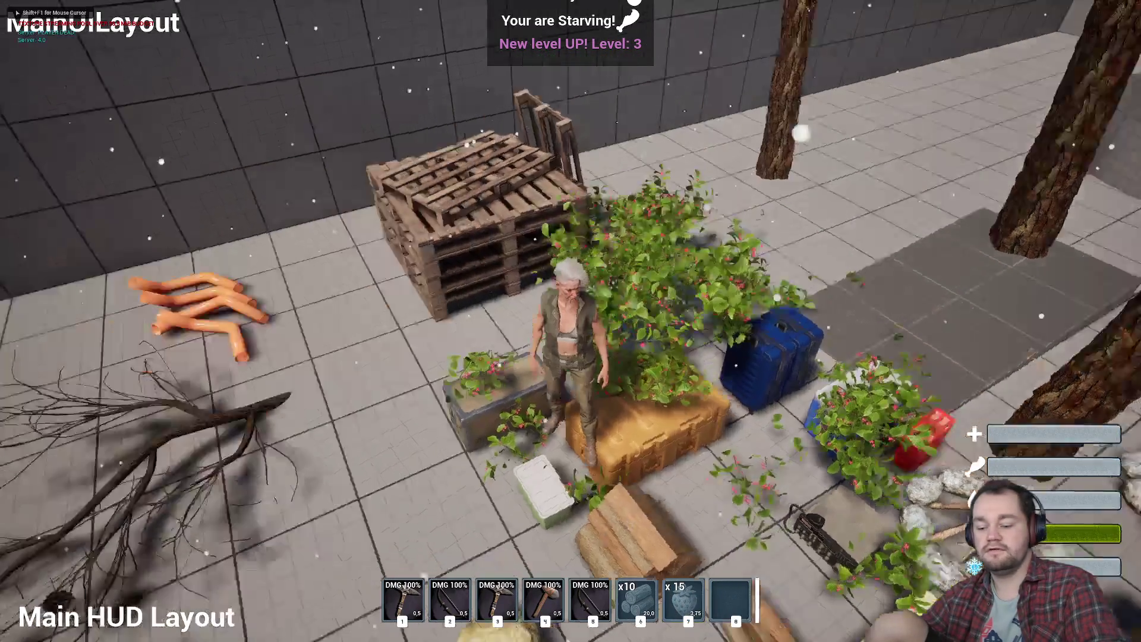
{"action": "key", "text": "7"}
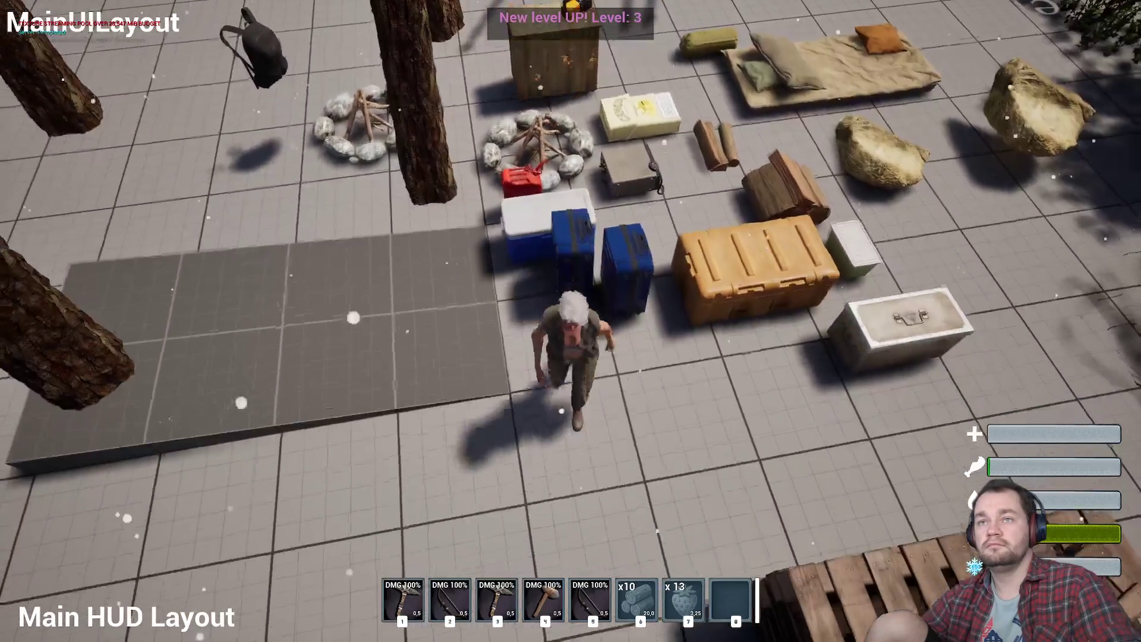
{"action": "key", "text": "i"}
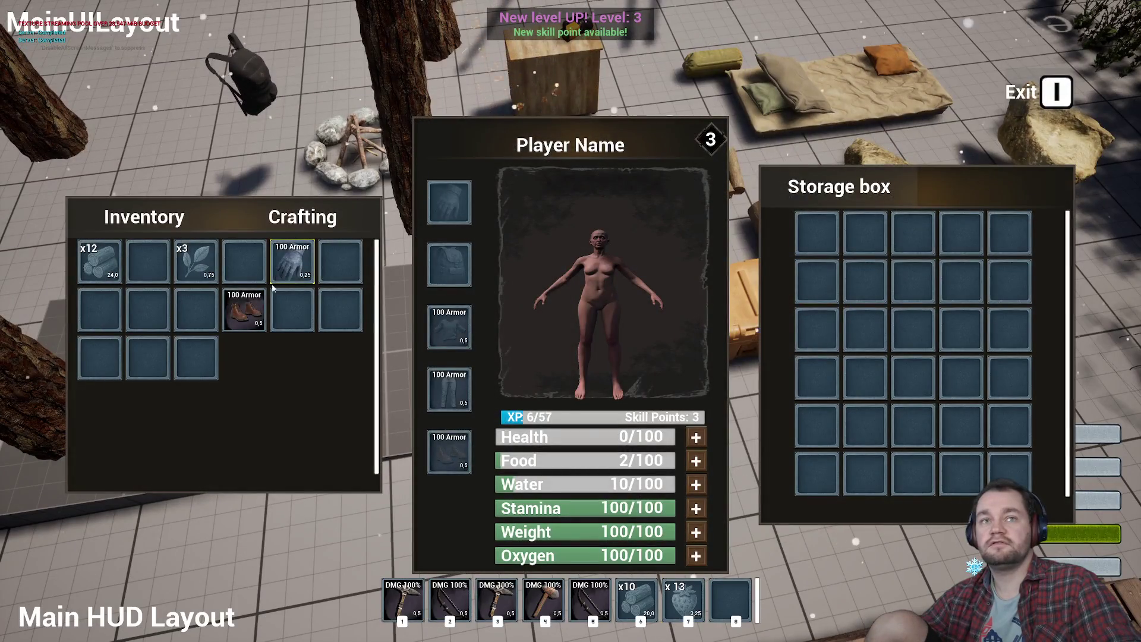
Transfer the boots and the x3 leaves stack into the Storage box.
{"action": "left_click_drag", "start_coordinate": [507, 350], "coordinate": [817, 329]}
{"action": "mouse_move", "coordinate": [196, 261]}
{"action": "left_mouse_down"}
{"action": "mouse_move", "coordinate": [877, 346]}
{"action": "mouse_move", "coordinate": [871, 330]}
{"action": "left_mouse_up"}
{"action": "key", "text": "i"}
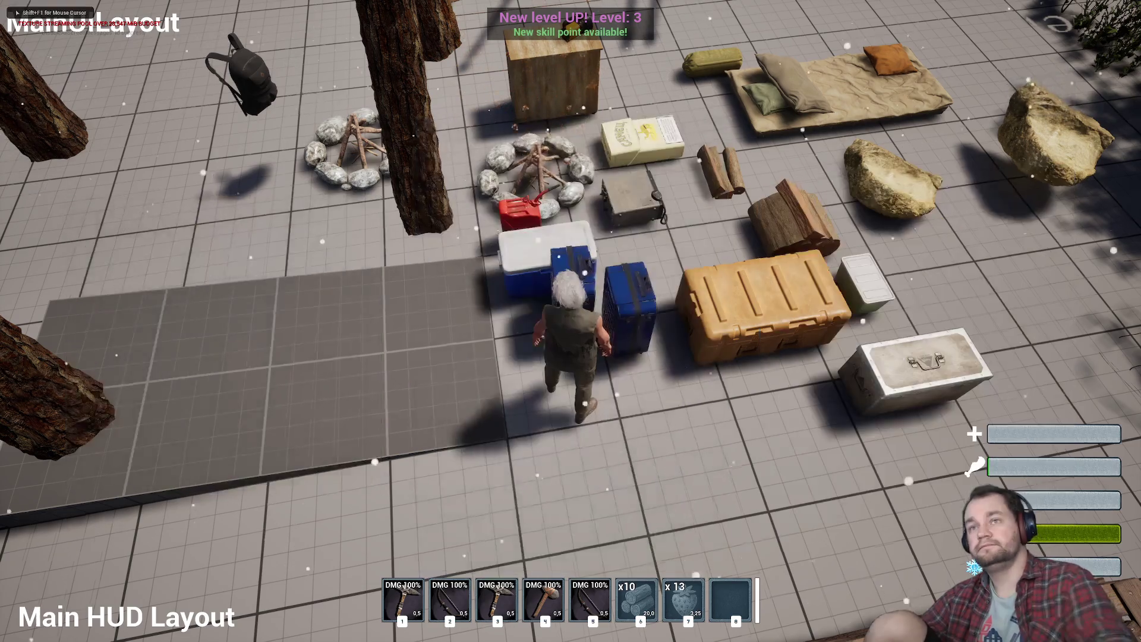
Walk back to the storage box, reopen it to confirm its contents, then run on.
{"action": "key", "text": "w"}
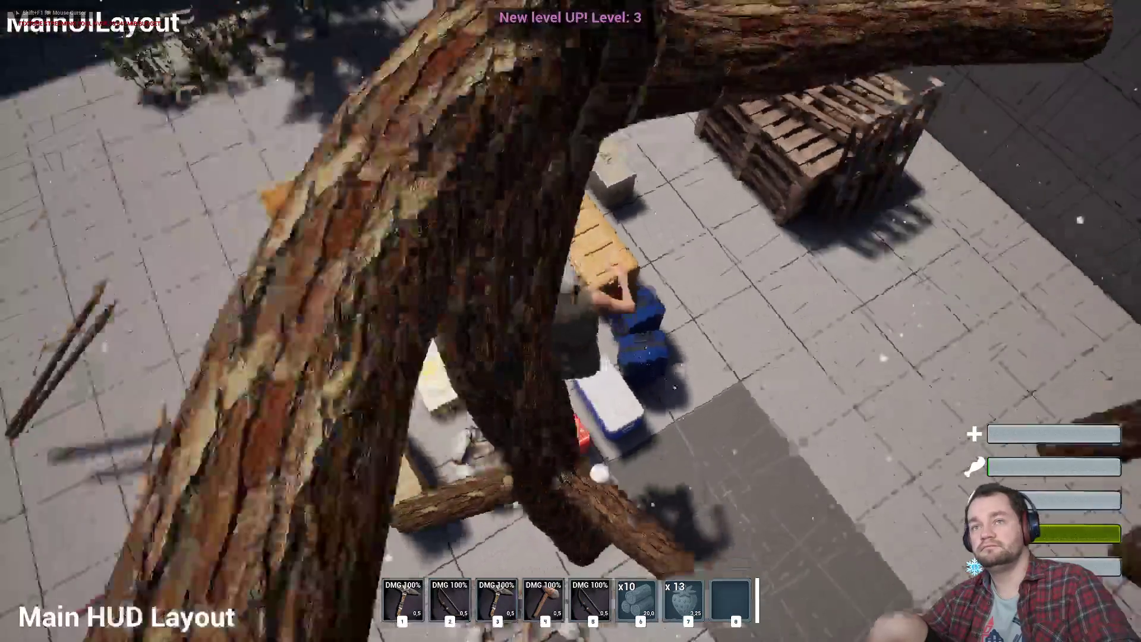
{"action": "key", "text": "w"}
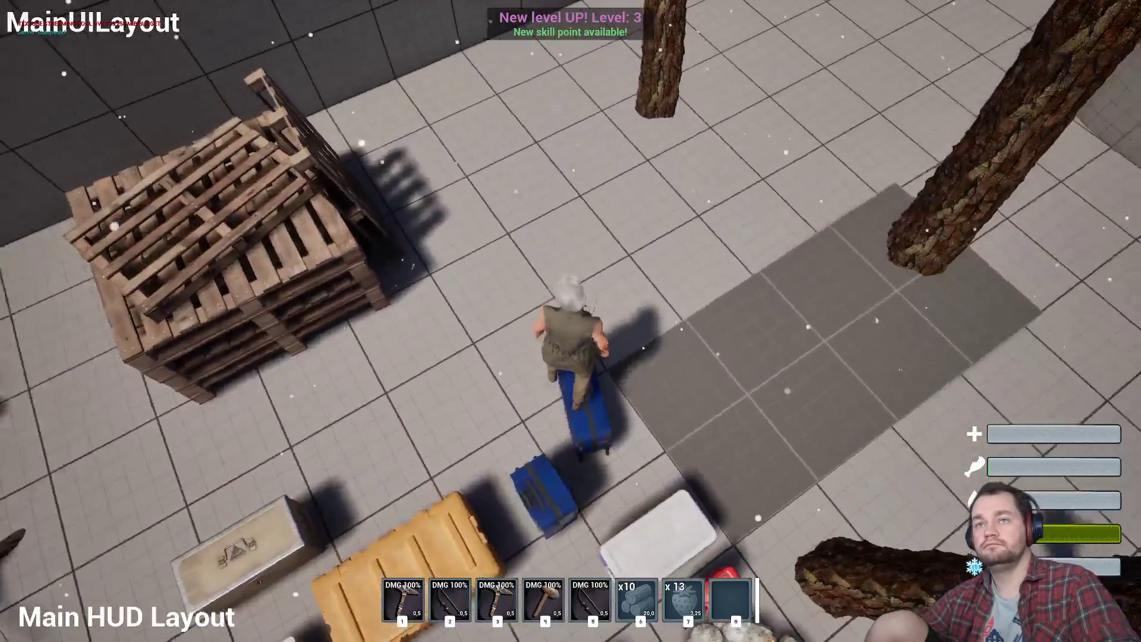
{"action": "key", "text": "w"}
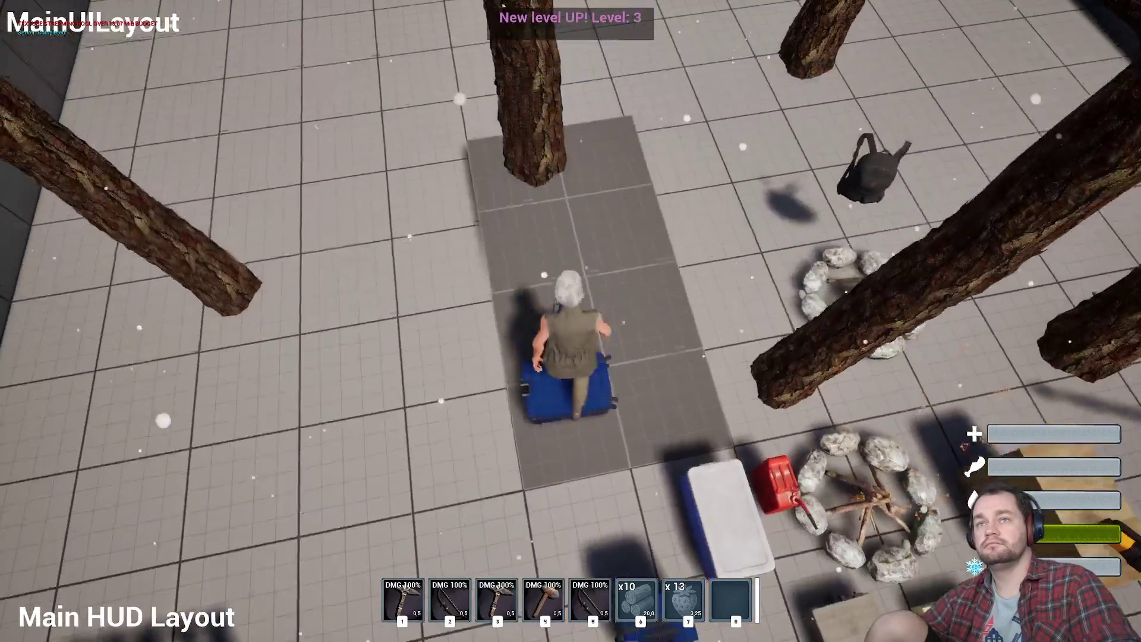
{"action": "key", "text": "w"}
{"action": "key", "text": "e"}
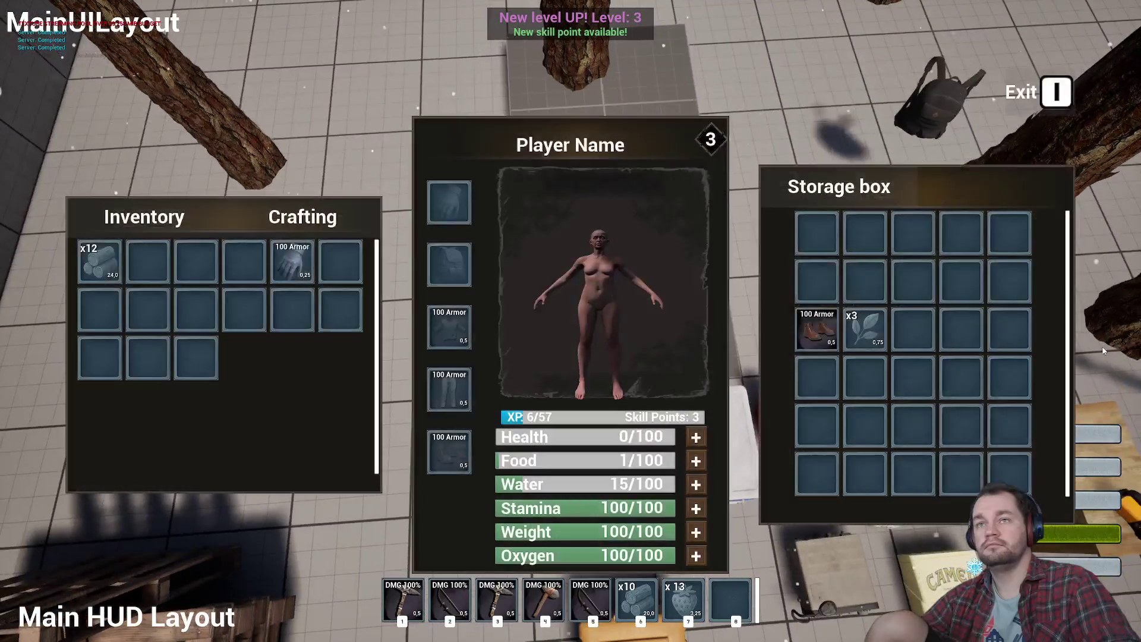
{"action": "key", "text": "i"}
{"action": "key", "text": "w"}
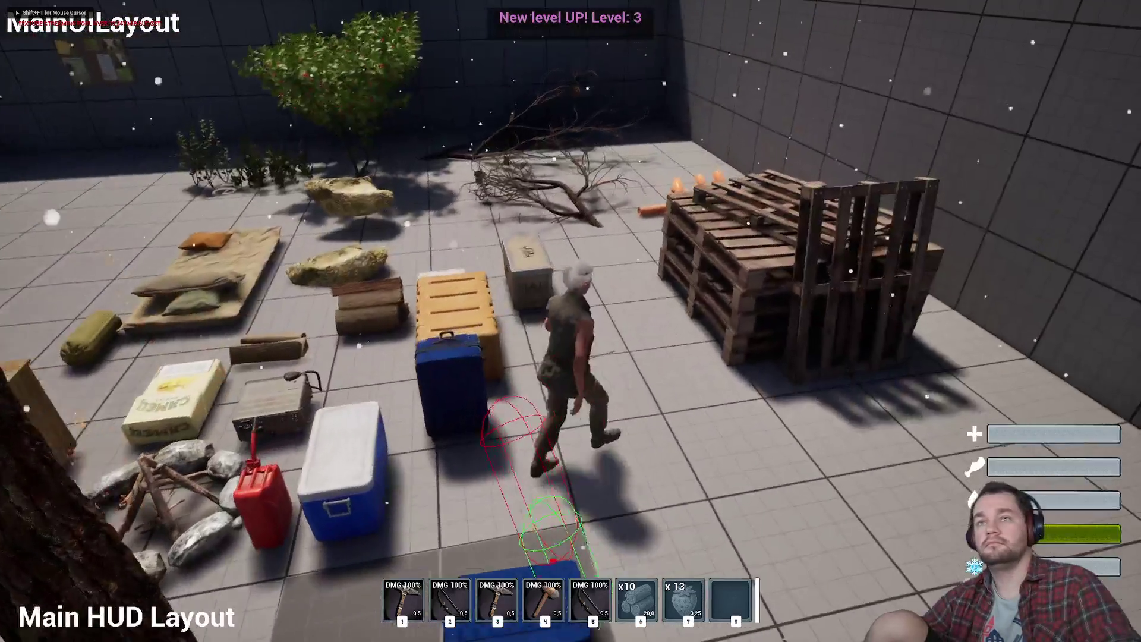
{"action": "key", "text": "w"}
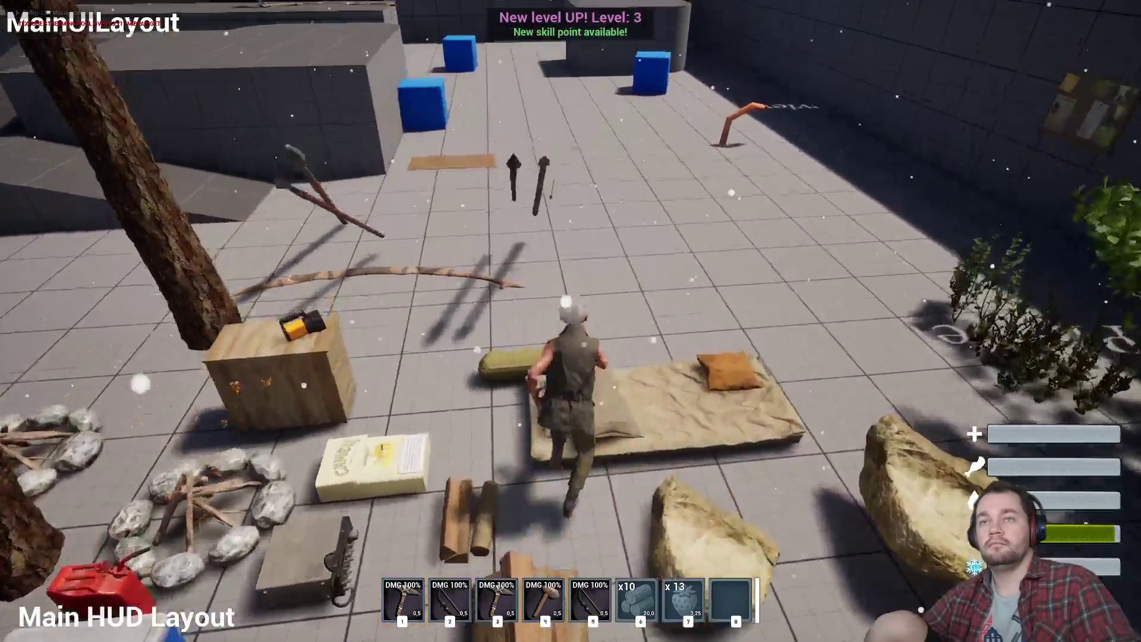
Run around the props, check the inventory, then exit fullscreen to the editor layout.
{"action": "key", "text": "w"}
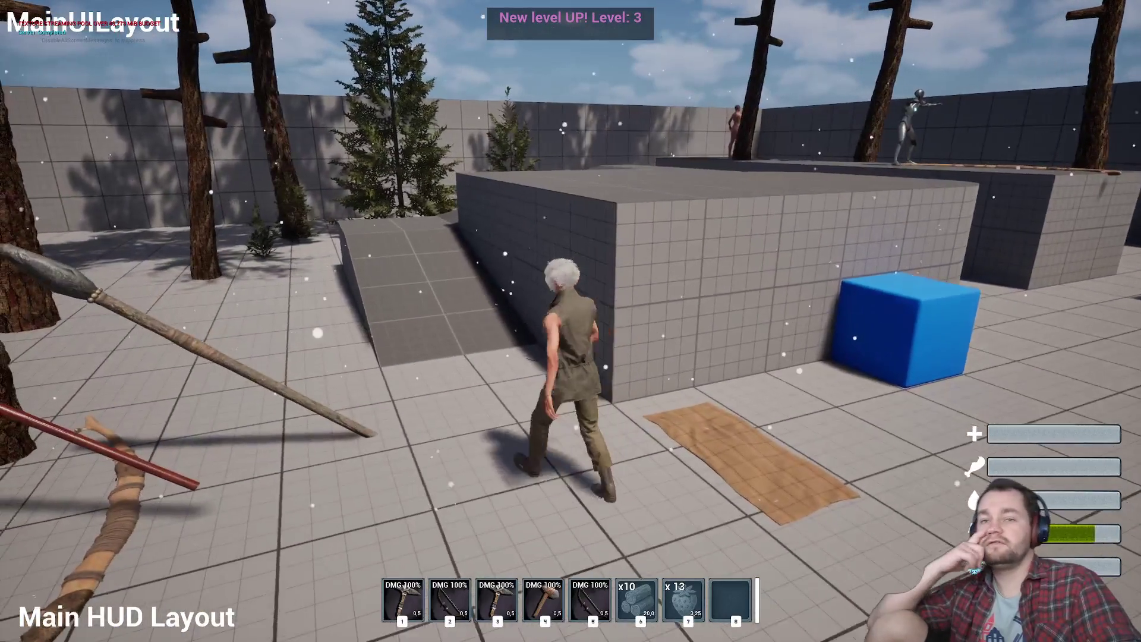
{"action": "key", "text": "s"}
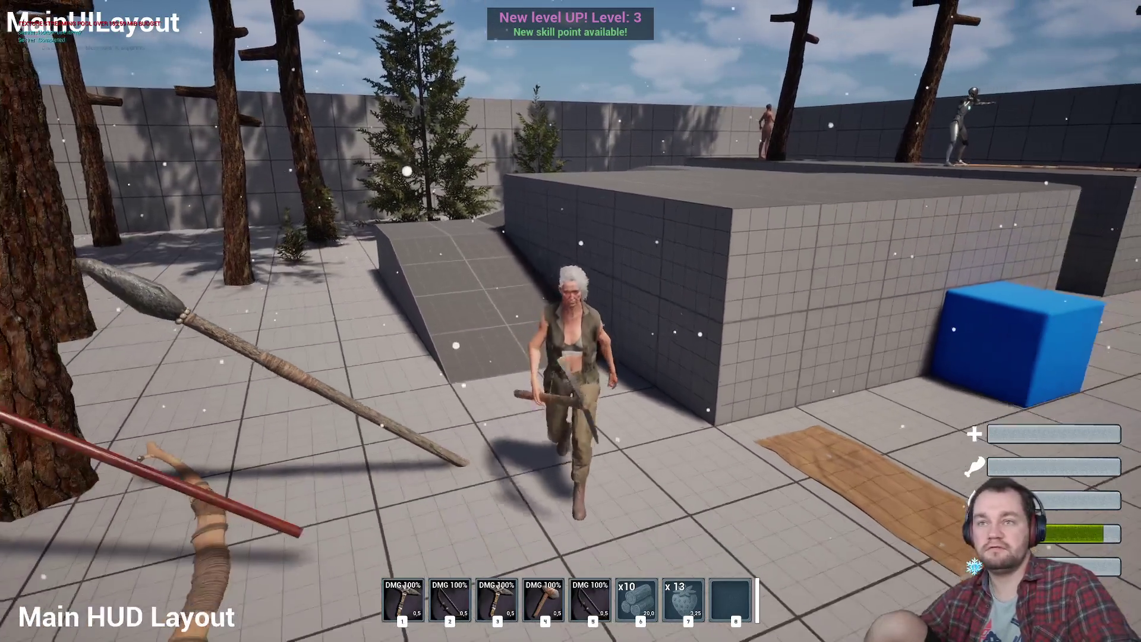
{"action": "key", "text": "w"}
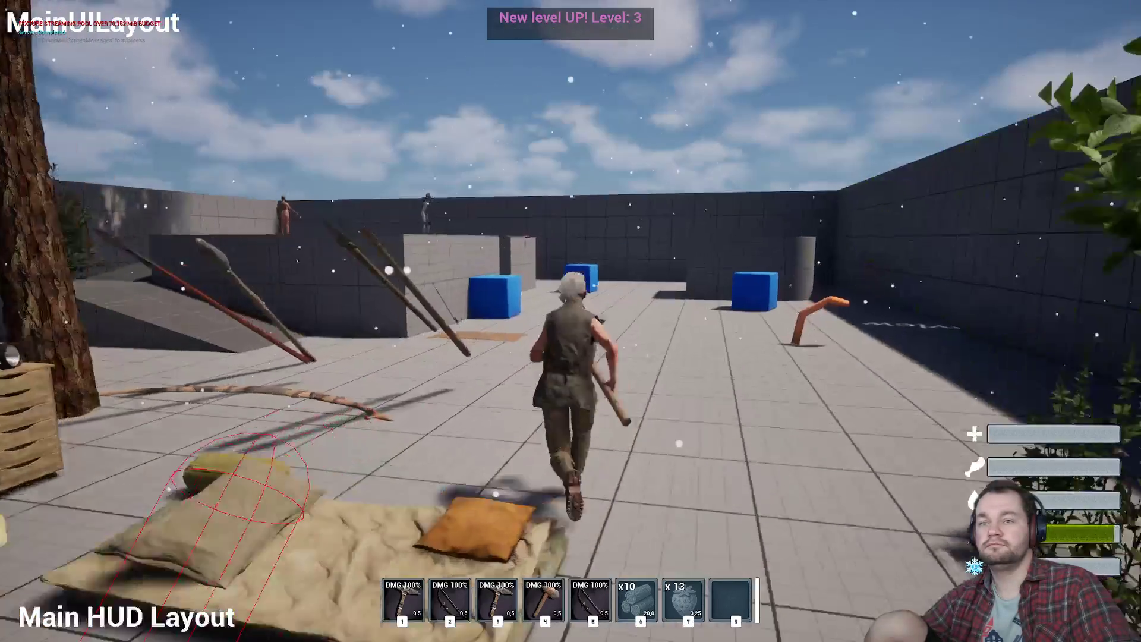
{"action": "key", "text": "i"}
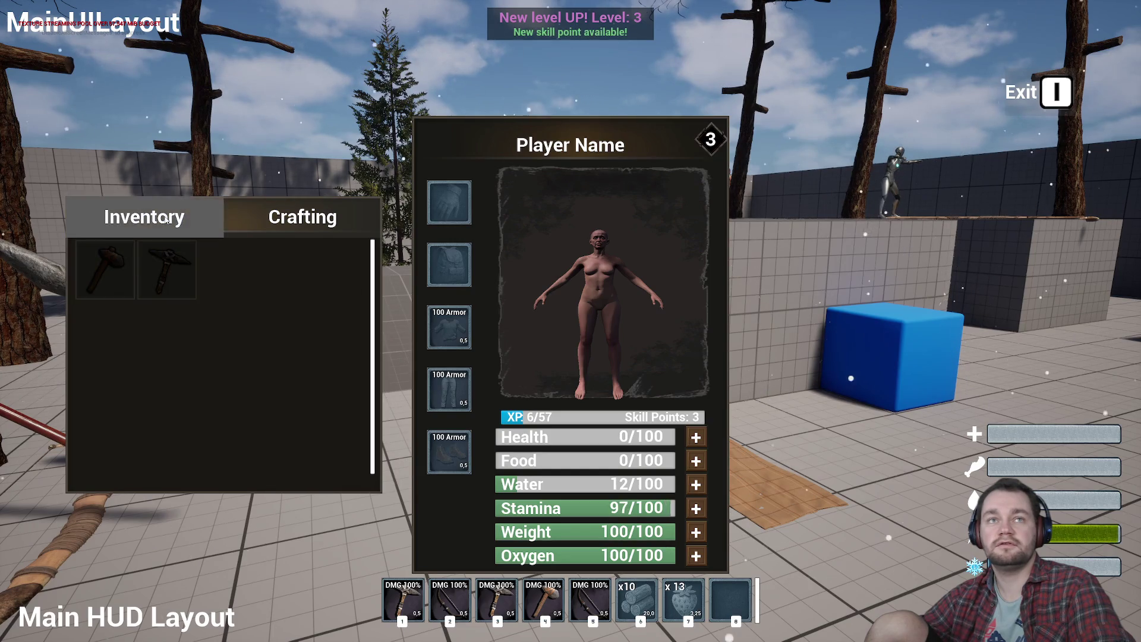
{"action": "key", "text": "i"}
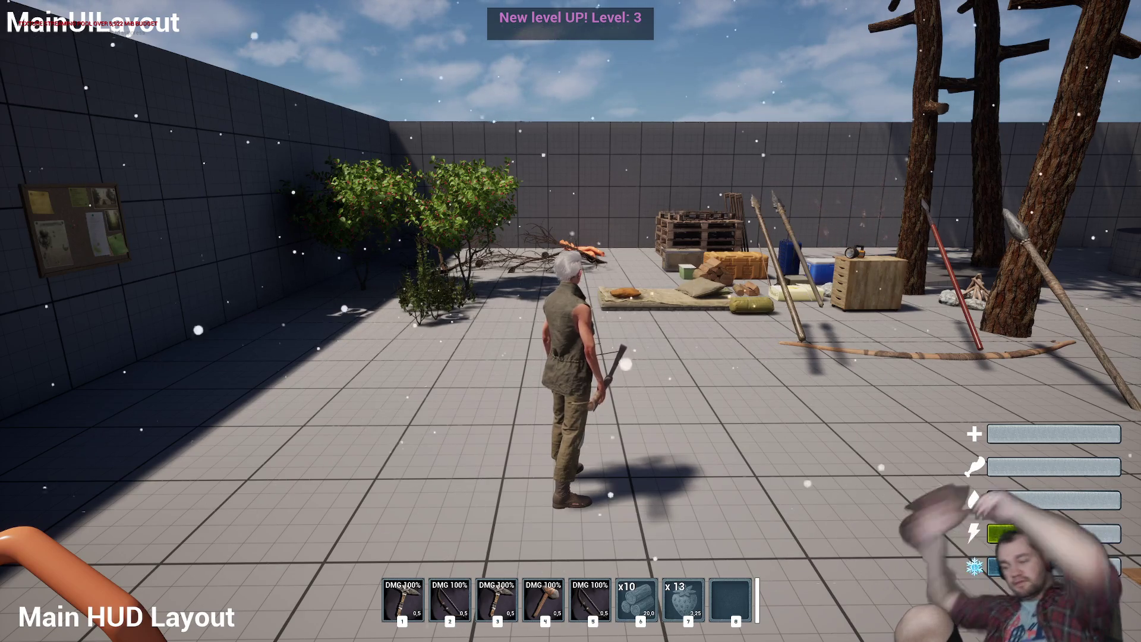
{"action": "key", "text": "F11"}
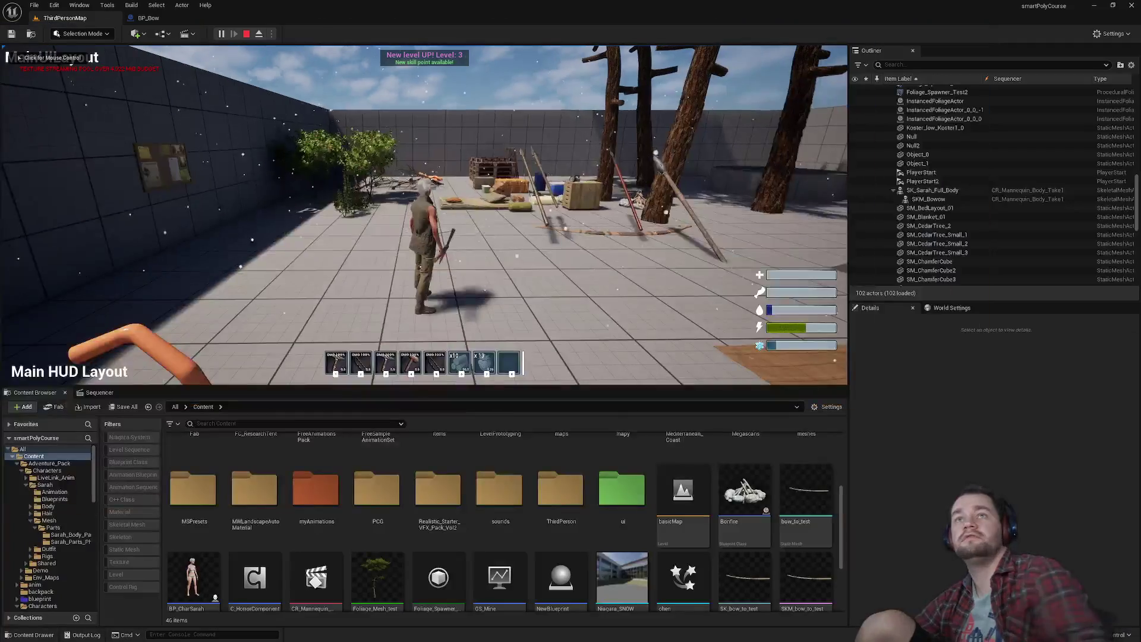
{"action": "key", "text": "super"}
{"action": "key", "text": "super"}
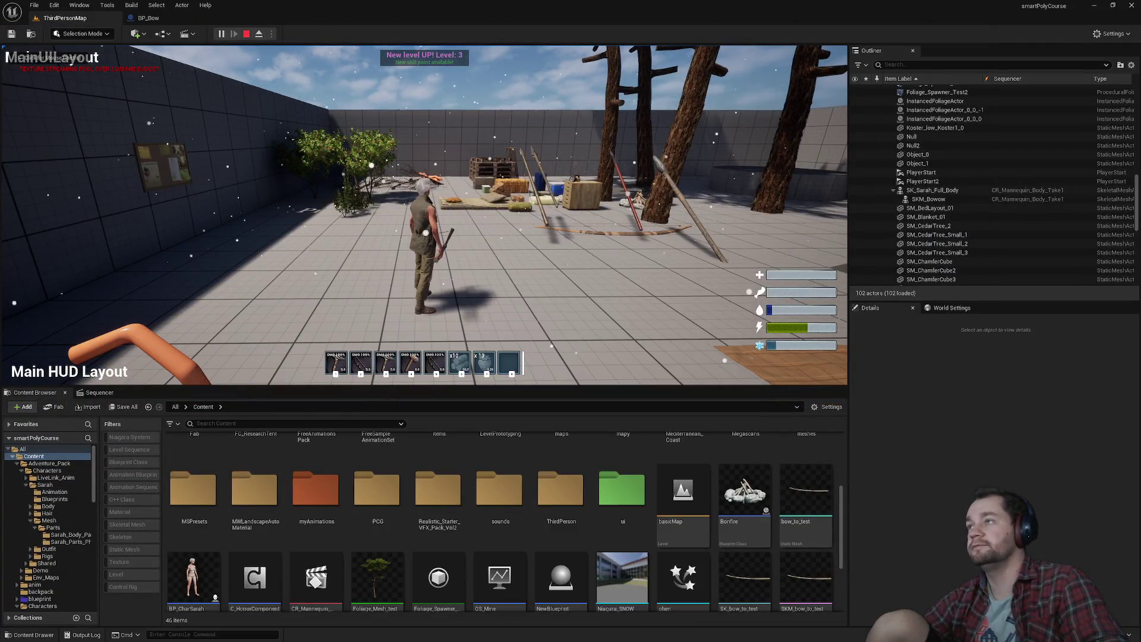